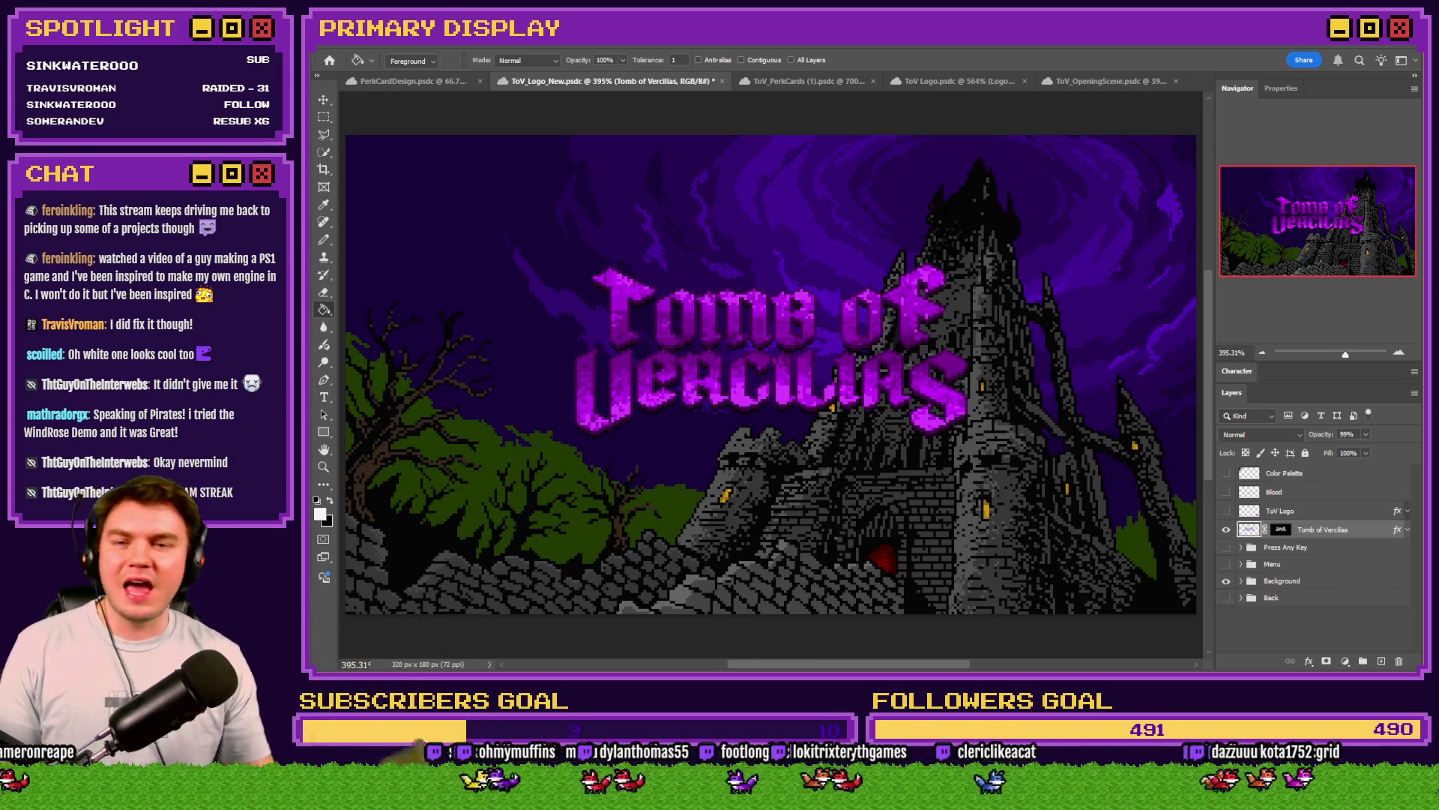
Step: Save the logo document and make the Color Palette layer visible
key("ctrl+s")
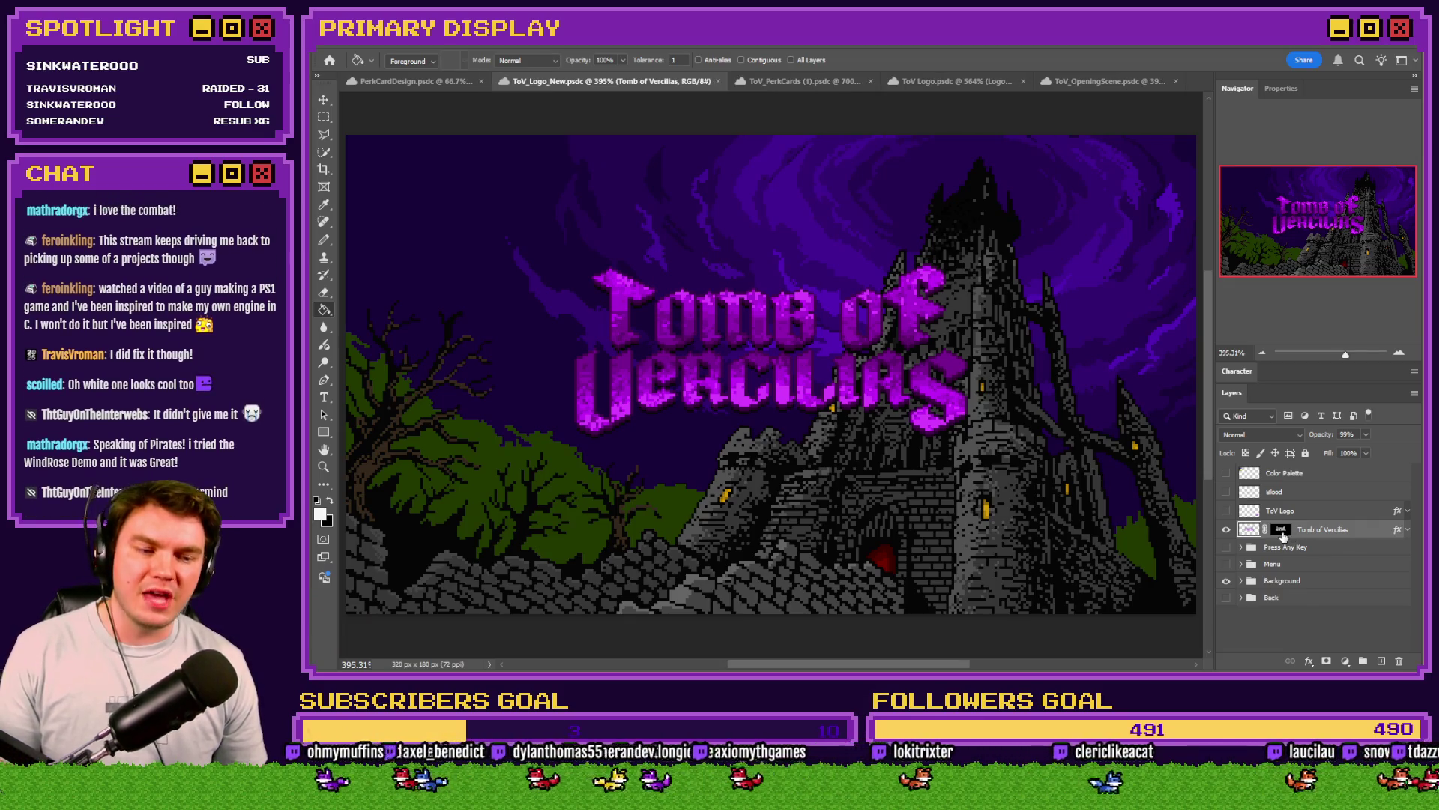
left_click(1227, 473)
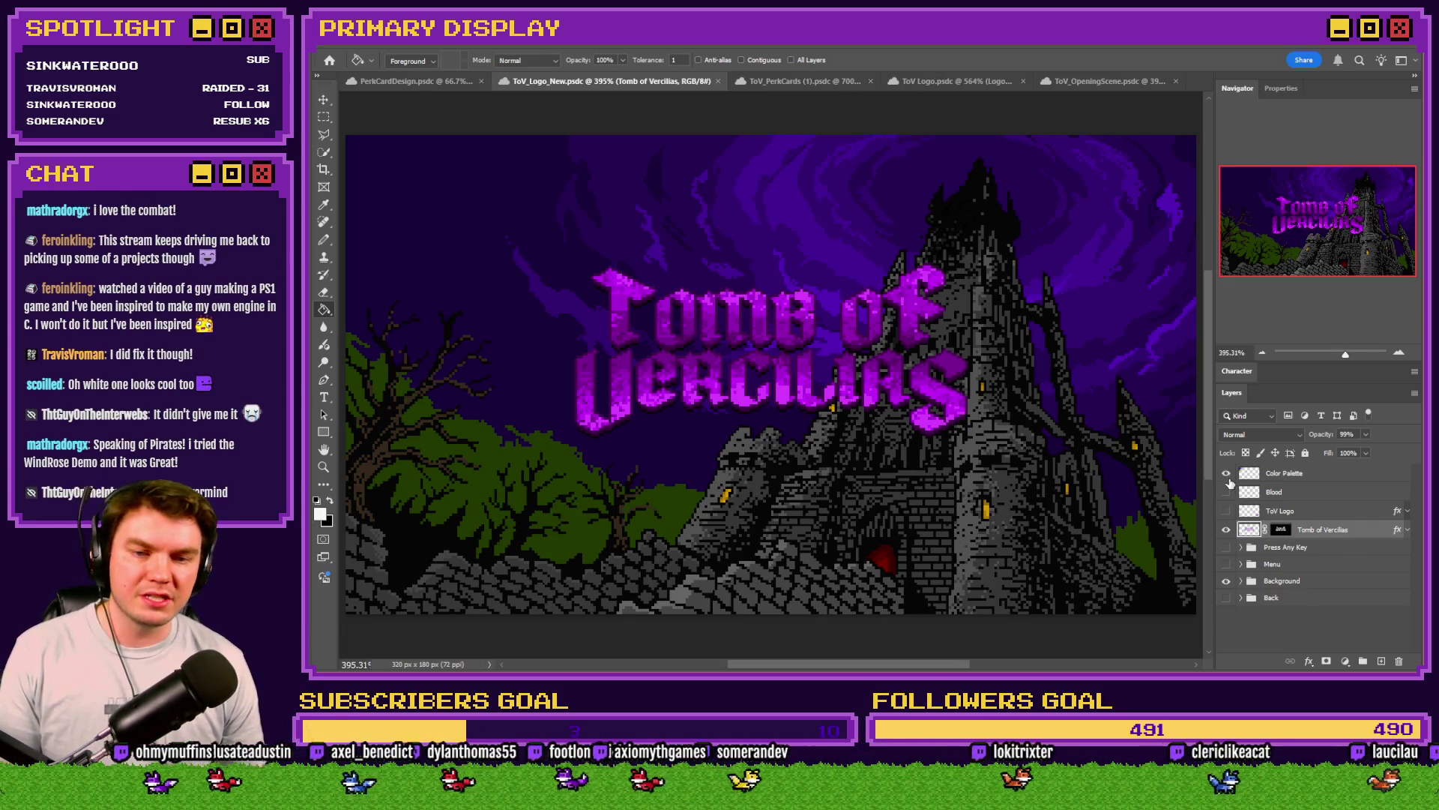
scroll(472, 218, "up", 3)
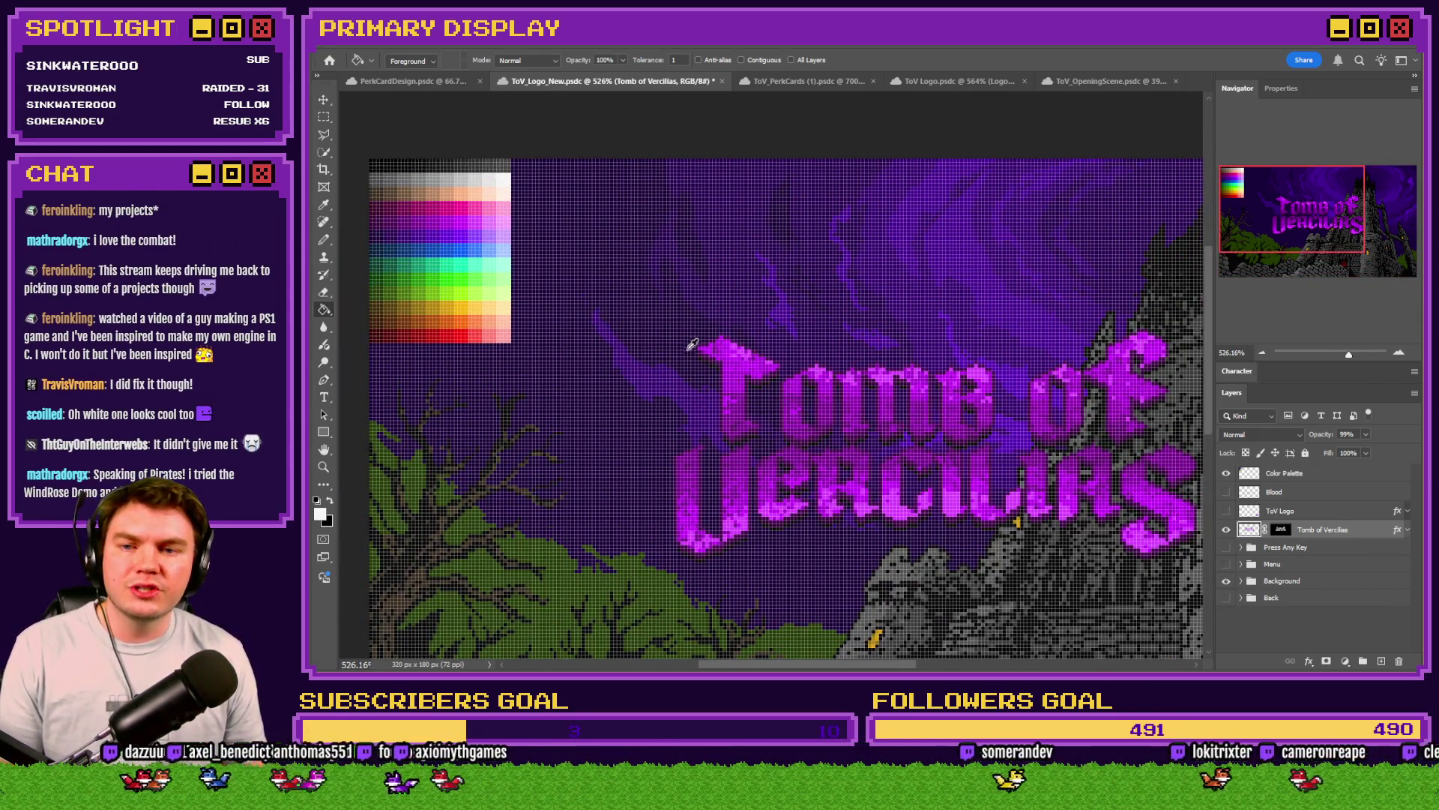
scroll(750, 349, "up", 5)
scroll(791, 353, "down", 5)
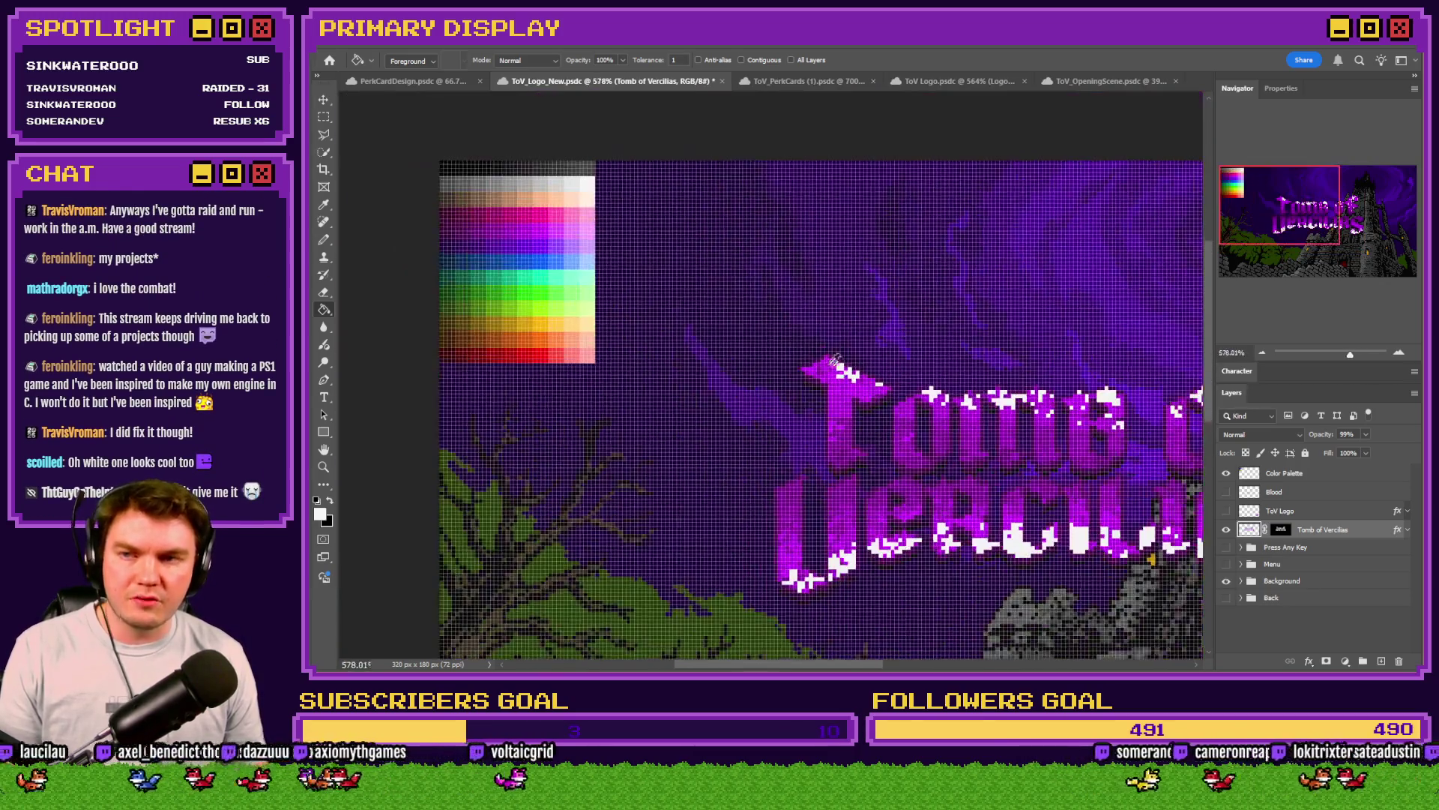
Step: Recolour the Tomb of Vercilias letters with white and light greys sampled from the palette
left_click(564, 161, "alt")
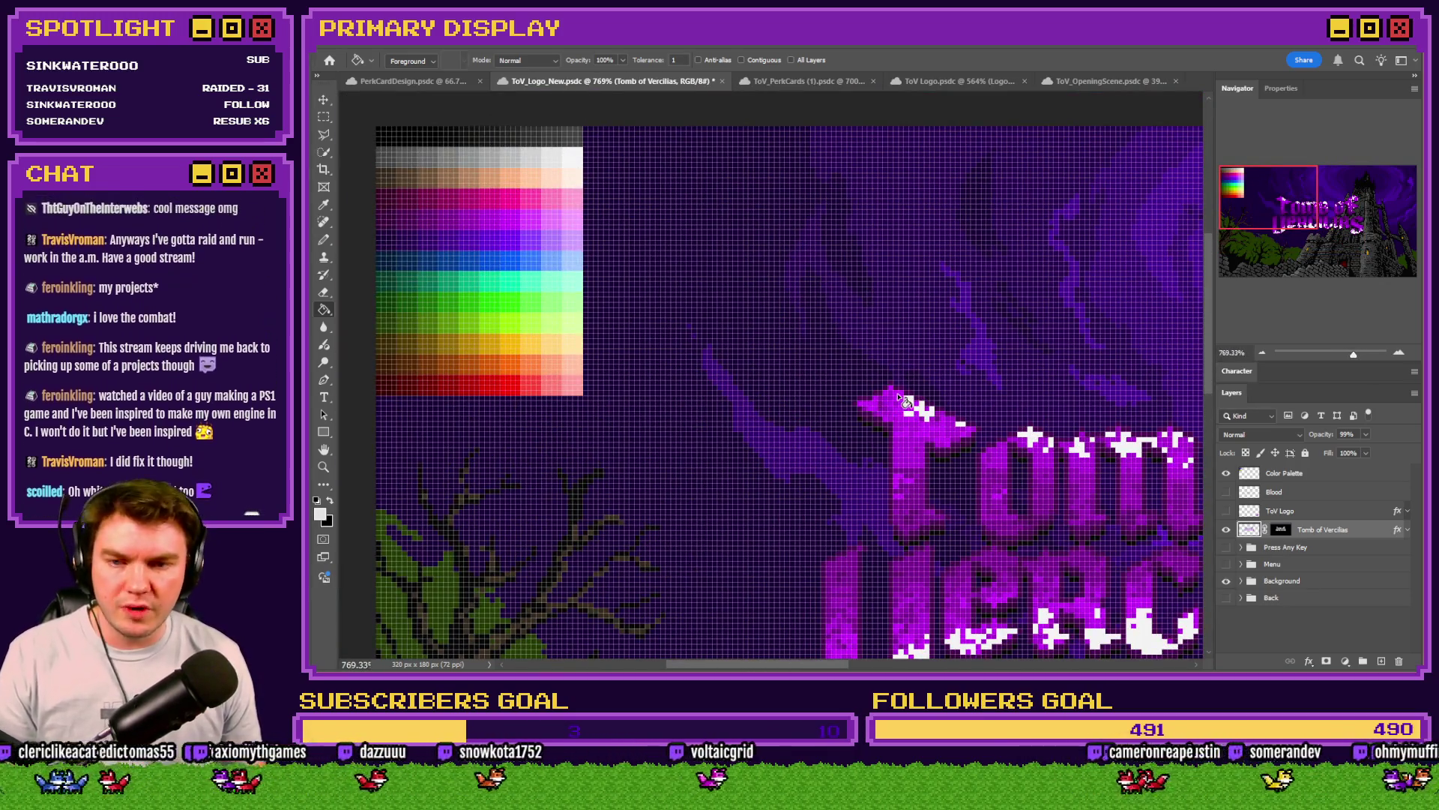
left_click(876, 404)
left_click(535, 159, "alt")
left_click(851, 417)
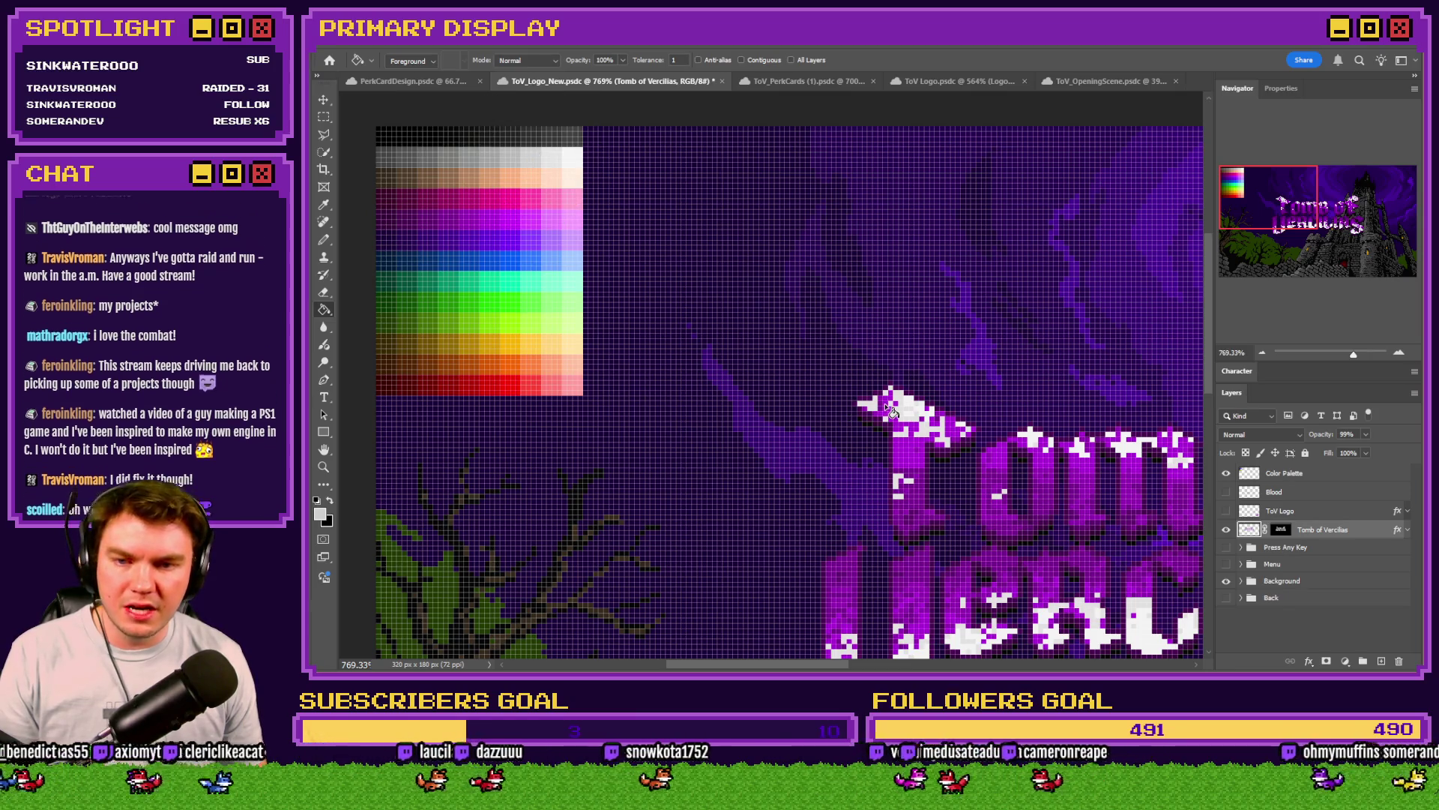
left_click(525, 164, "alt")
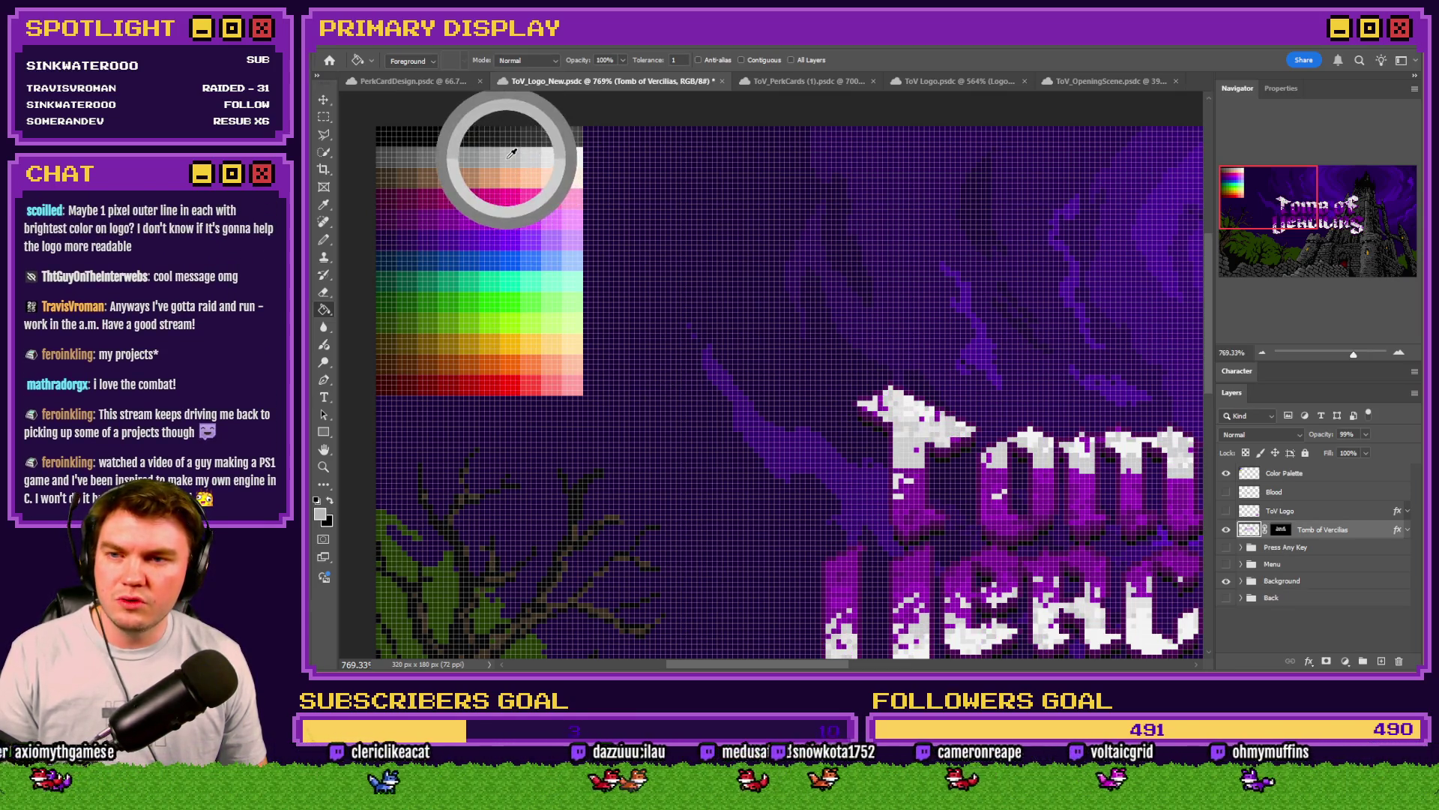
left_click(898, 417)
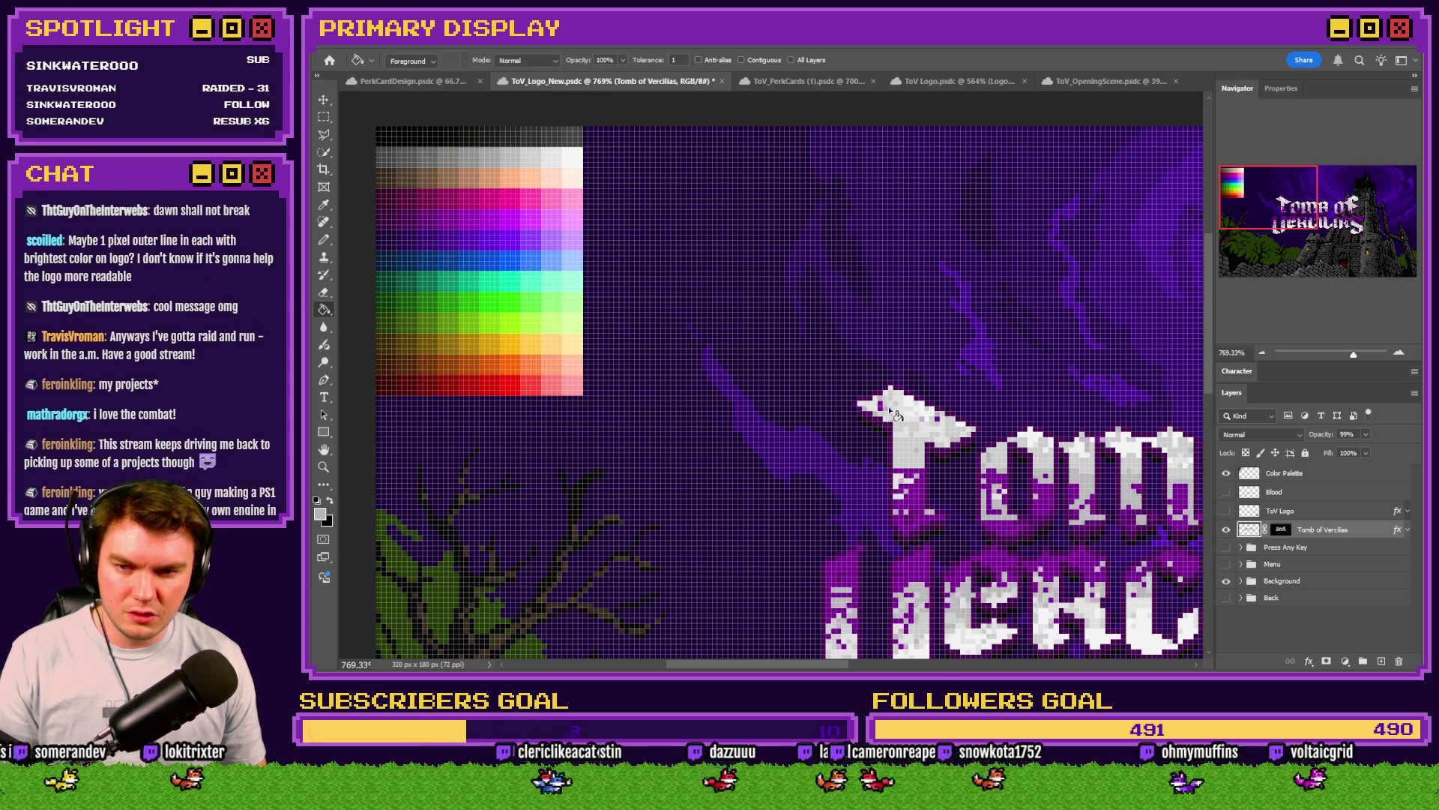
left_click(487, 167, "alt")
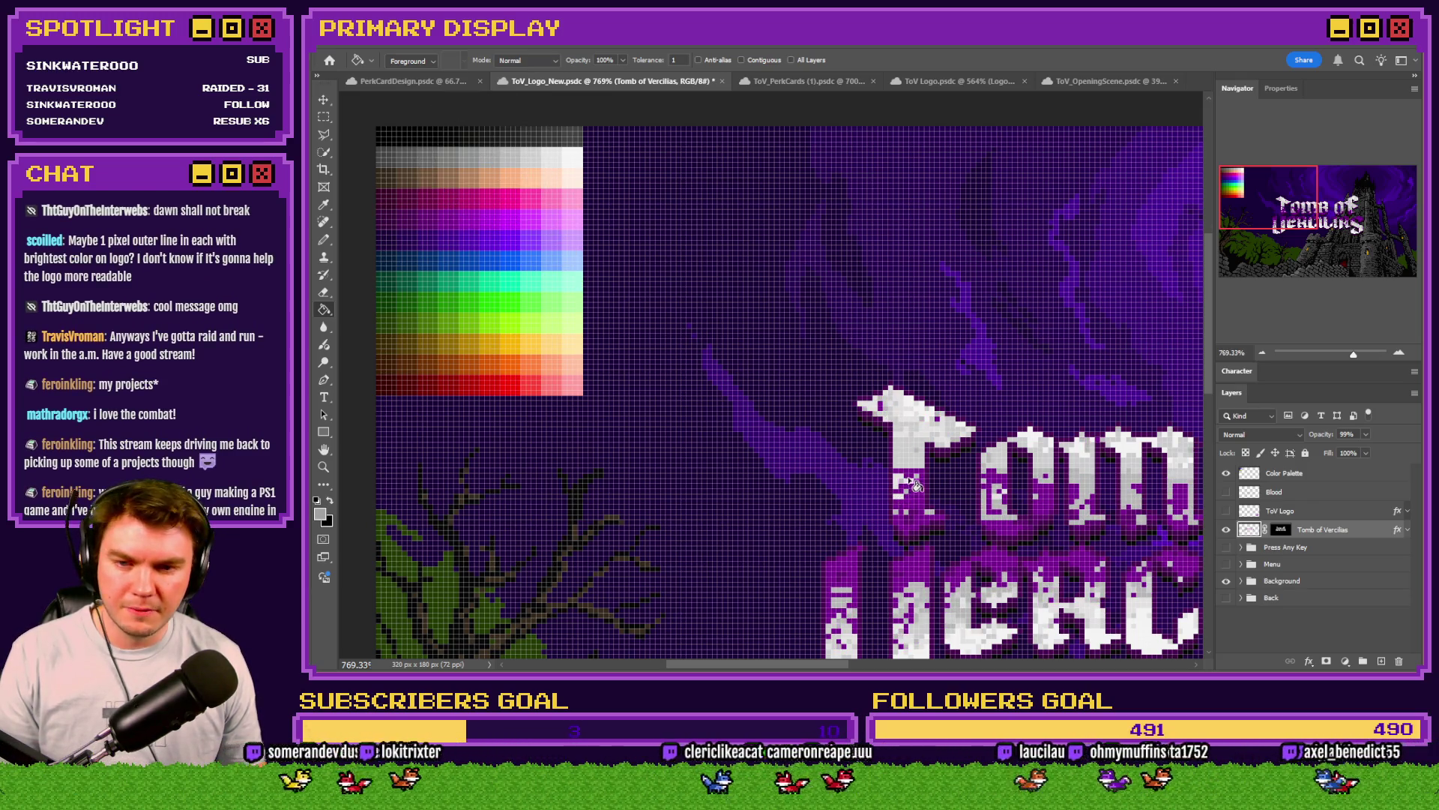
left_click(911, 480)
left_click(473, 159, "alt")
left_click(911, 525)
scroll(914, 509, "down", 5)
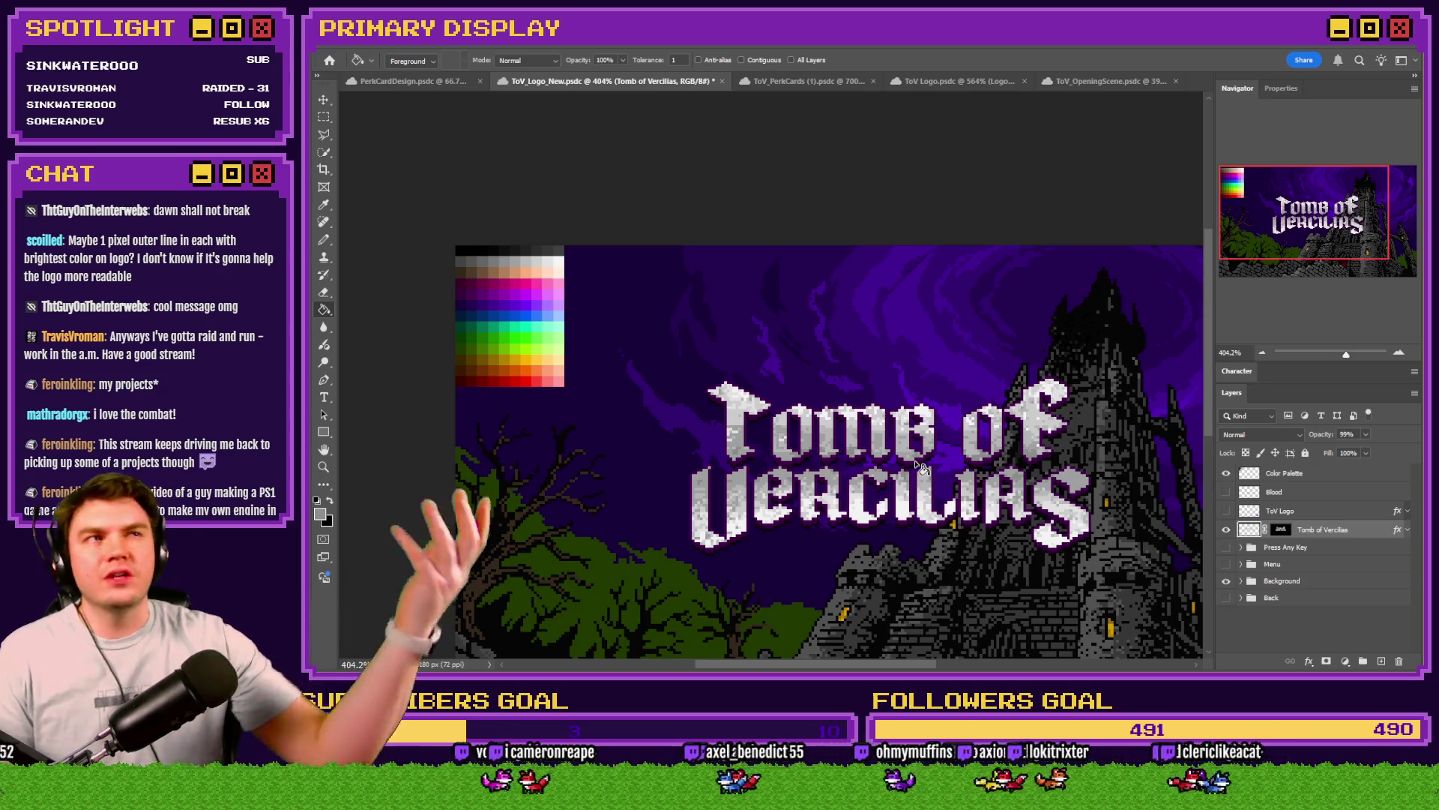
scroll(921, 467, "up", 10)
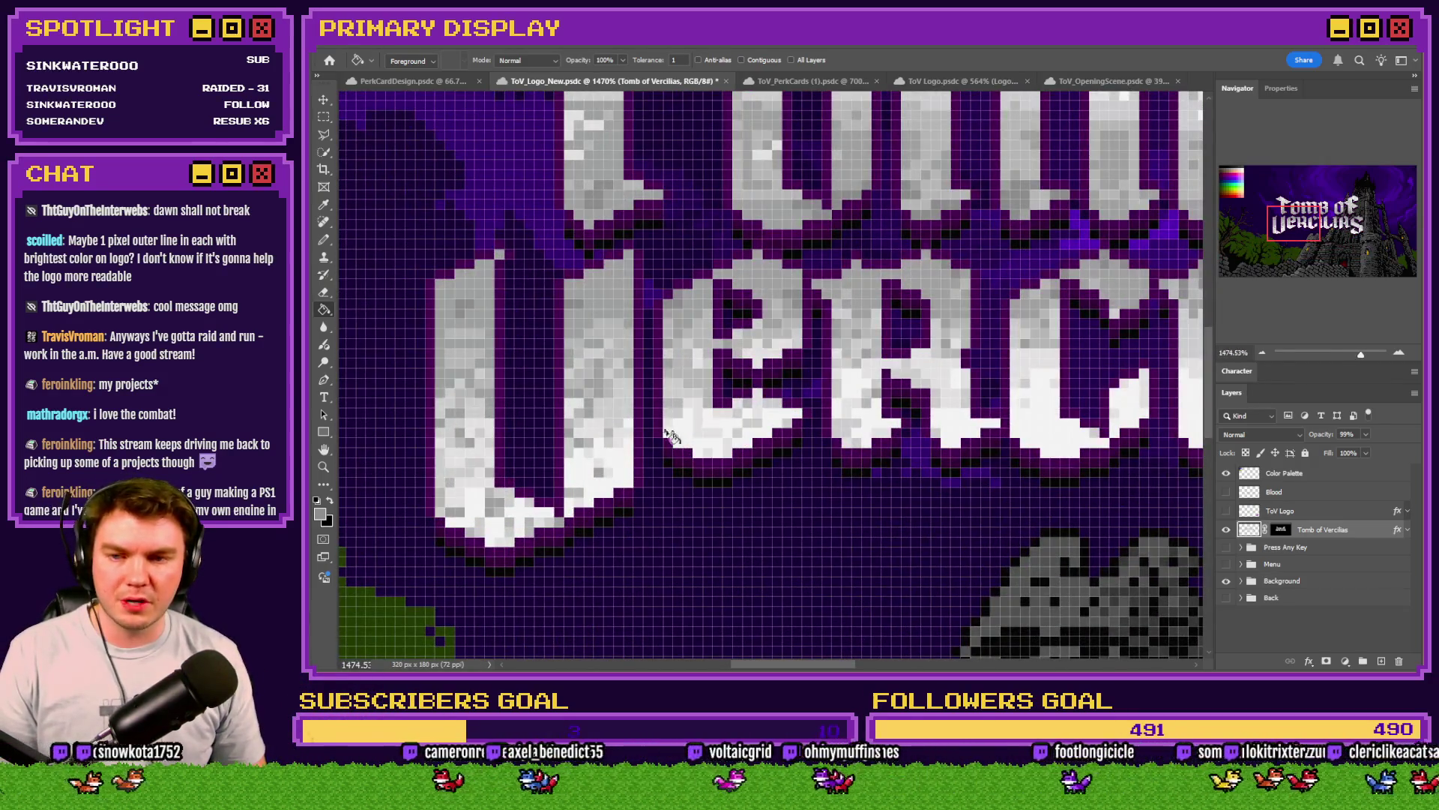
scroll(812, 527, "down", 10)
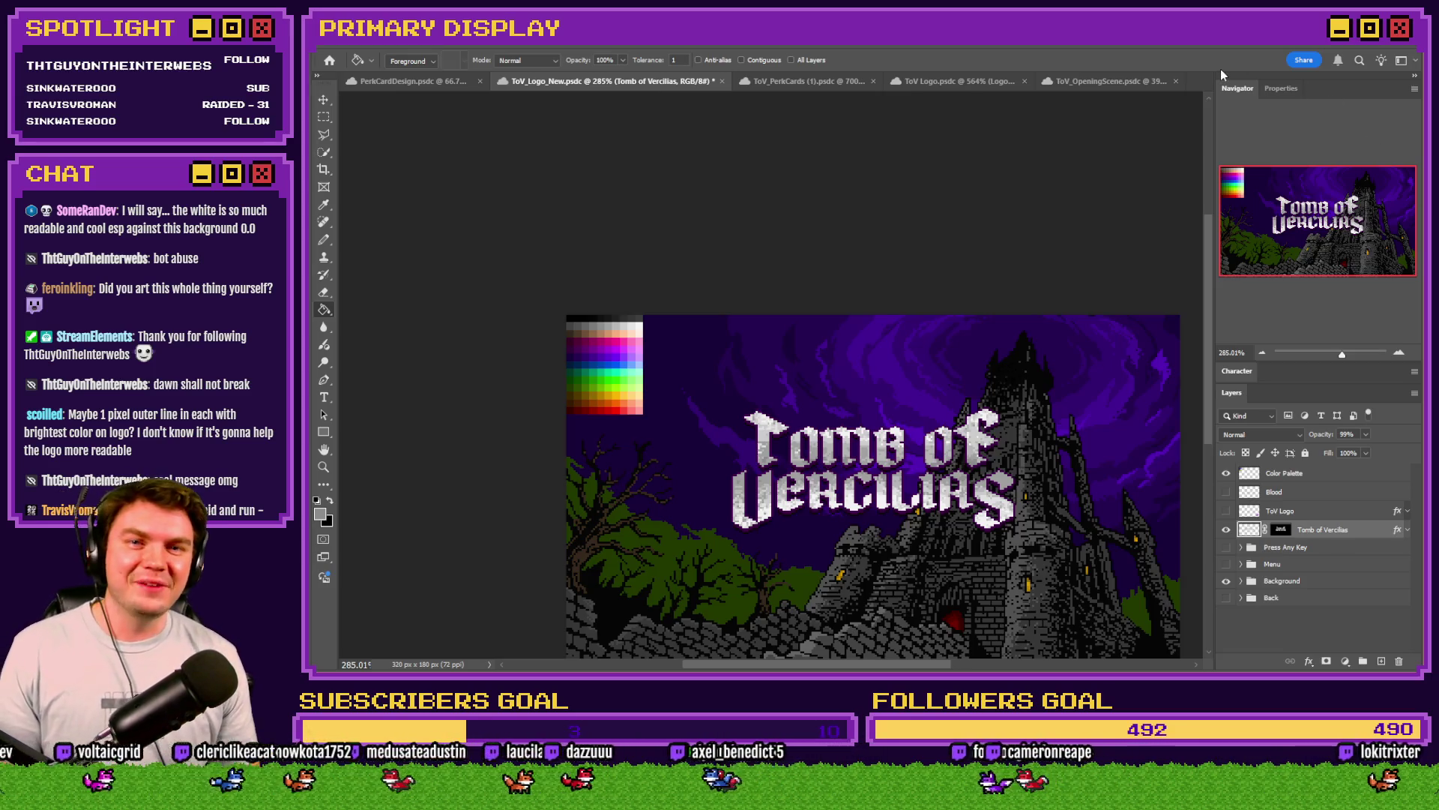
key("ctrl+plus")
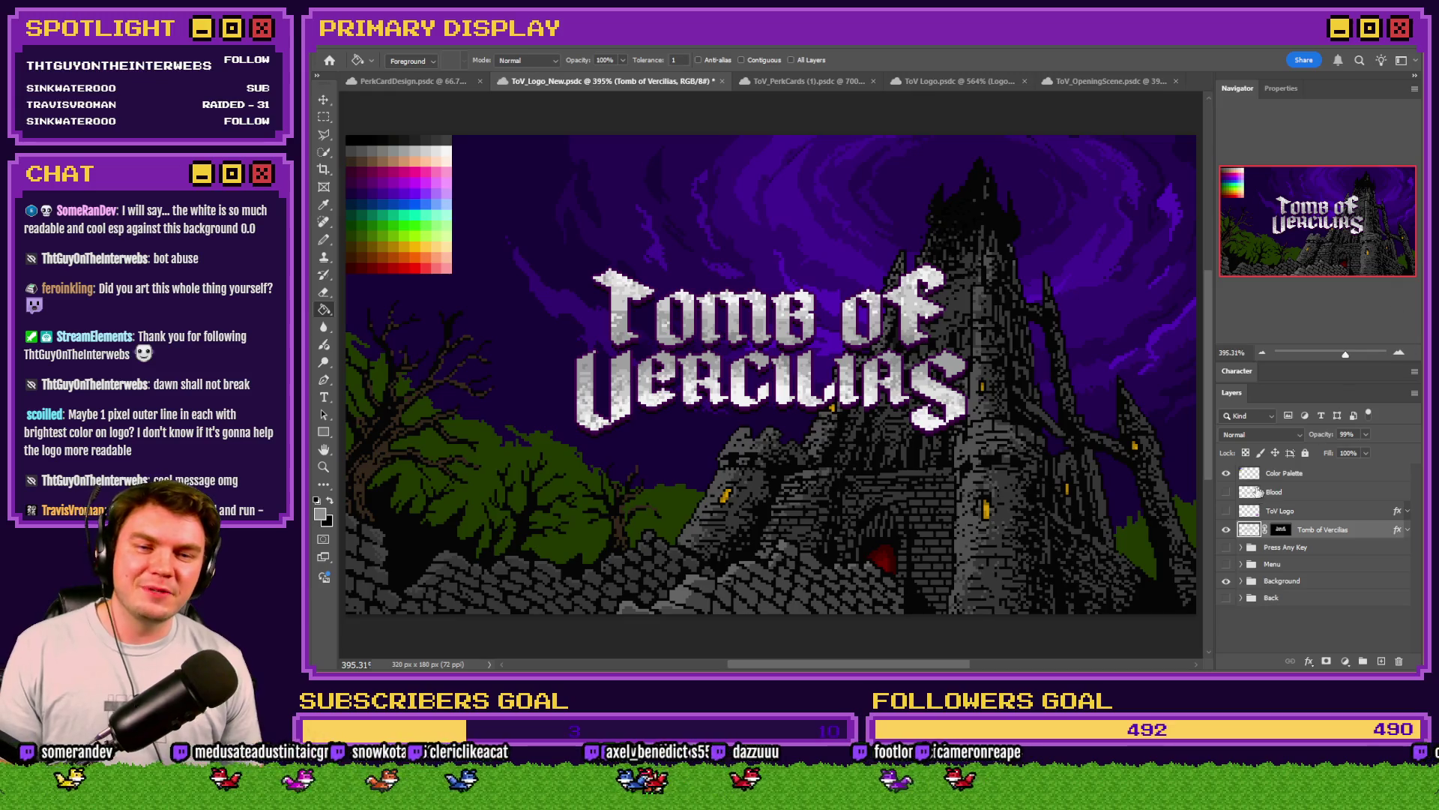
left_click(1225, 474)
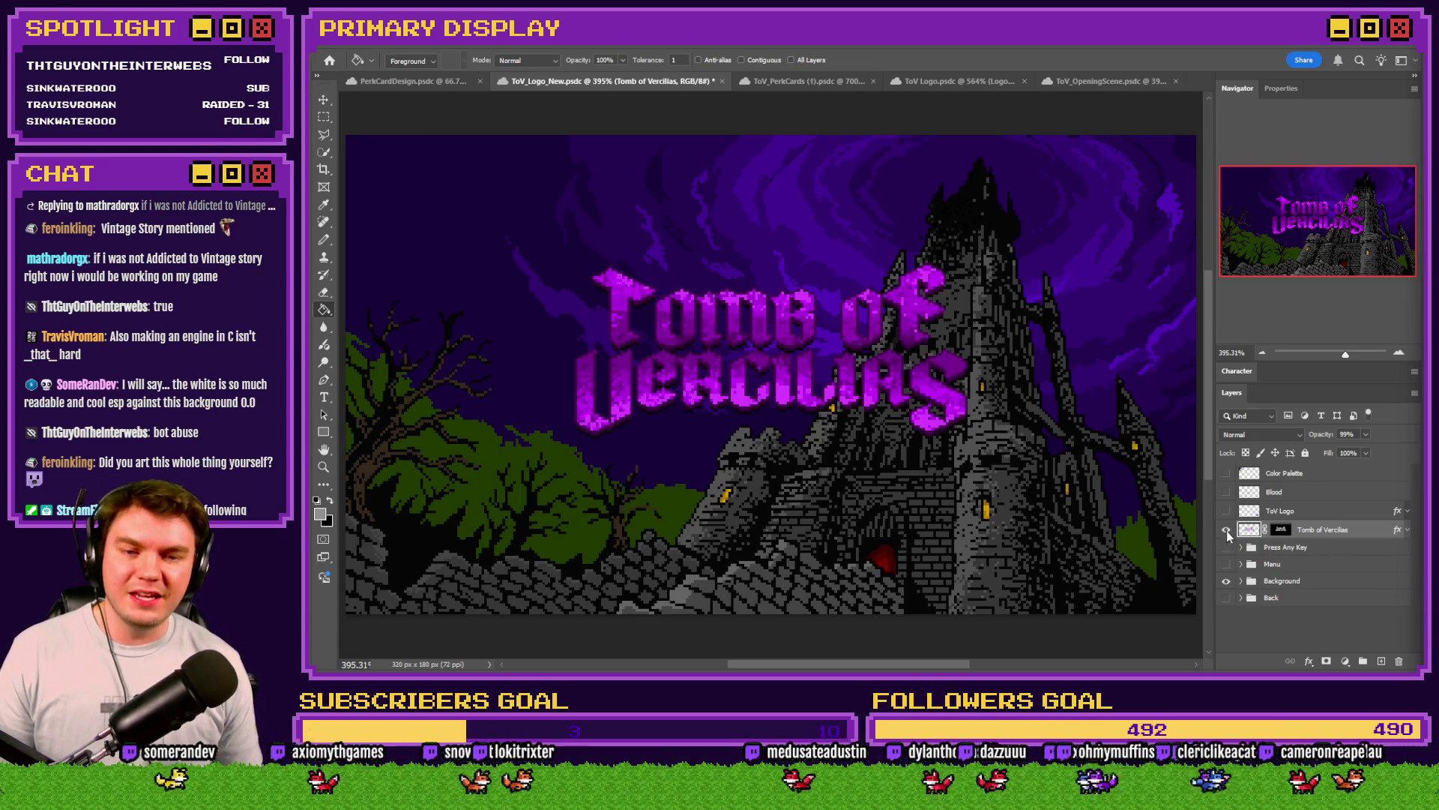
Step: Hide the Tomb of Vercilias logo layer and switch to the Slay the Spire image results
left_click(1226, 529)
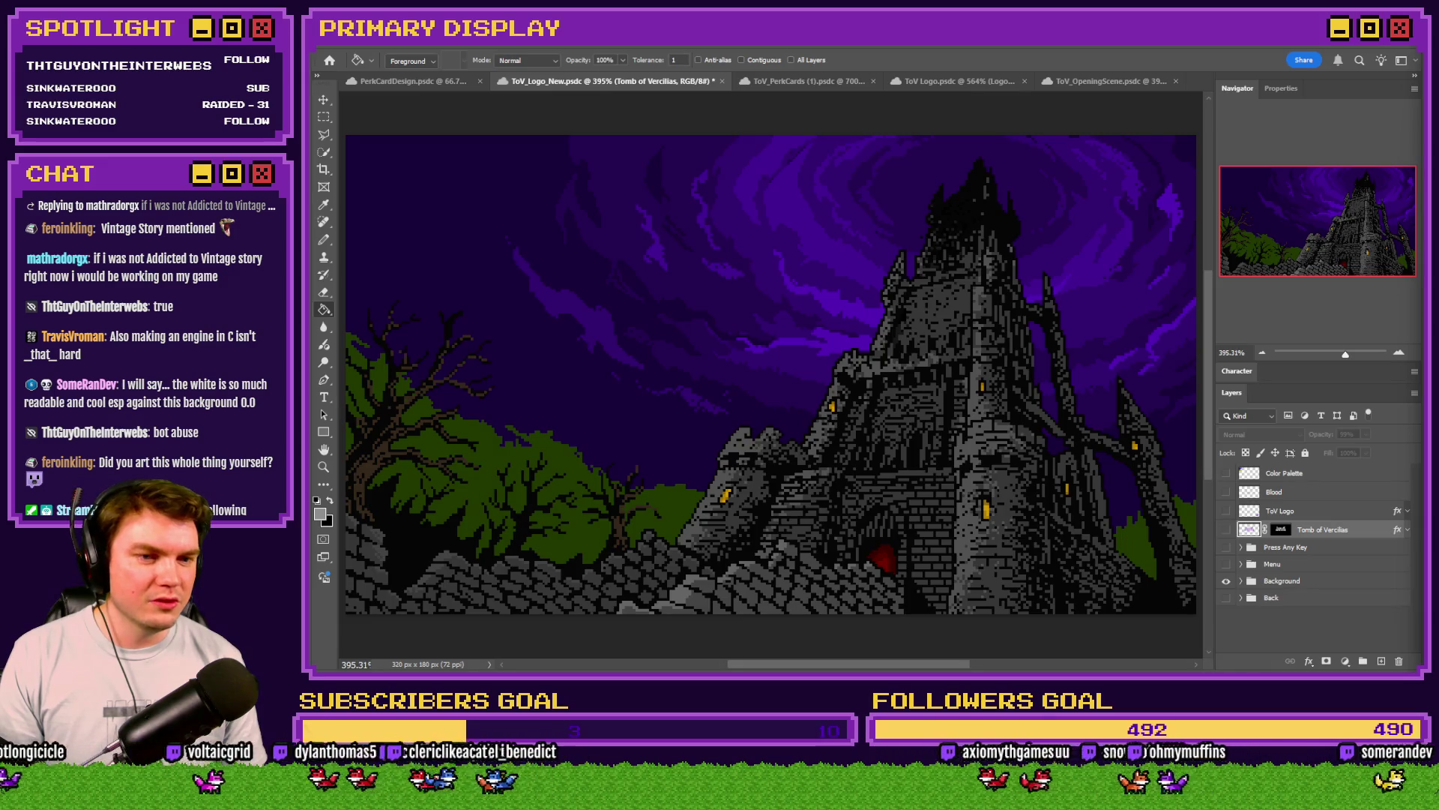
key("alt+Tab")
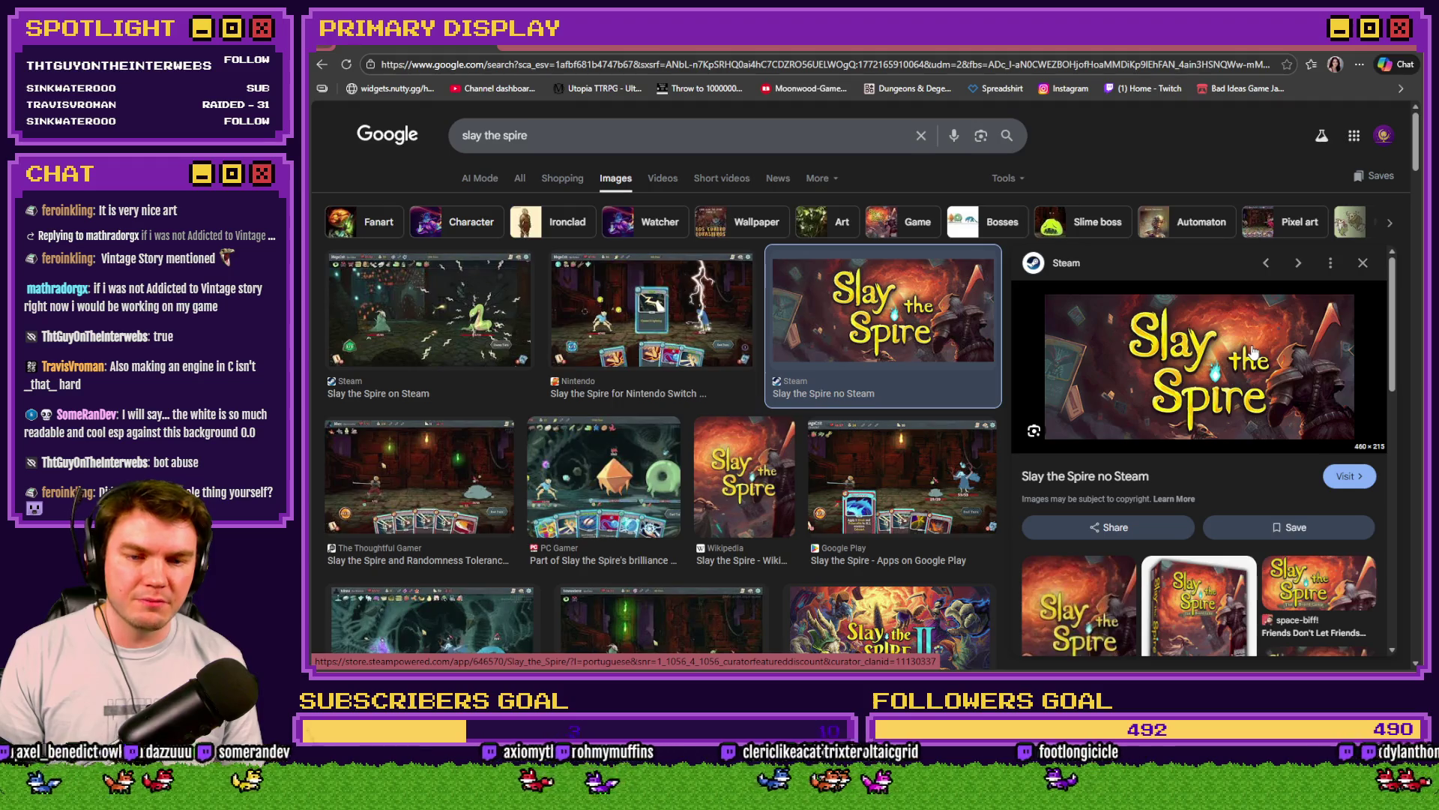
Step: Preview the Nintendo Switch Slay the Spire box art, then return to the castle artwork
scroll(1226, 374, "down", 4)
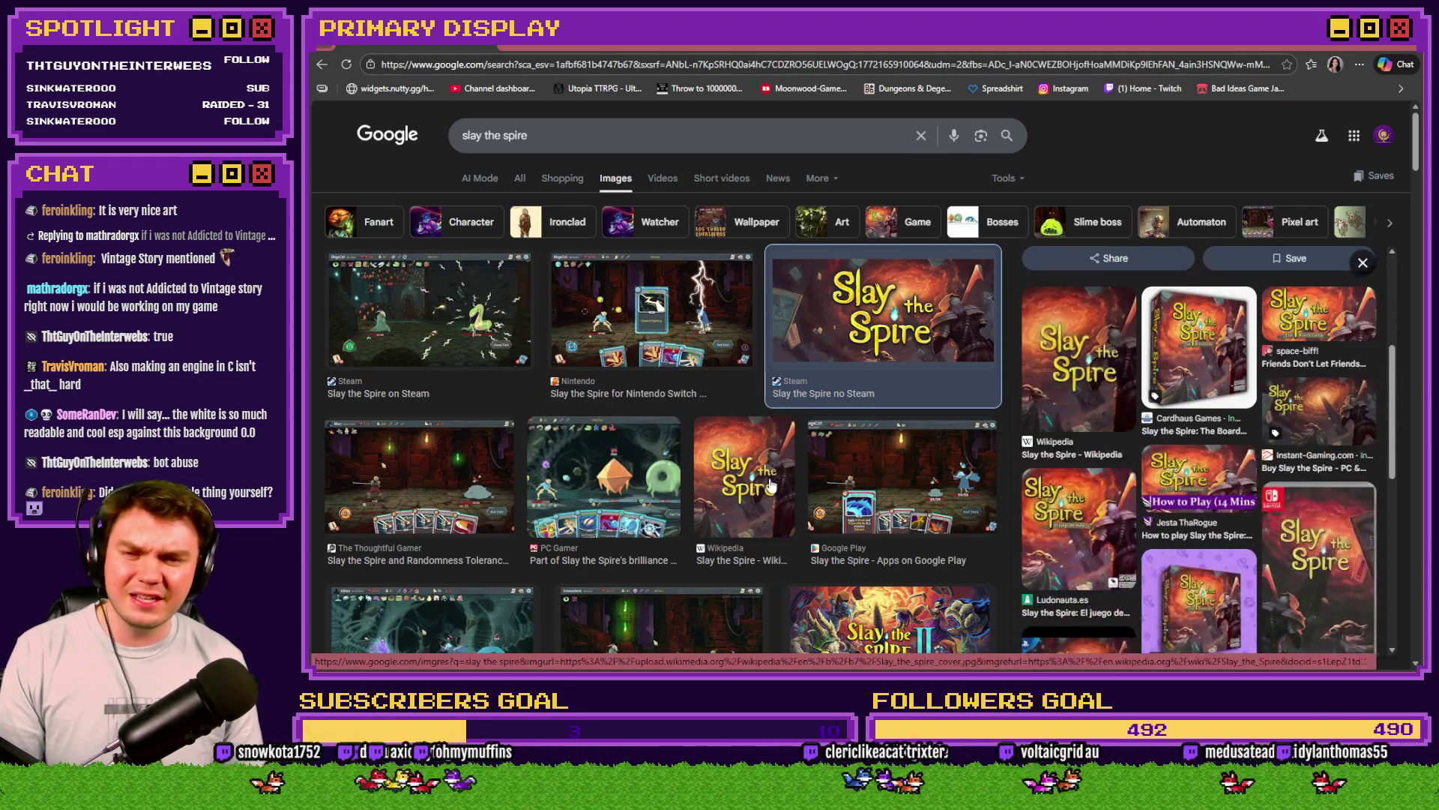
scroll(771, 486, "down", 2)
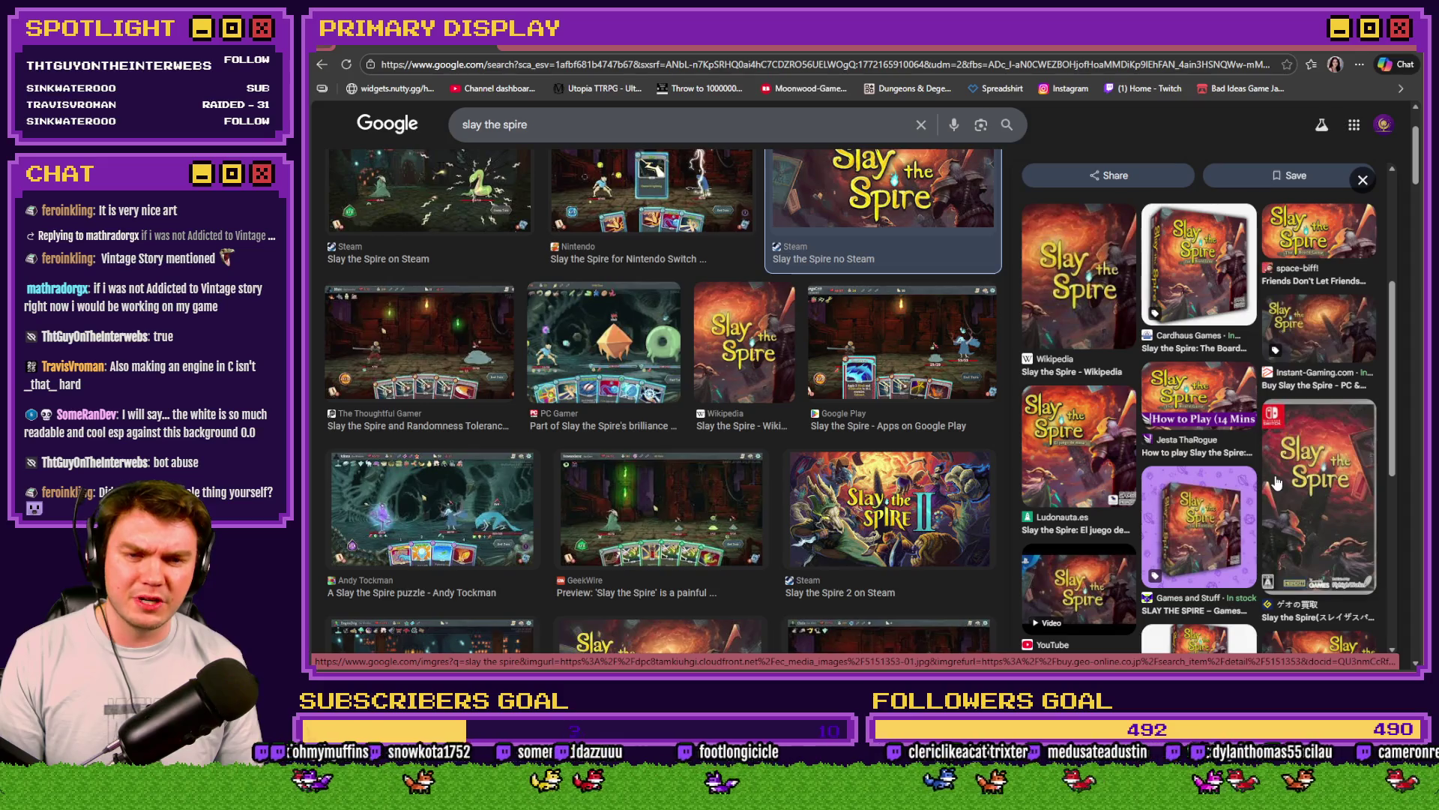
left_click(1276, 483)
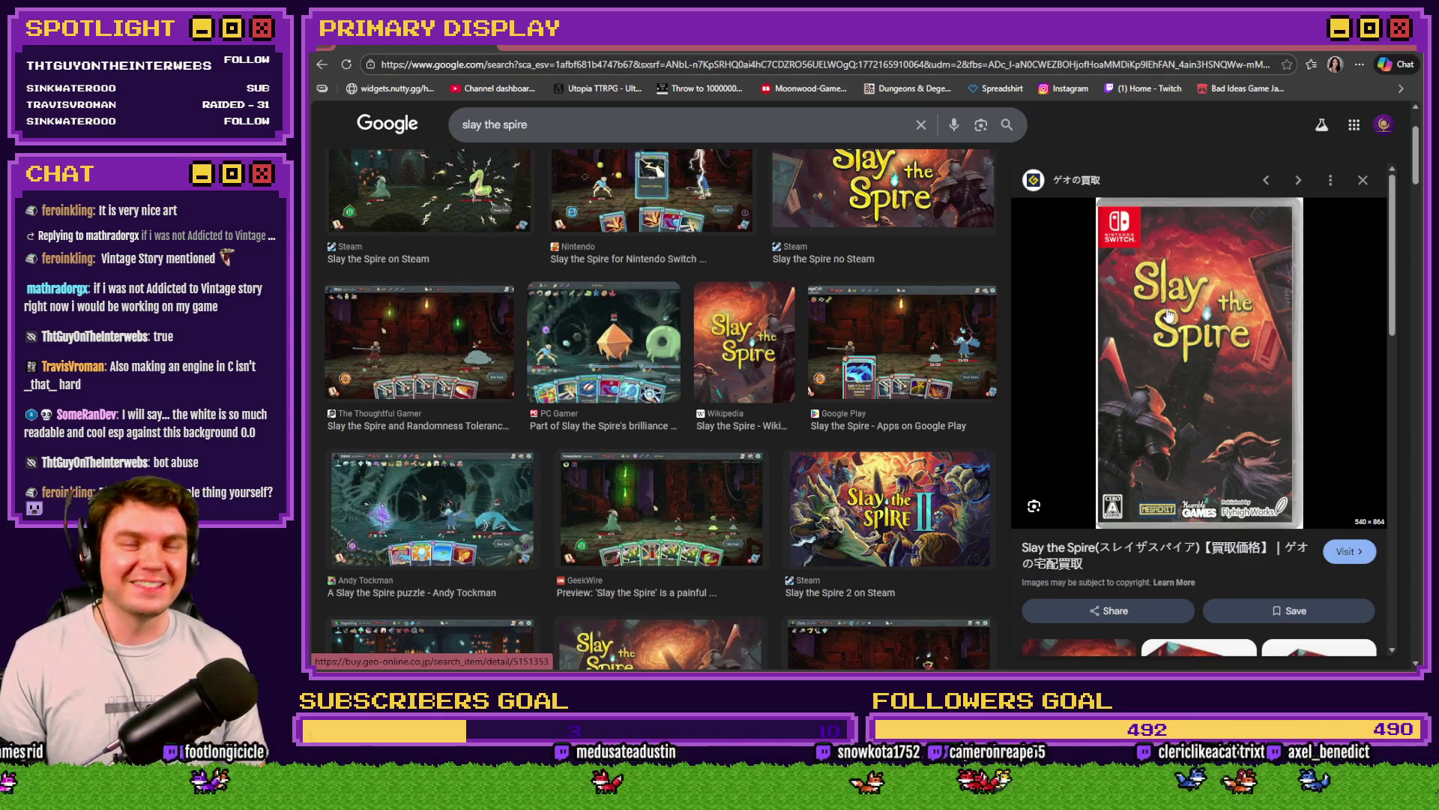
key("alt+Tab")
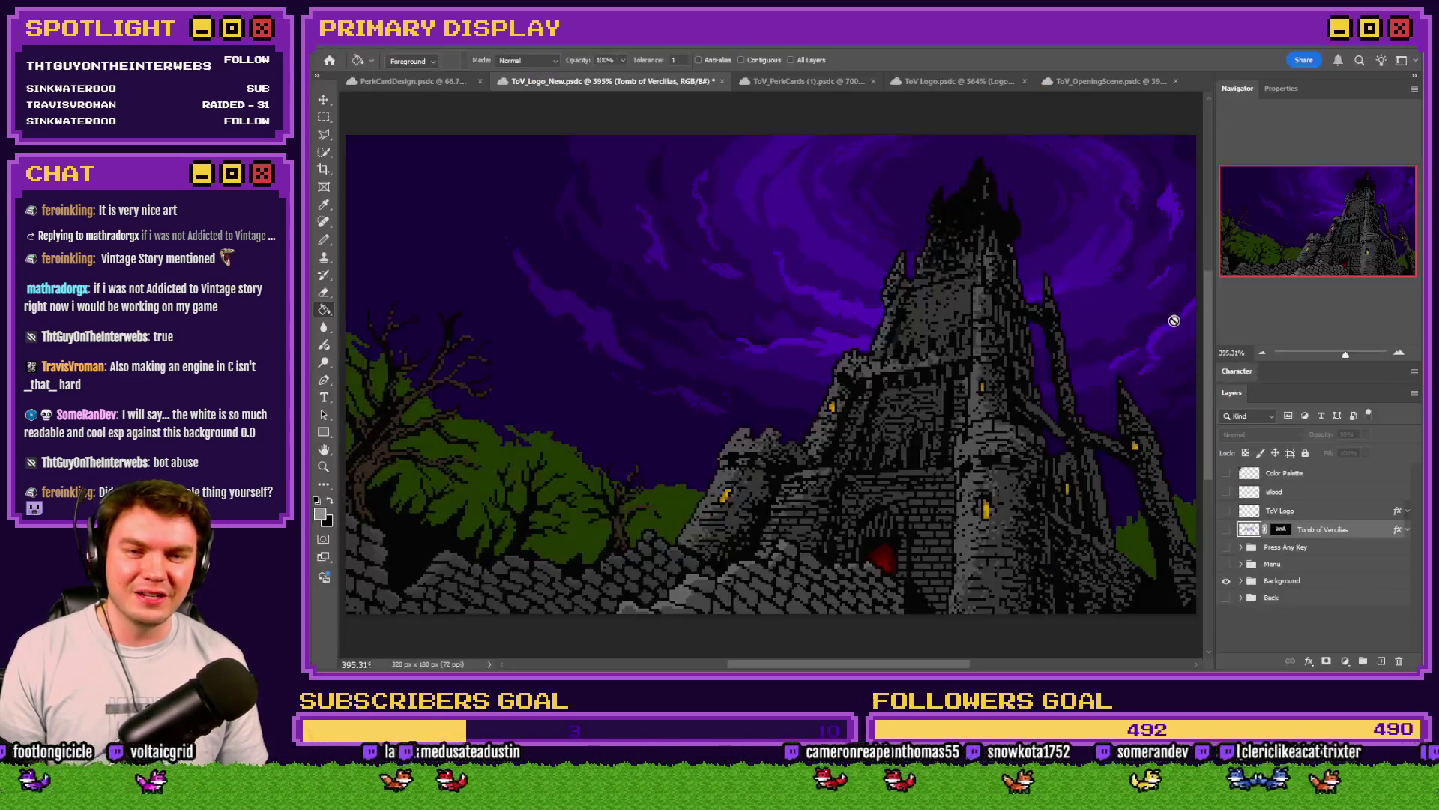
key("alt+Tab")
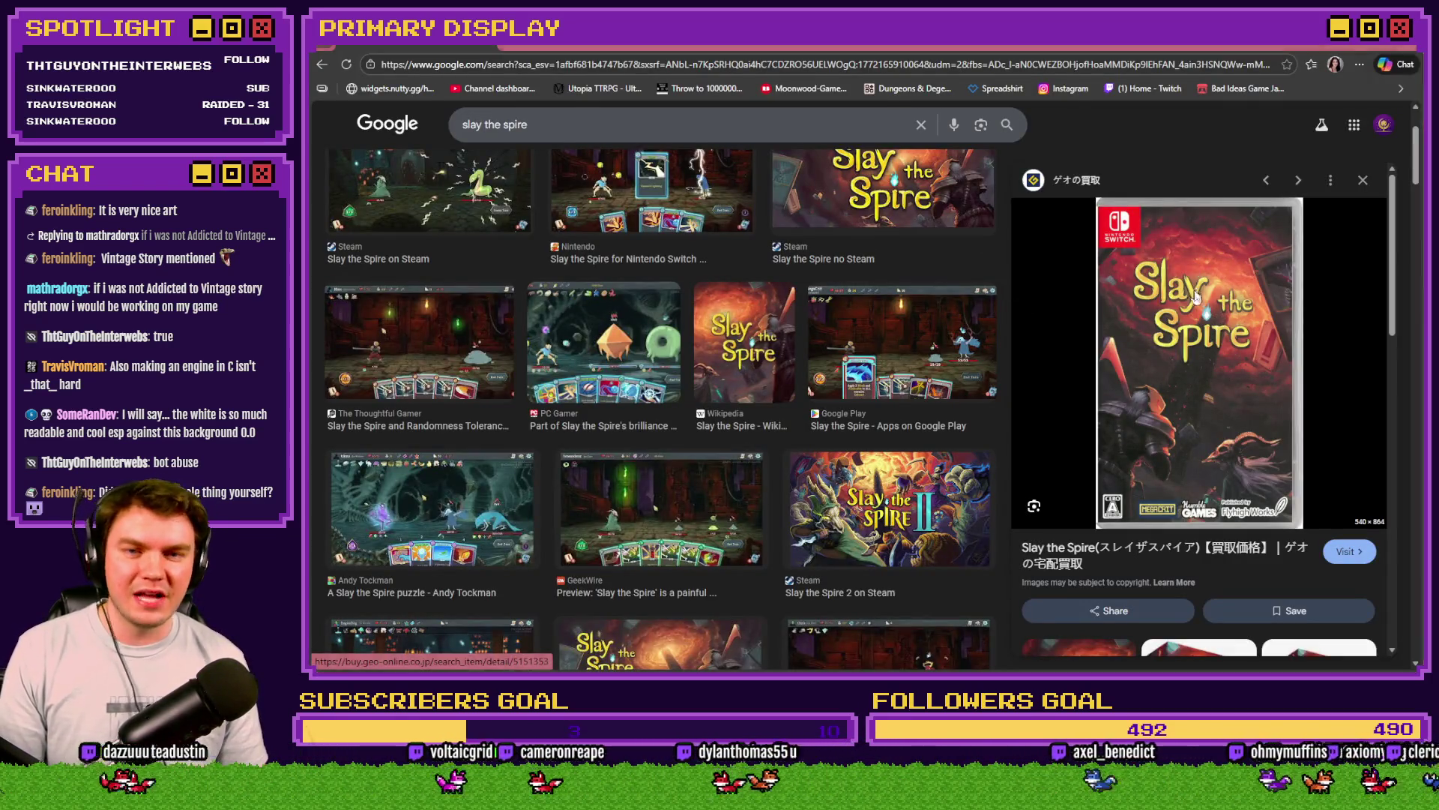
key("alt+Tab")
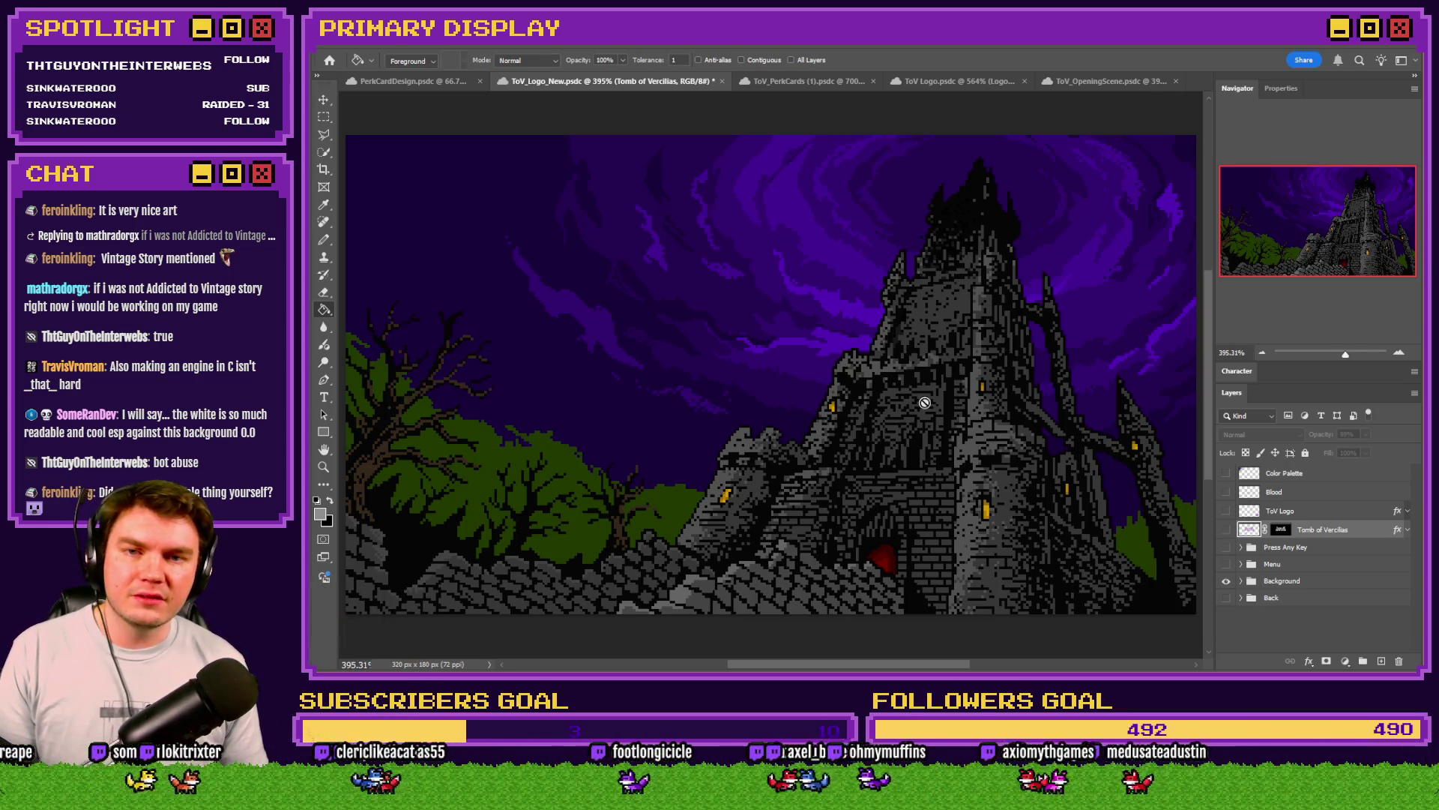
key("alt+Tab")
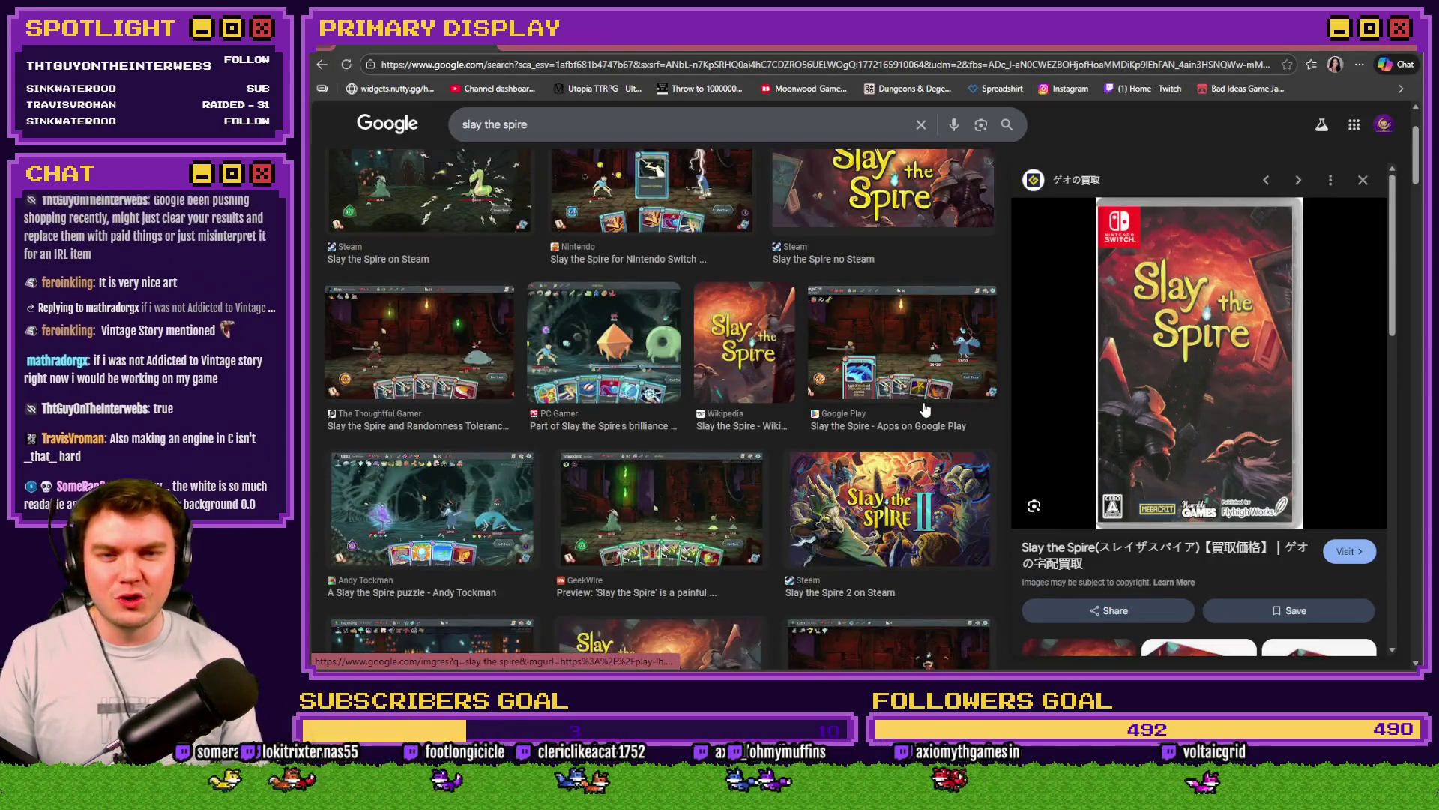
key("alt+Tab")
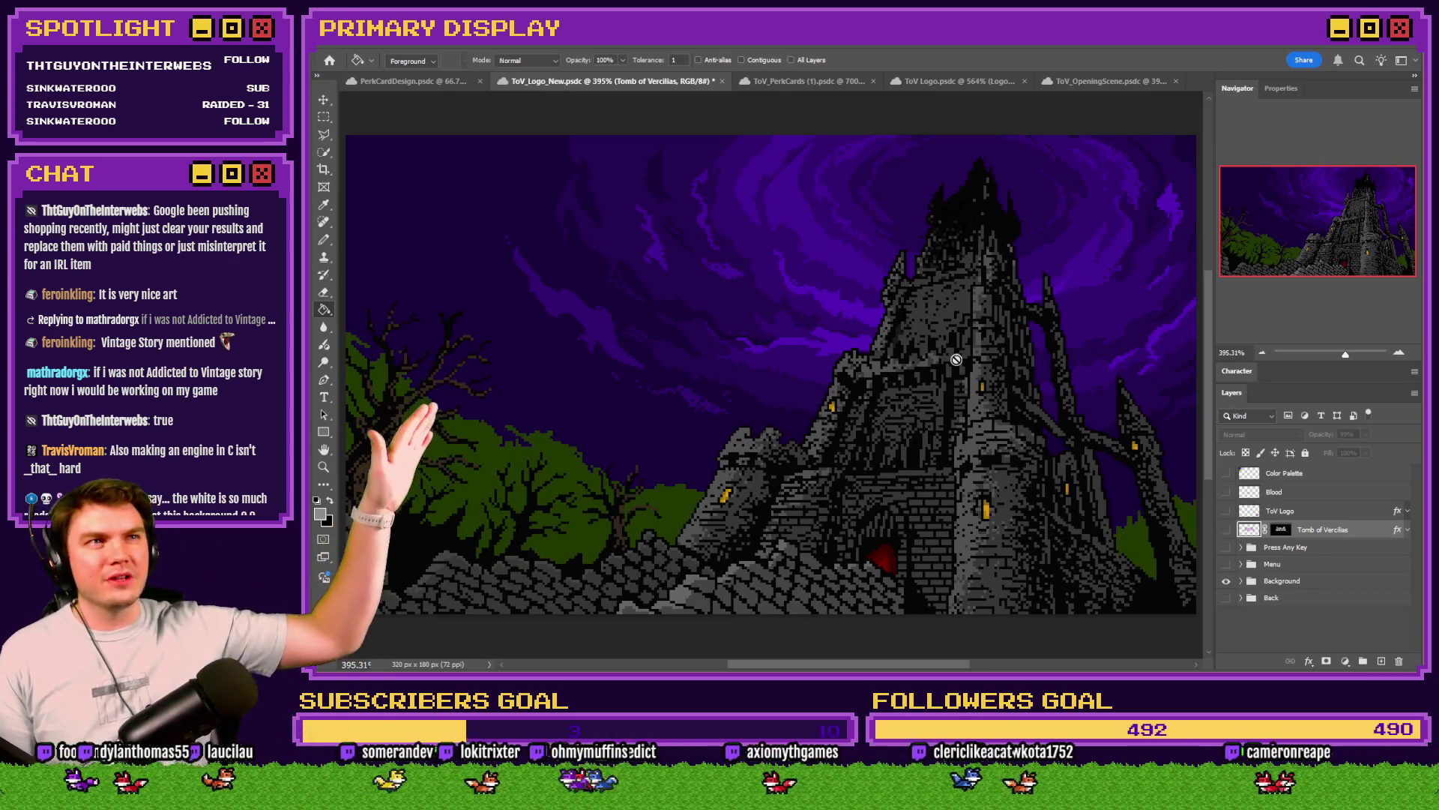
key("alt+Tab")
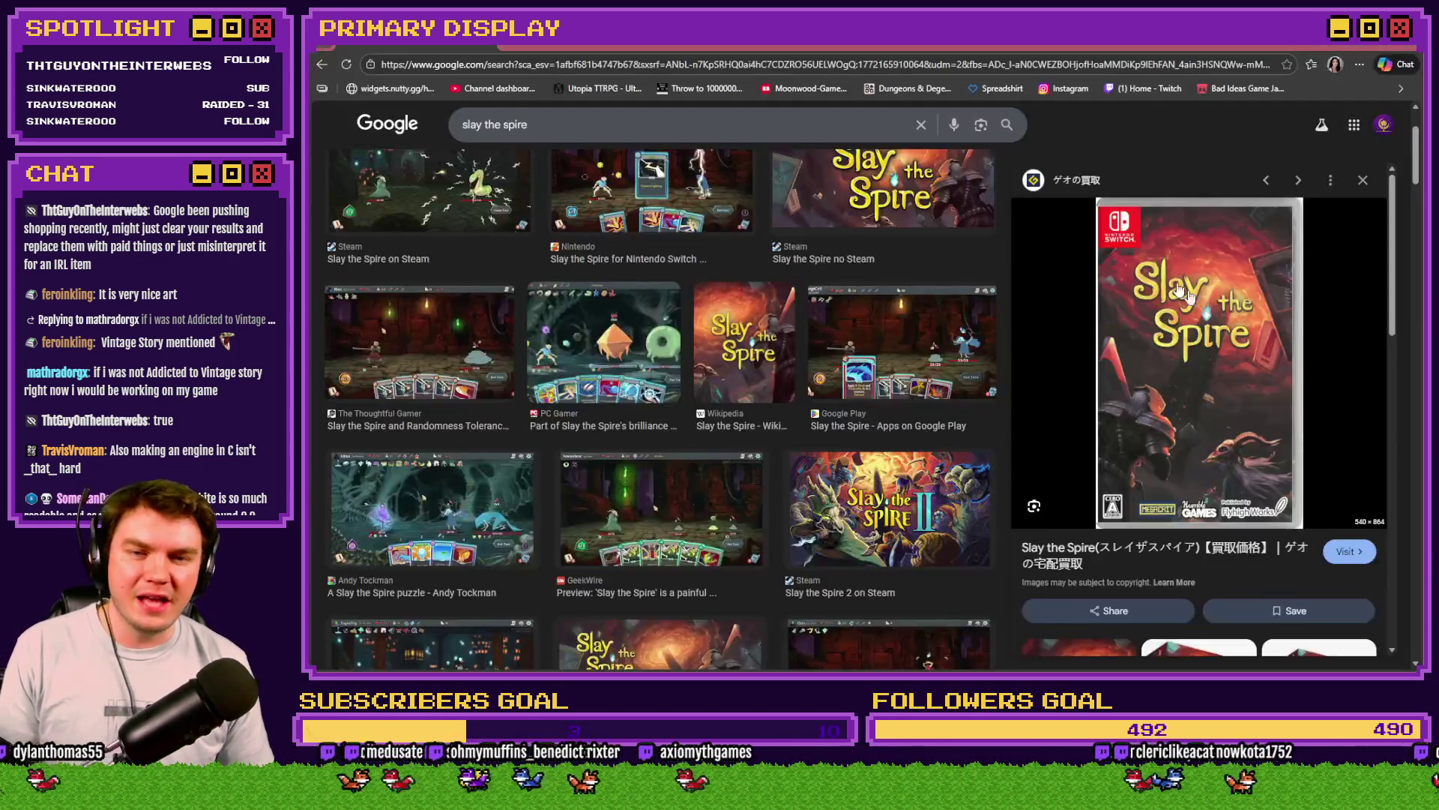
key("alt+Tab")
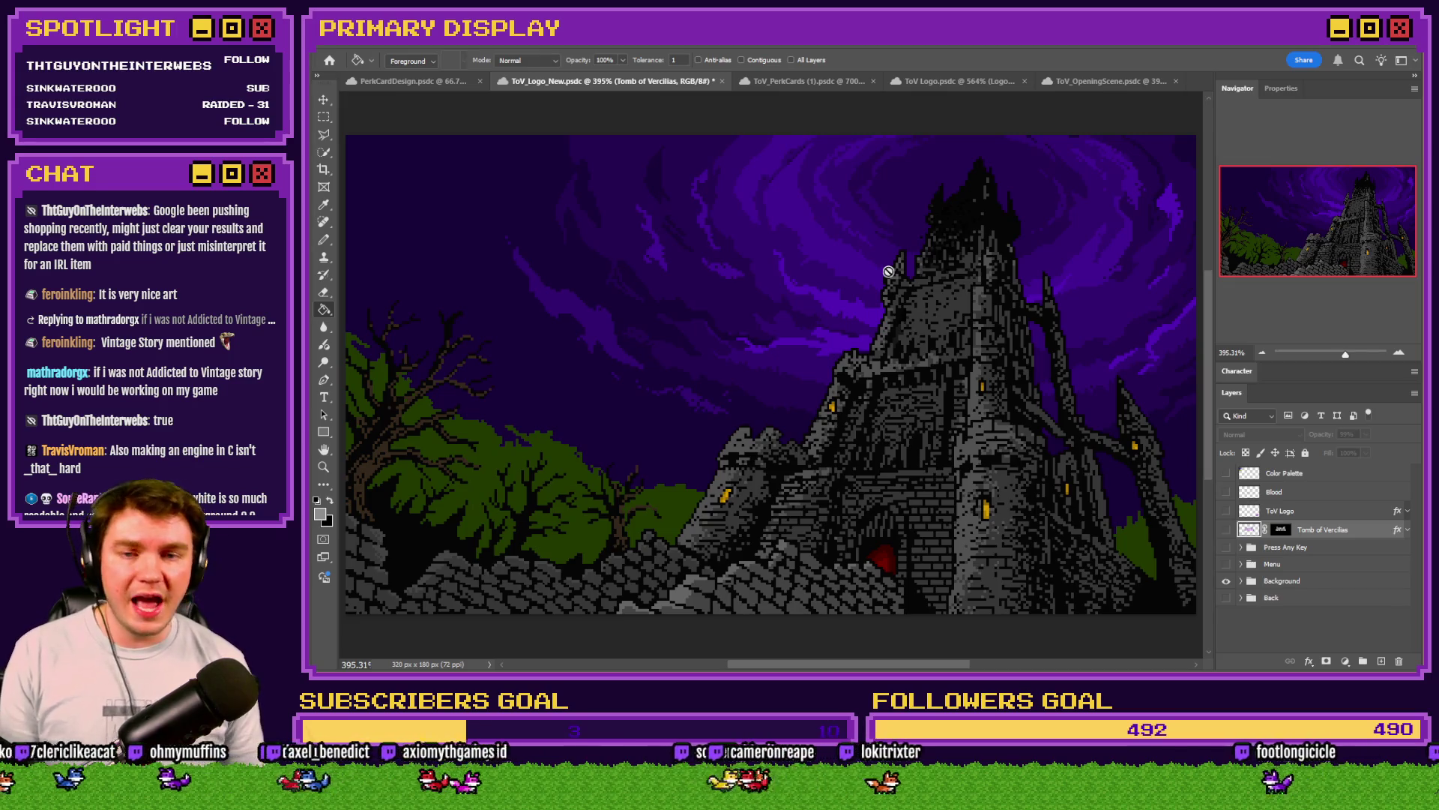
key("alt+Tab")
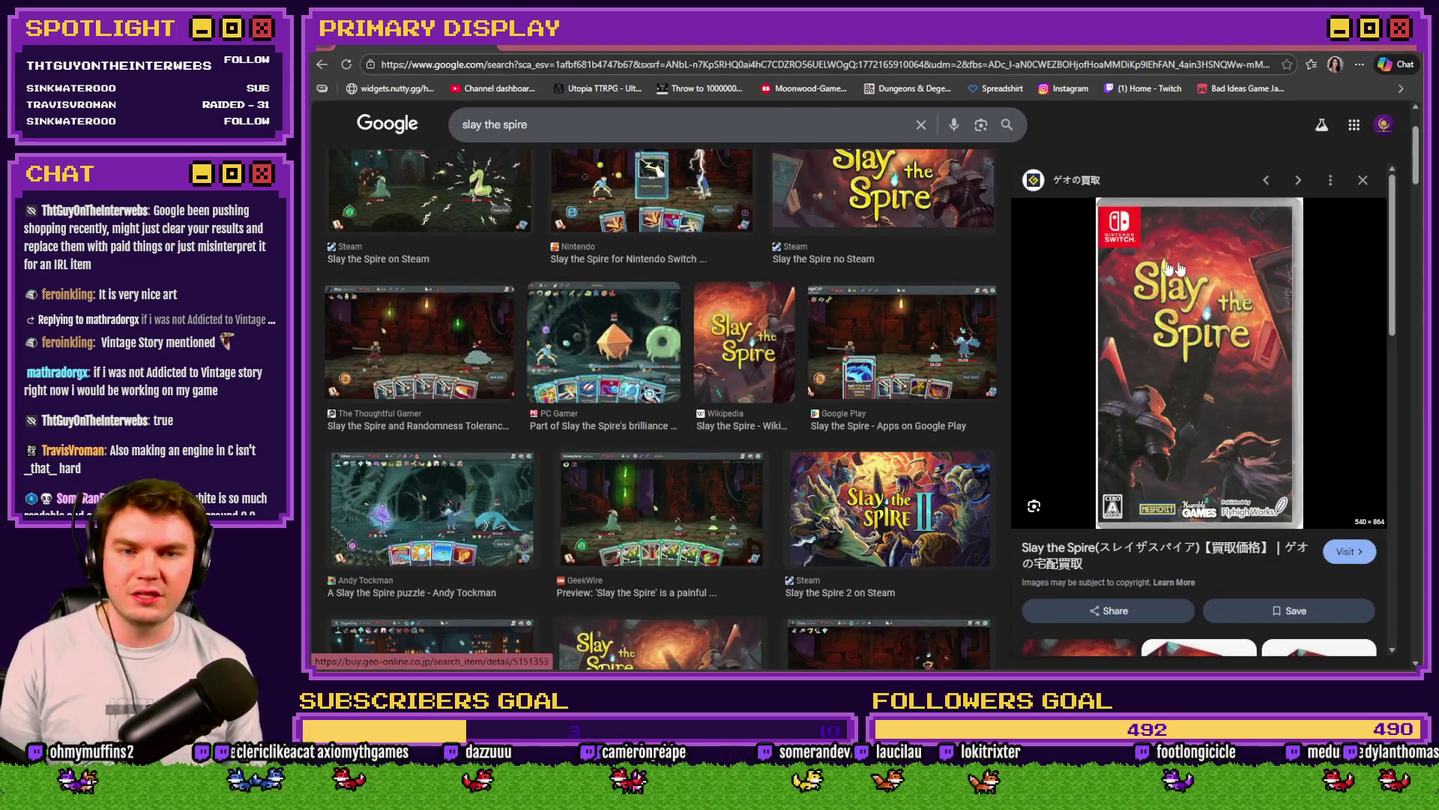
key("alt+Tab")
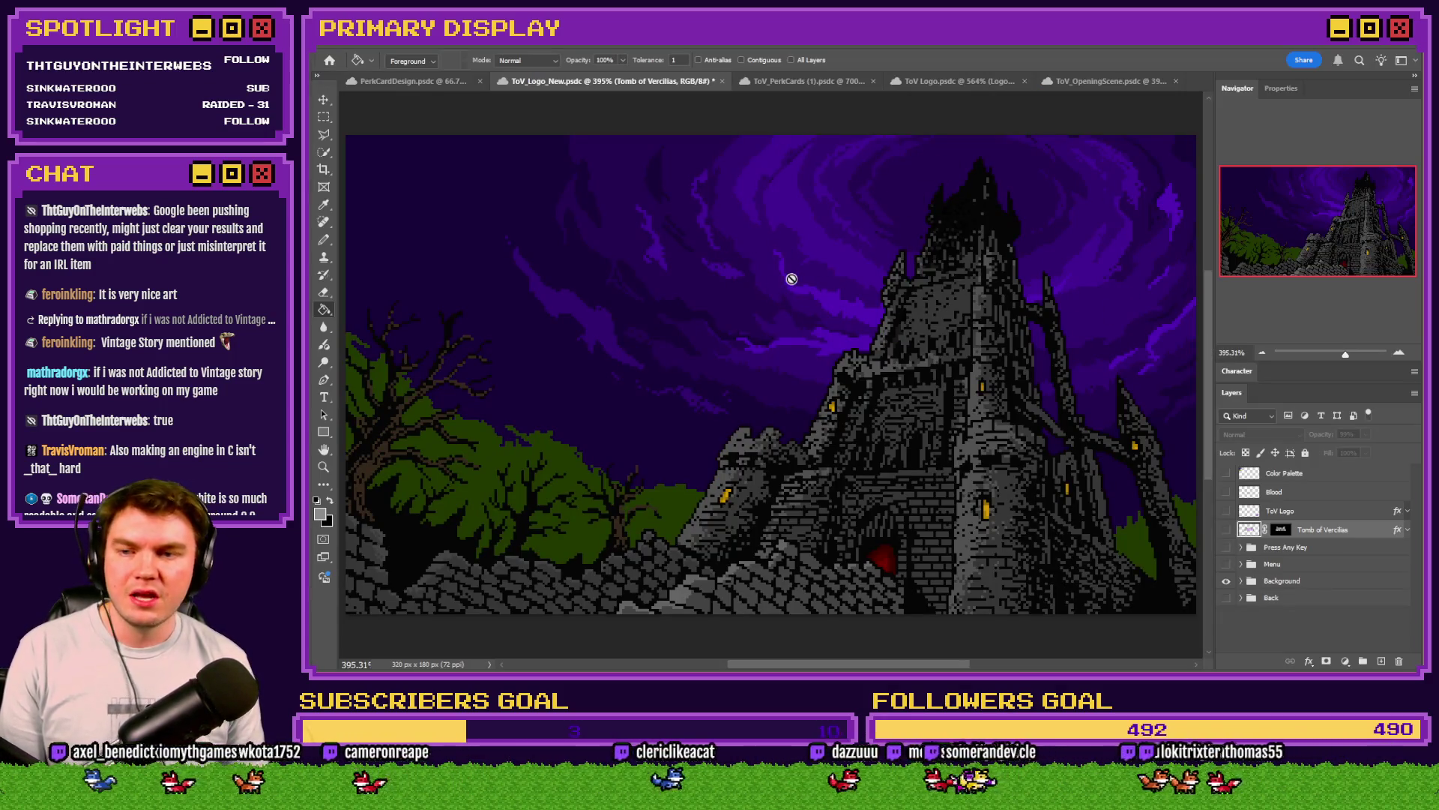
key("alt+Tab")
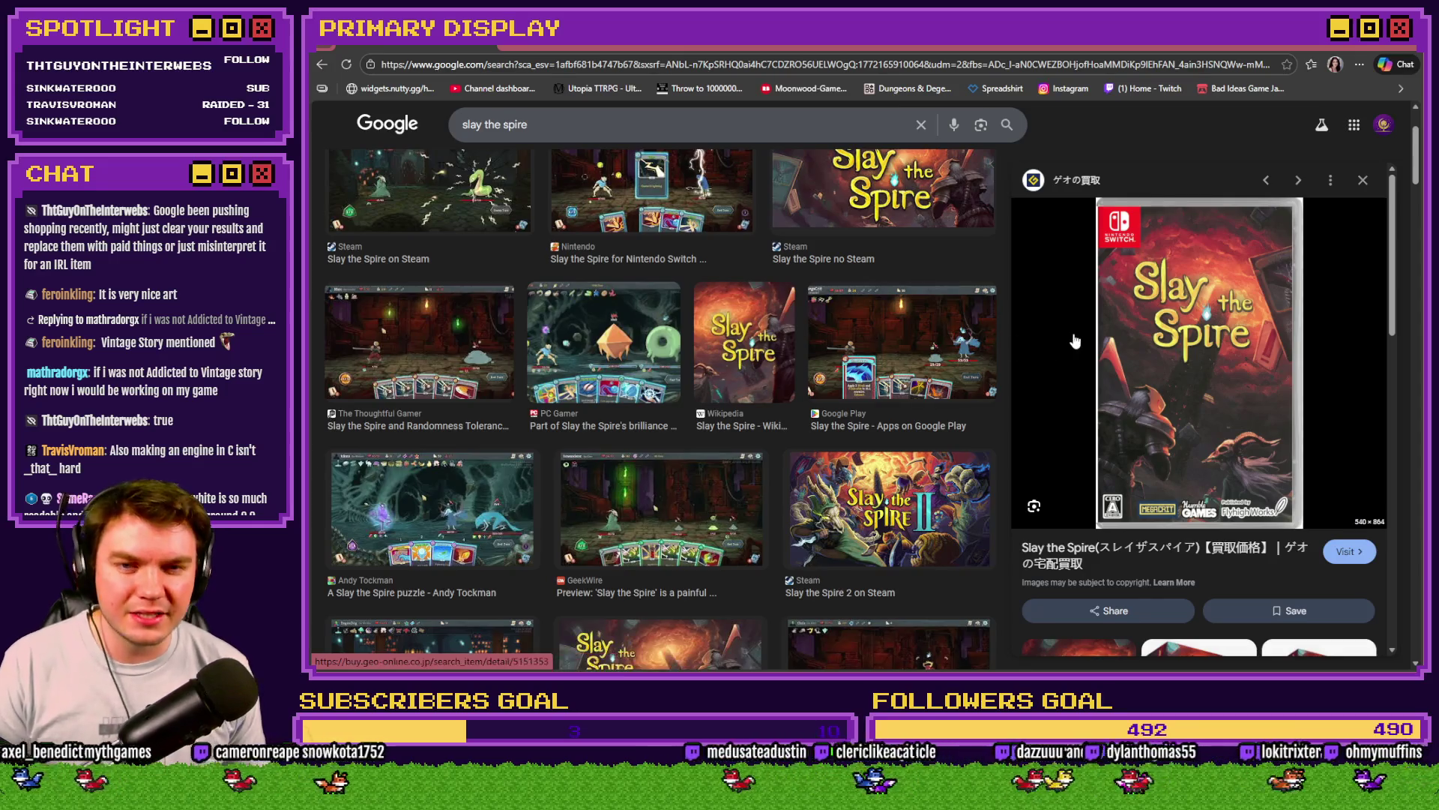
key("alt+Tab")
key("alt+Tab")
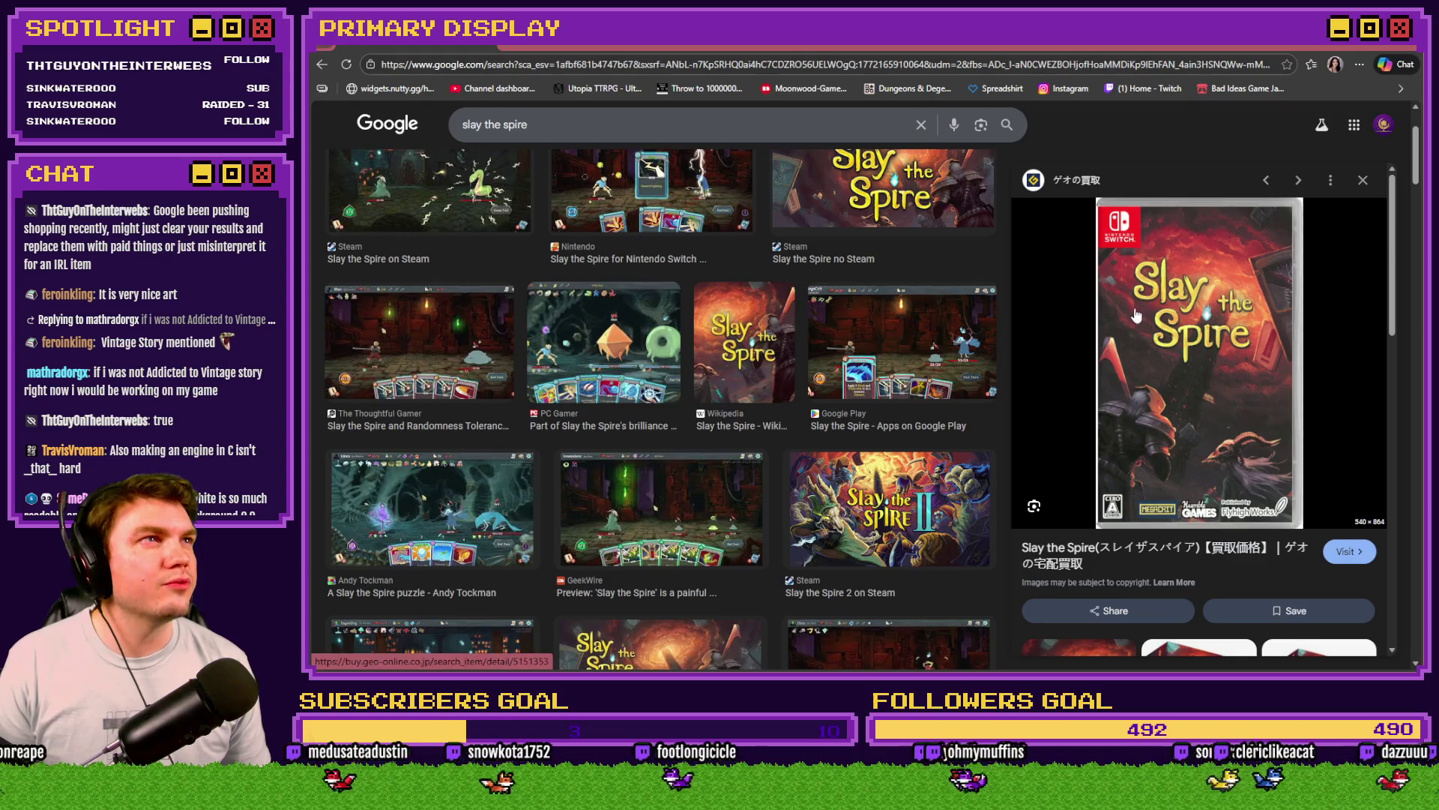
key("alt+Tab")
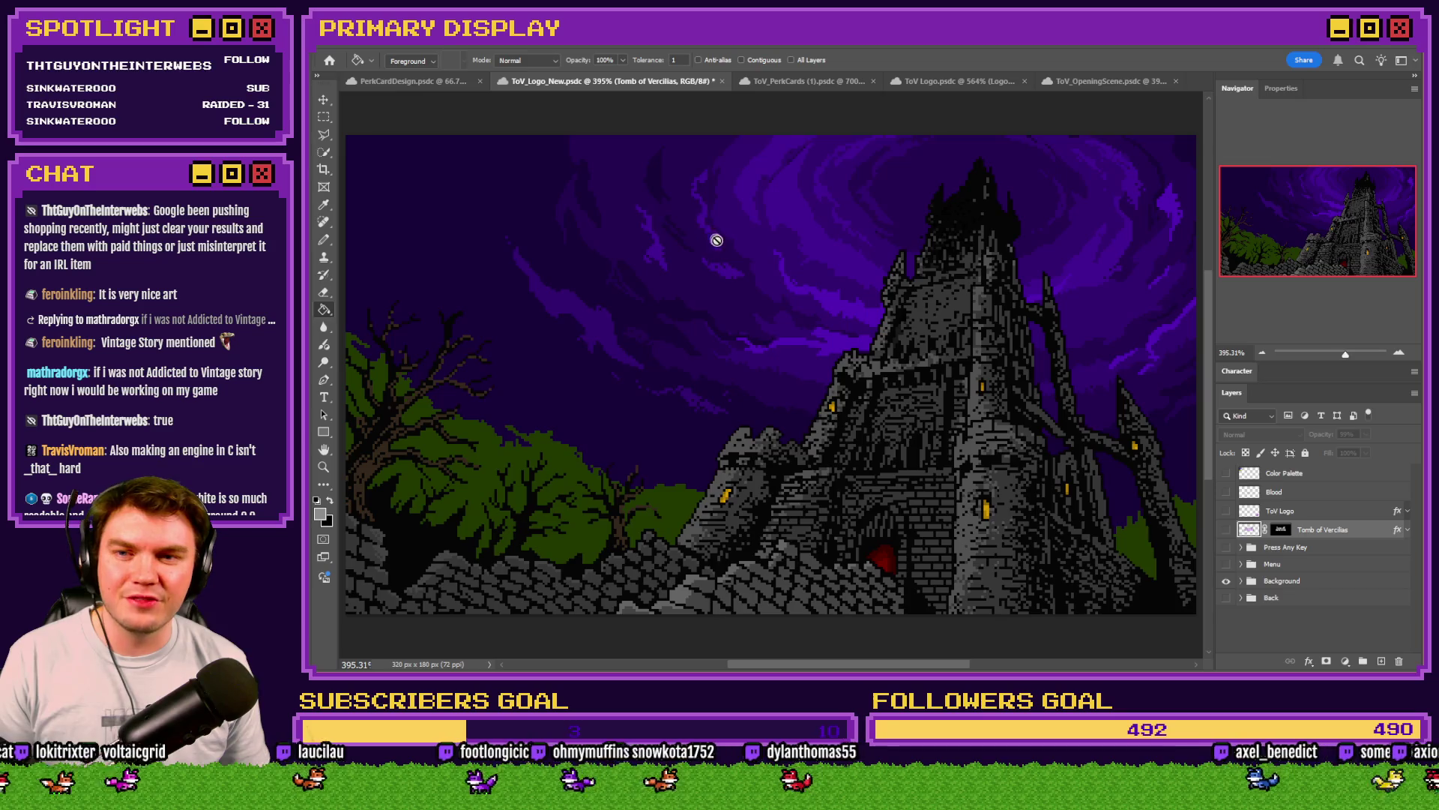
key("alt+Tab")
key("alt+Tab")
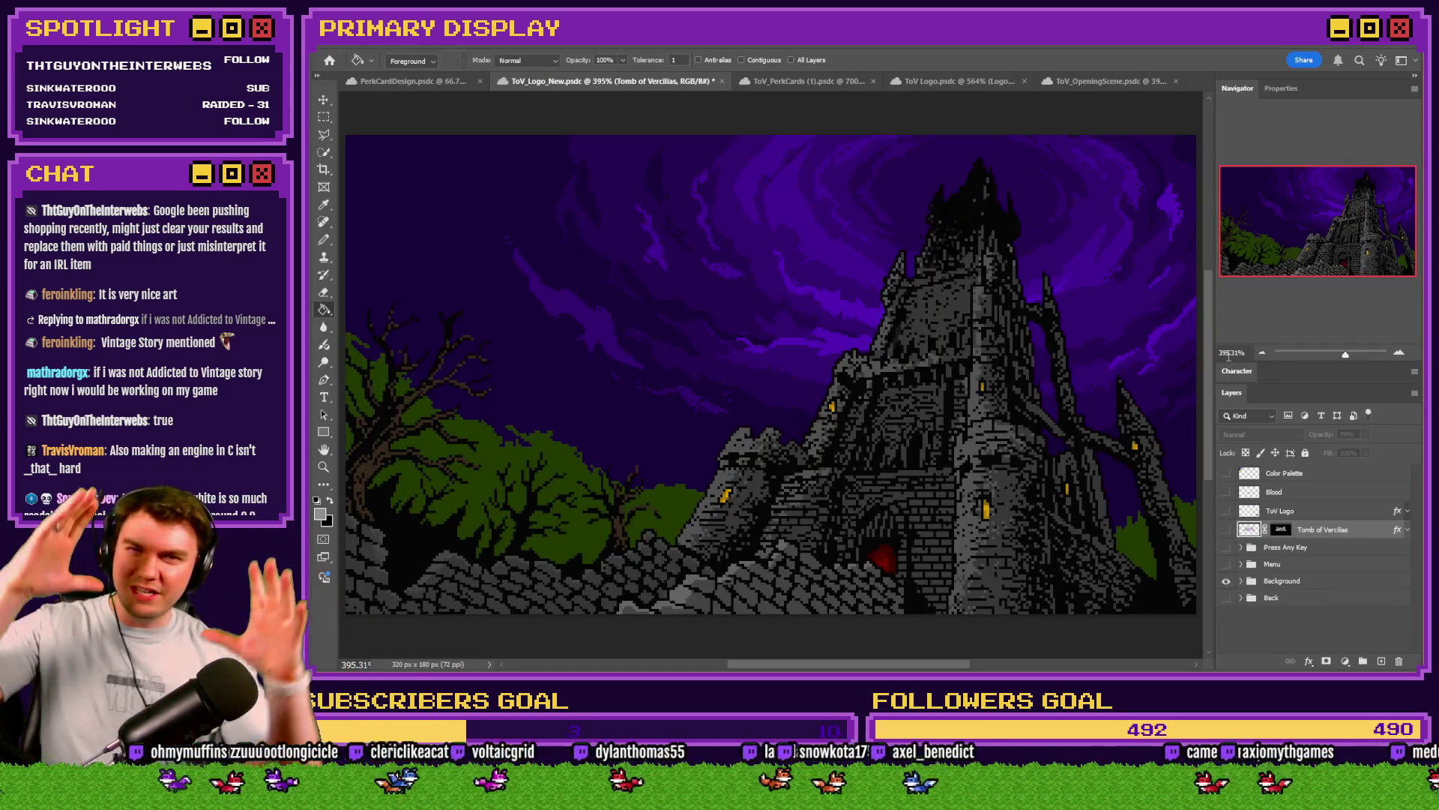
key("alt+Tab")
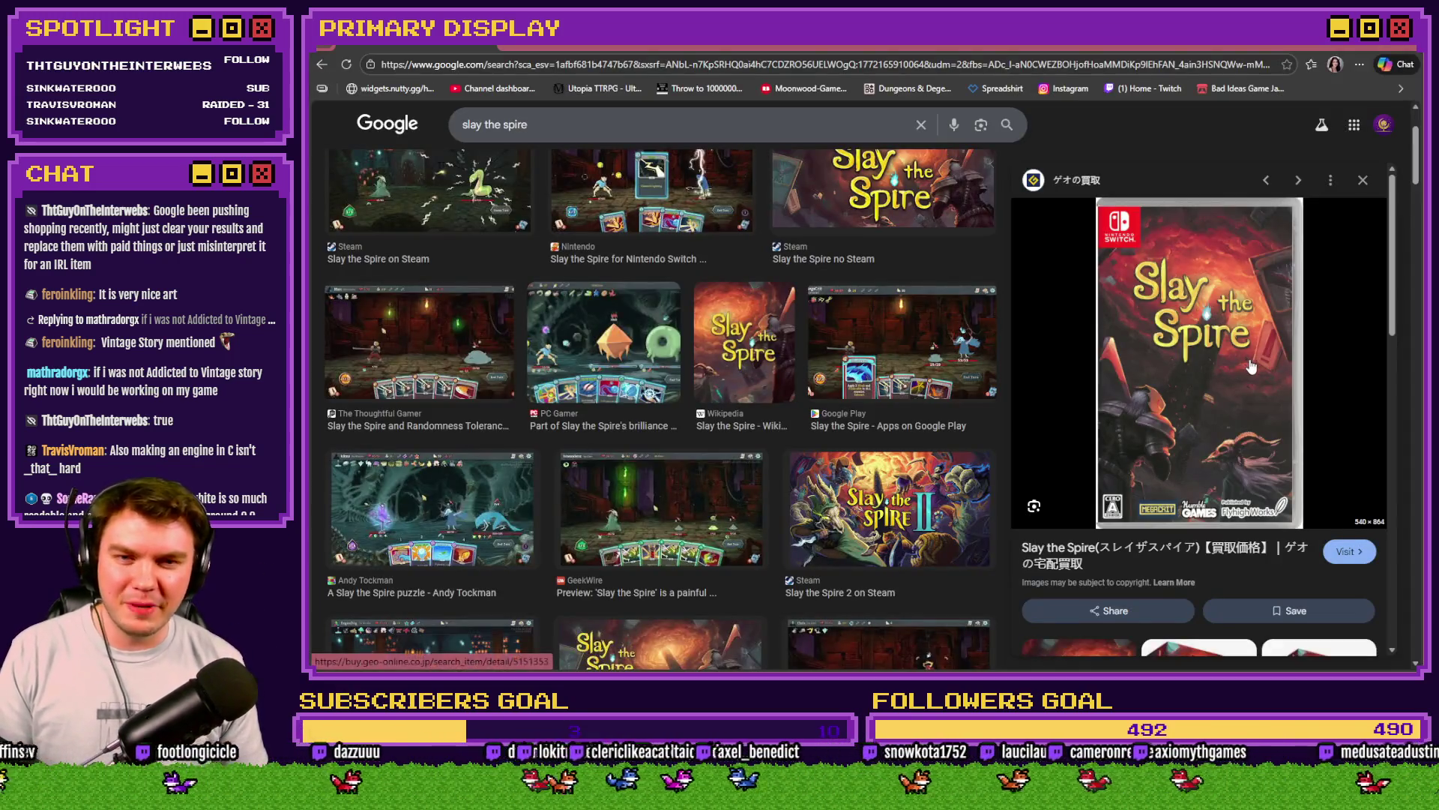
key("alt+Tab")
key("alt+Tab")
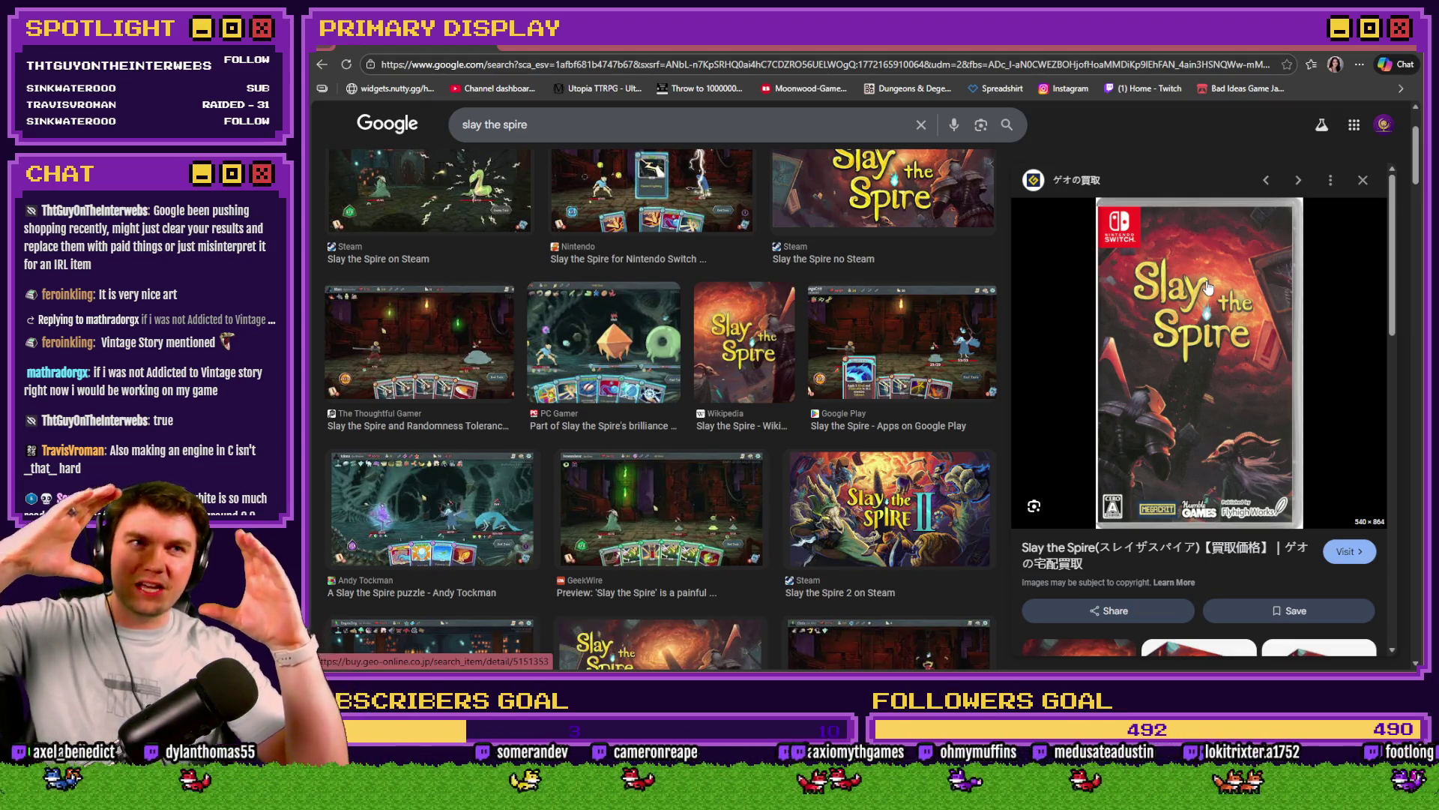
key("alt+Tab")
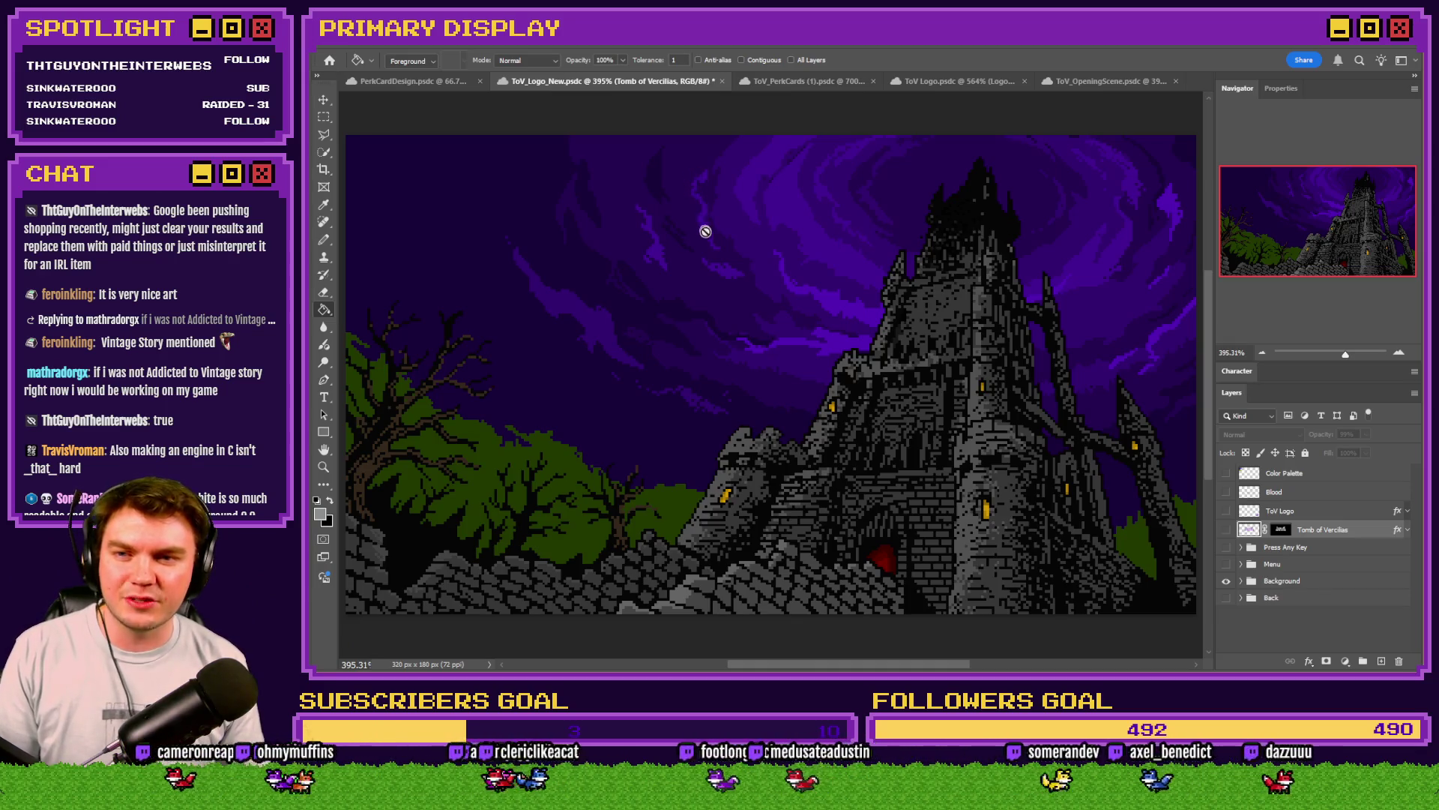
key("alt+Tab")
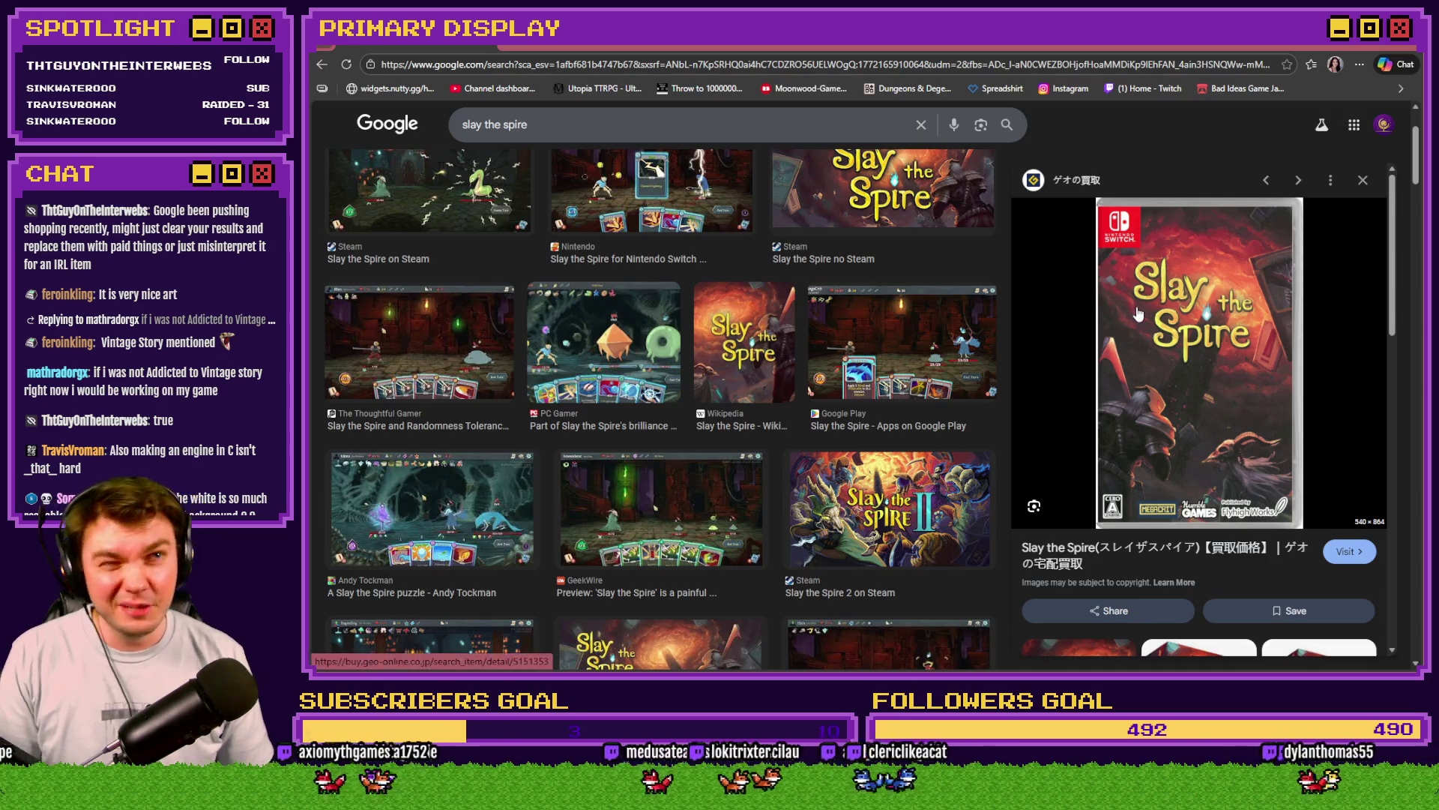
key("alt+Tab")
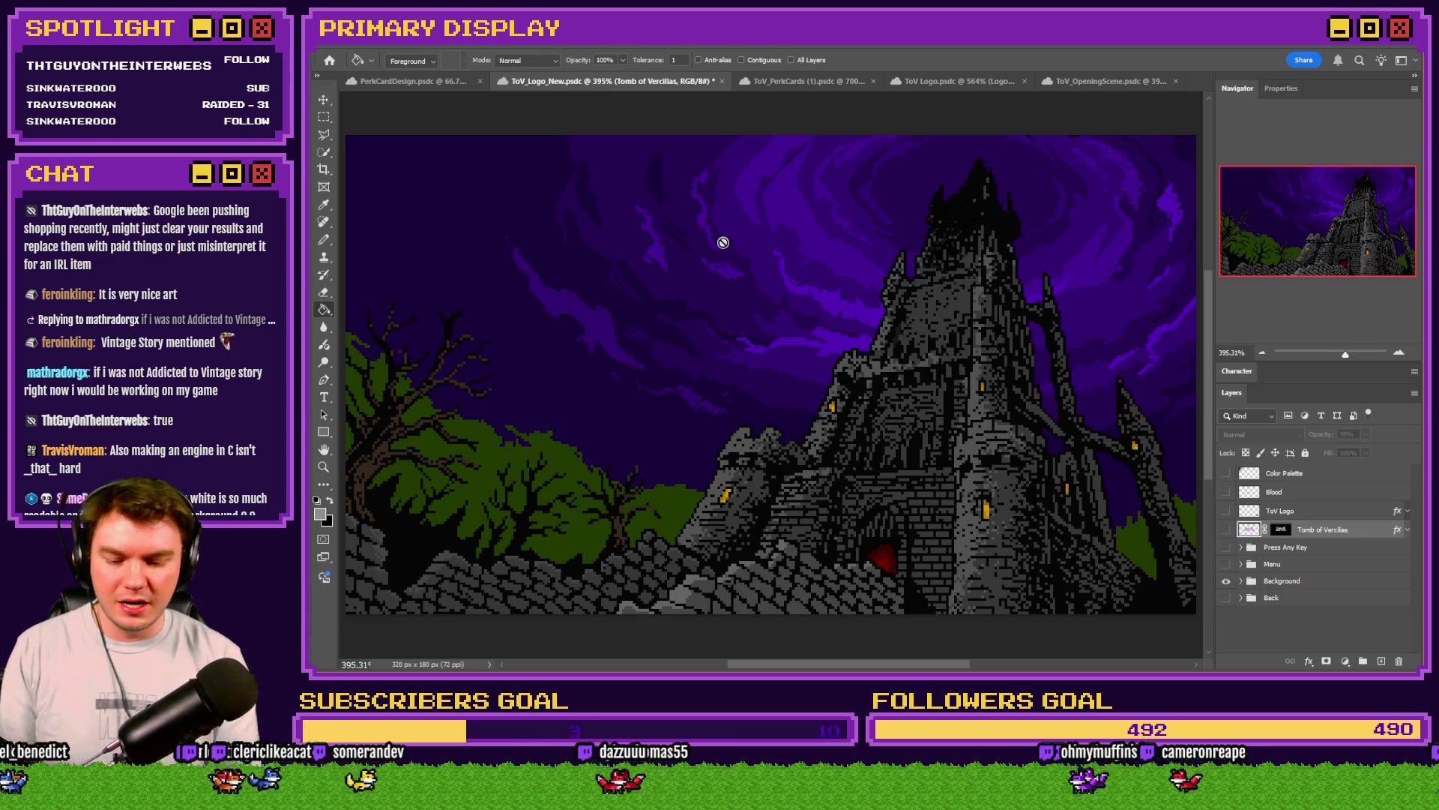
left_click(1233, 352)
Step: View the image at 100%, fit it back, pick Rectangular Marquee, and return to the browser
type("100")
key("Return")
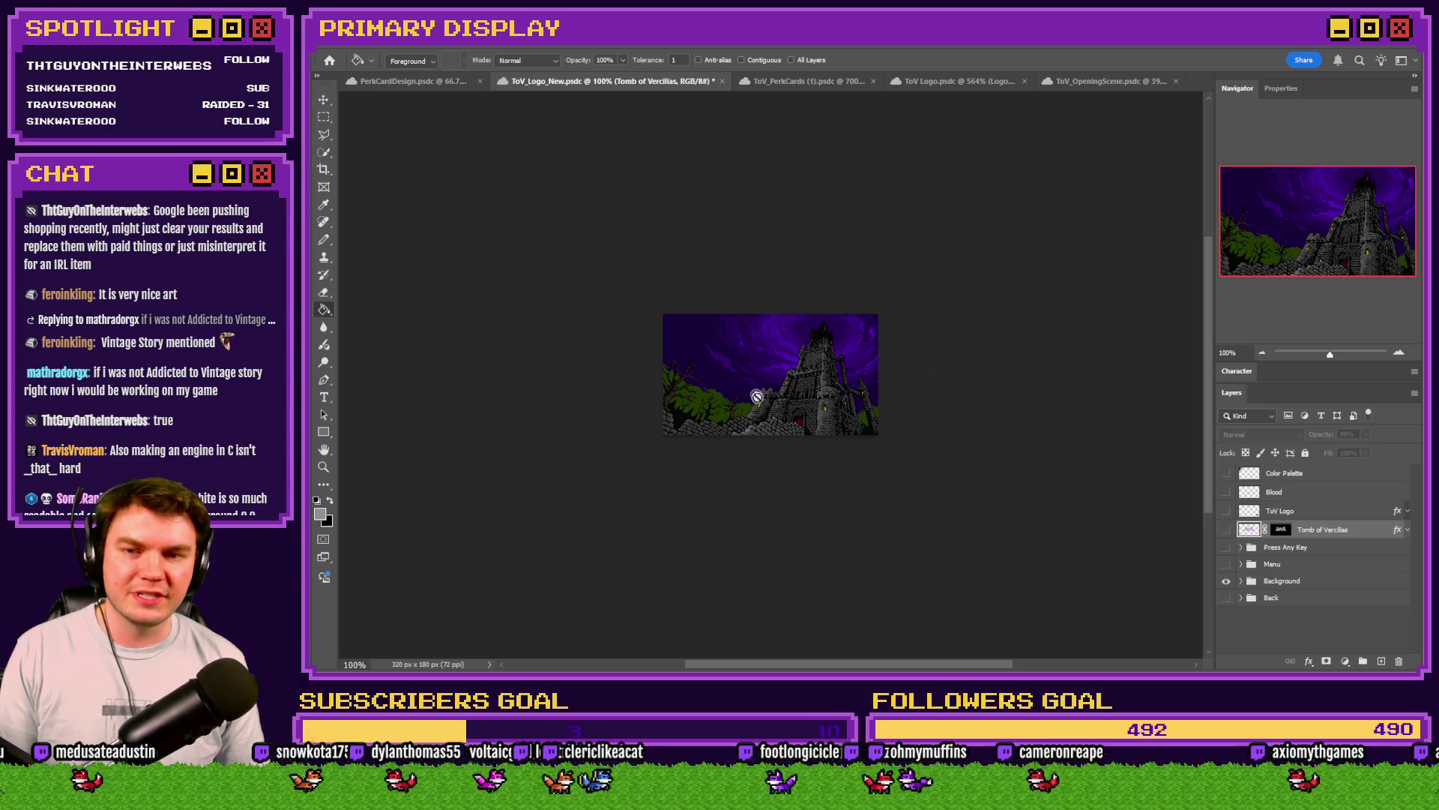
key("ctrl+0")
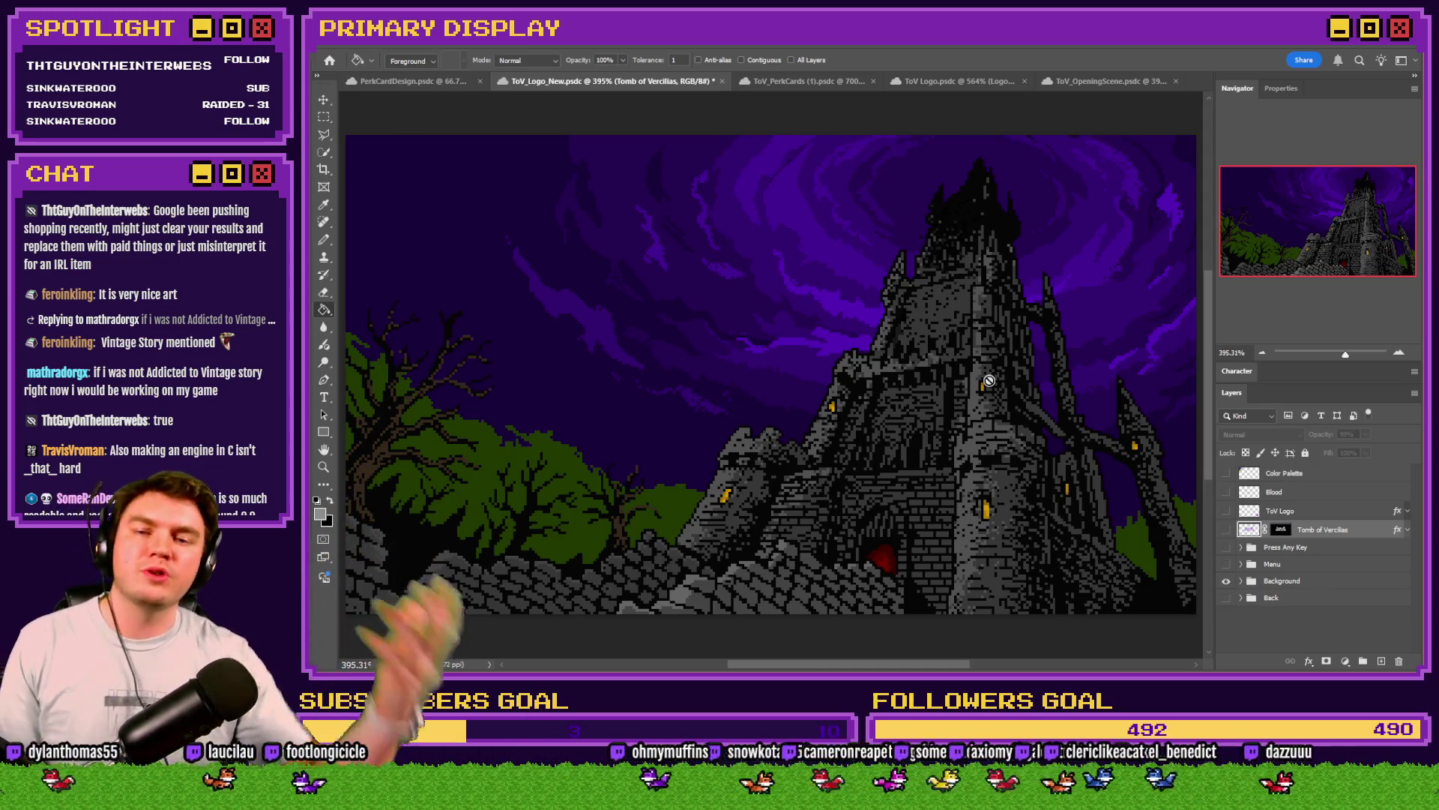
left_click(323, 117)
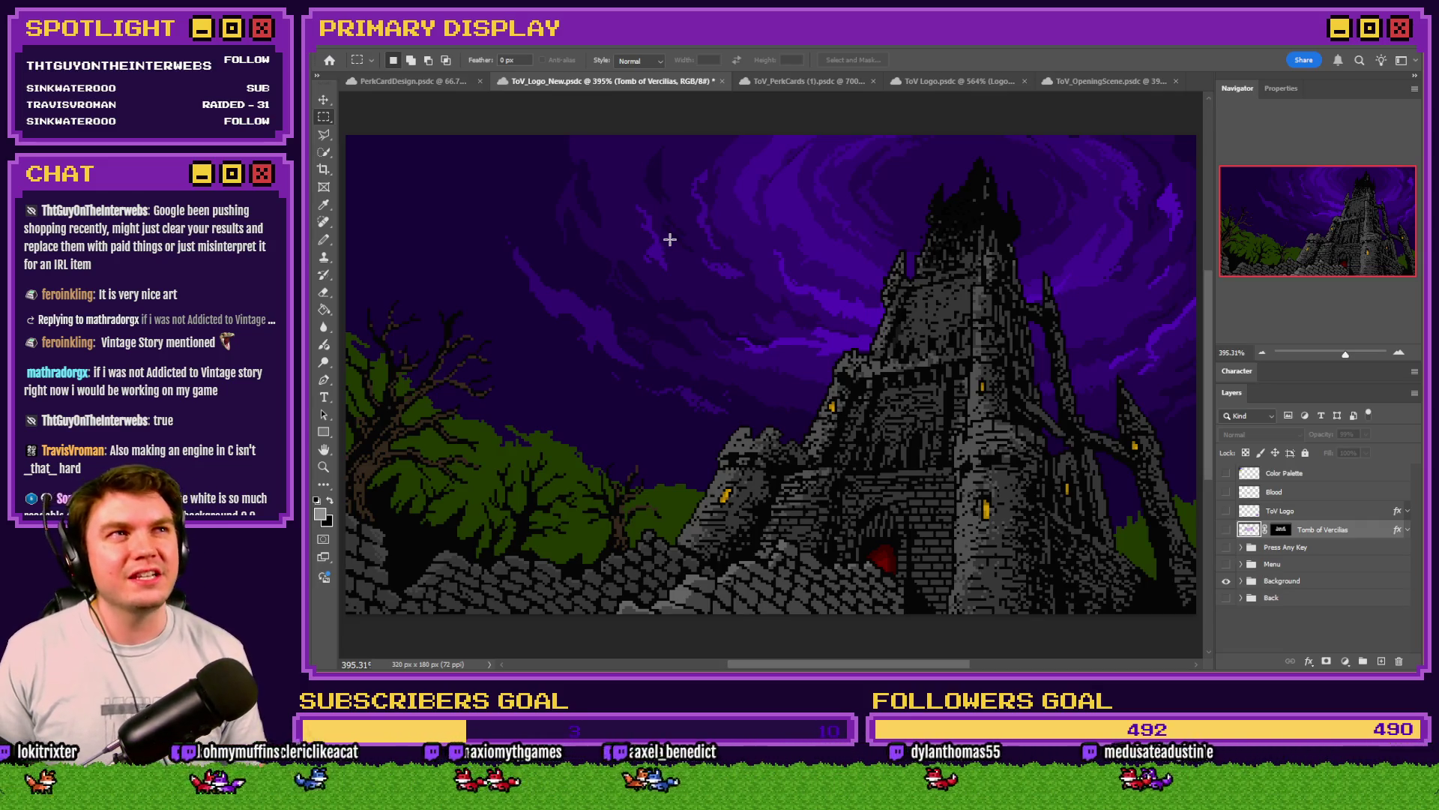
key("alt+Tab")
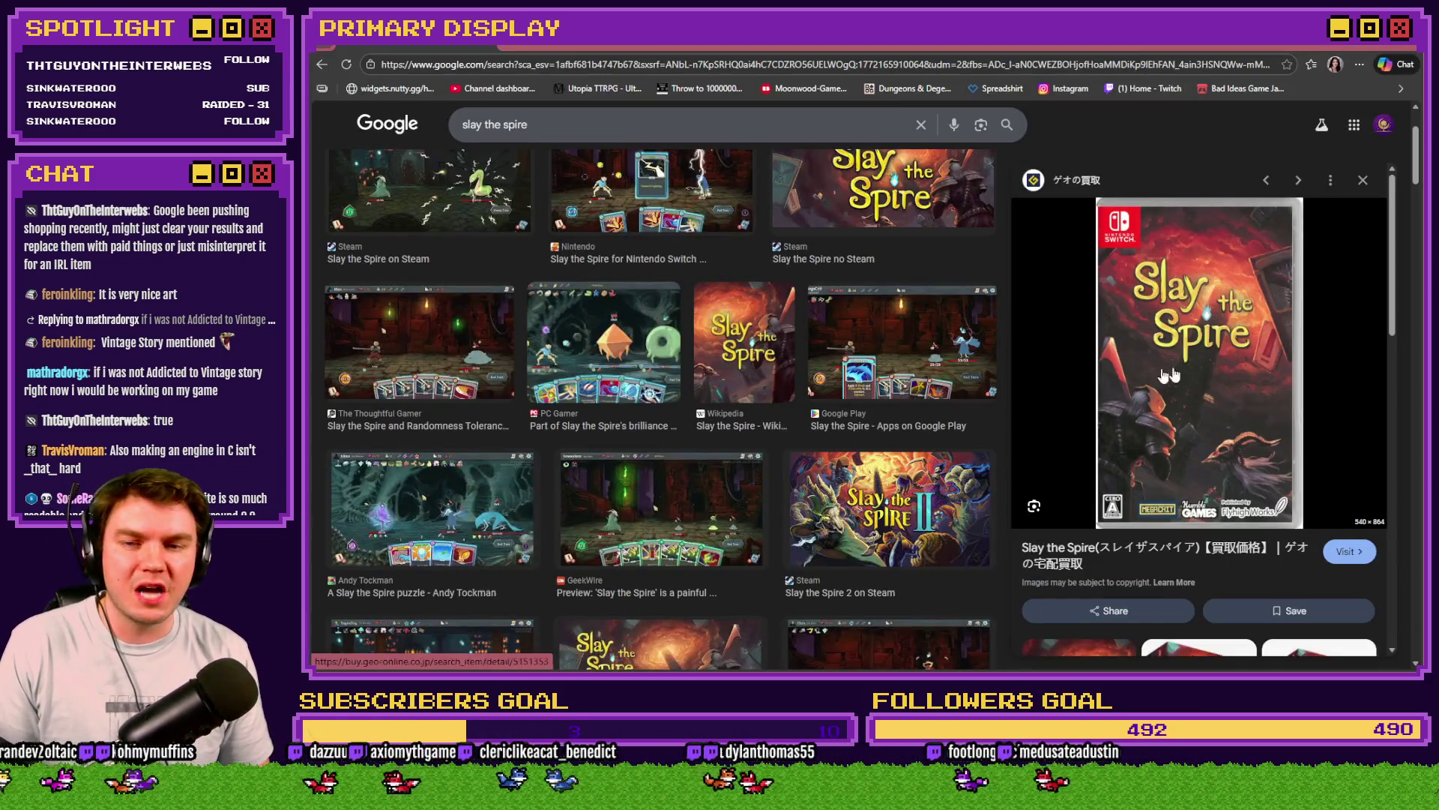
Step: Return from the Slay the Spire images to the castle artwork in Photoshop
key("alt+Tab")
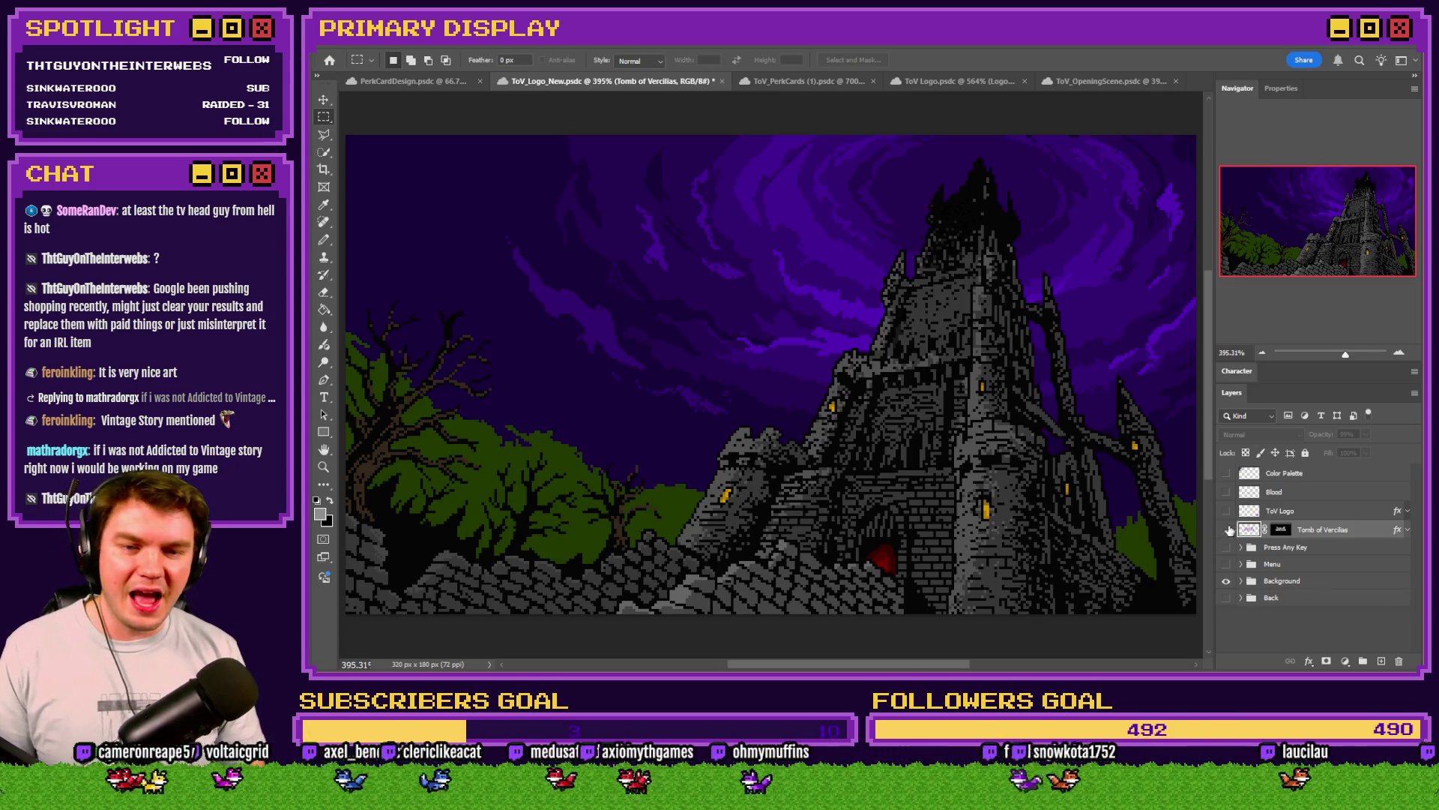
Step: Show the Tomb of Vercilias logo and Color Palette layers and select the Paint Bucket
left_click(1227, 530)
left_click(1227, 473)
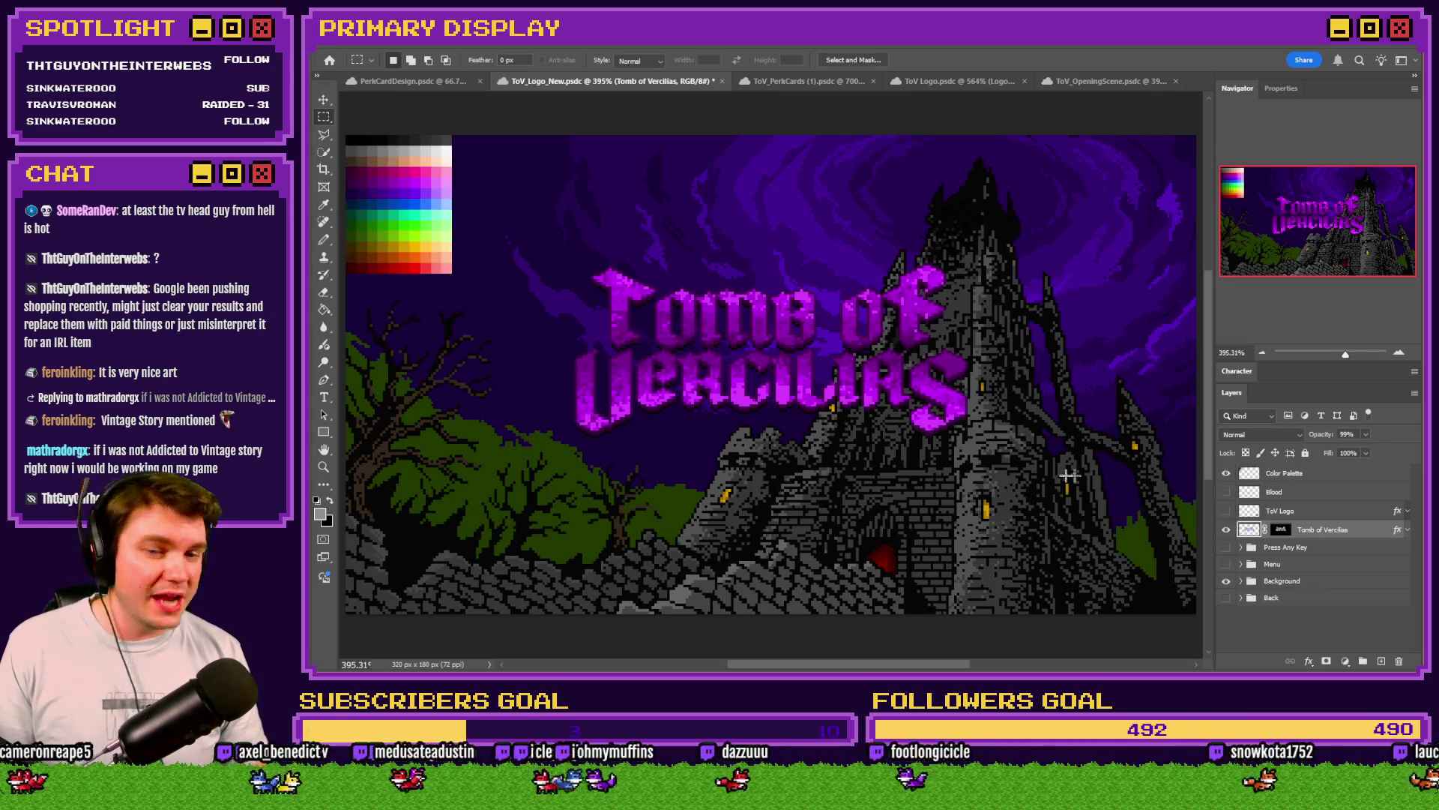
scroll(611, 264, "down", 2)
scroll(405, 319, "up", 2)
left_click(323, 310)
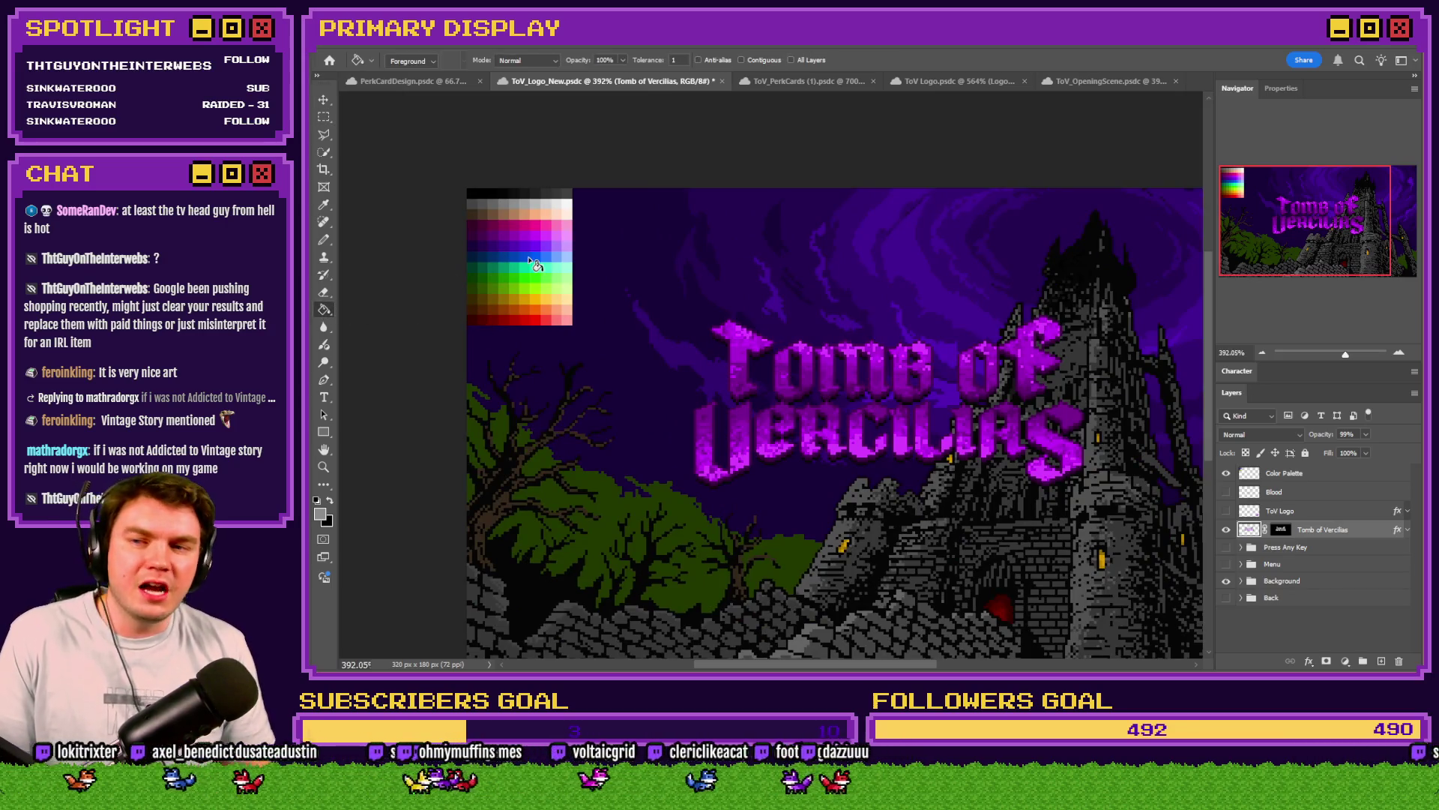
scroll(554, 223, "up", 3)
Step: Fill the logo letter pixels with light peach shades sampled from the palette
left_click(581, 237, "alt")
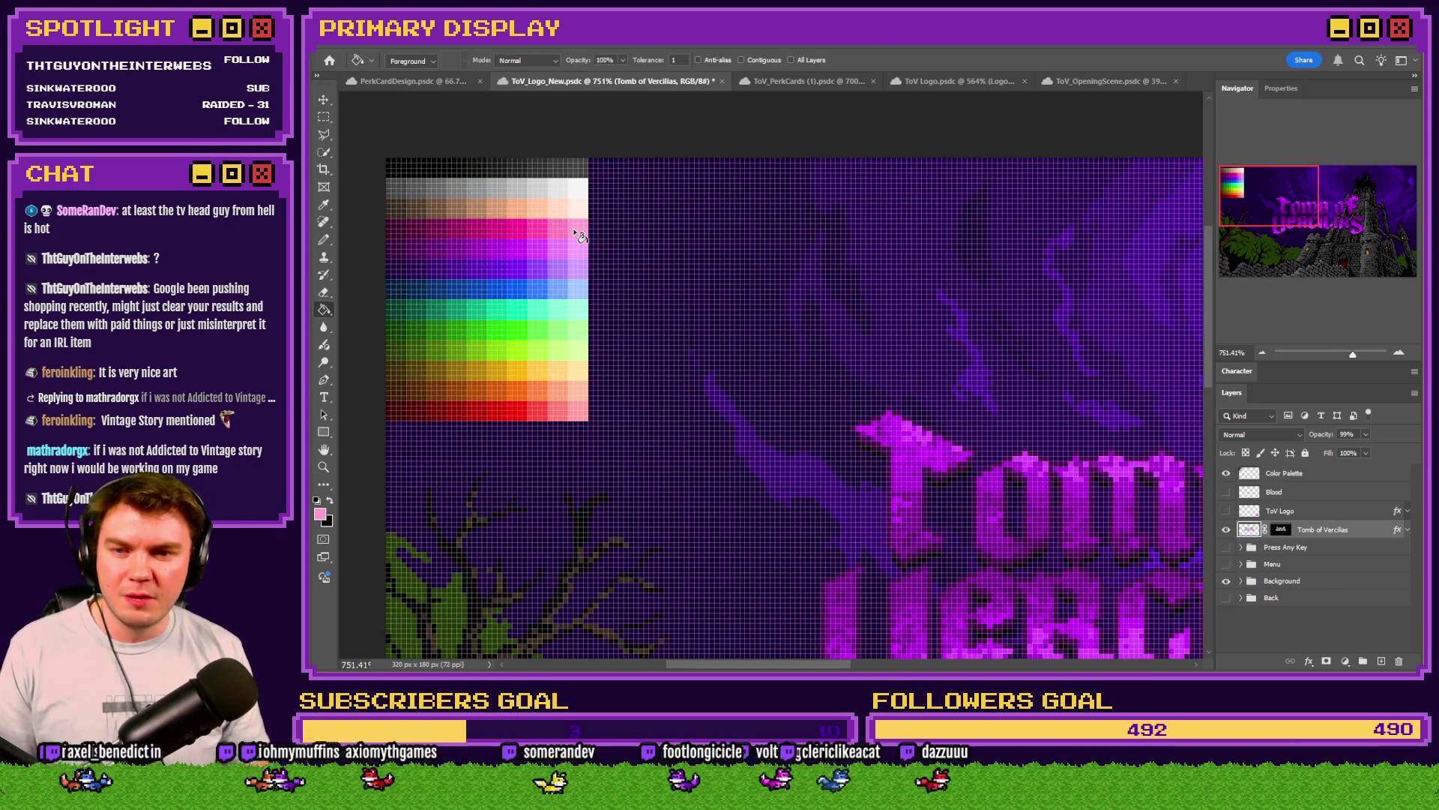
left_click(579, 204, "alt")
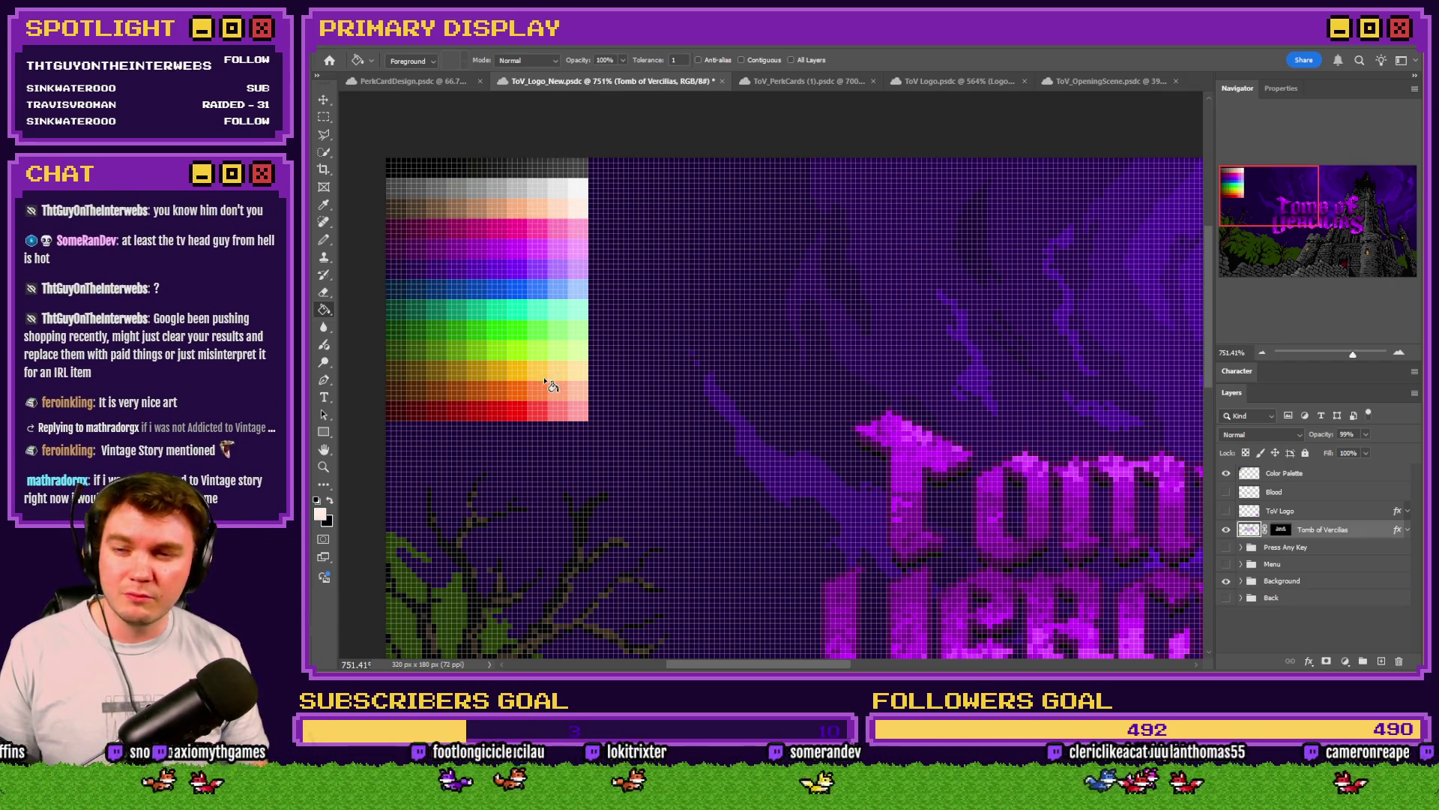
left_click(585, 386, "alt")
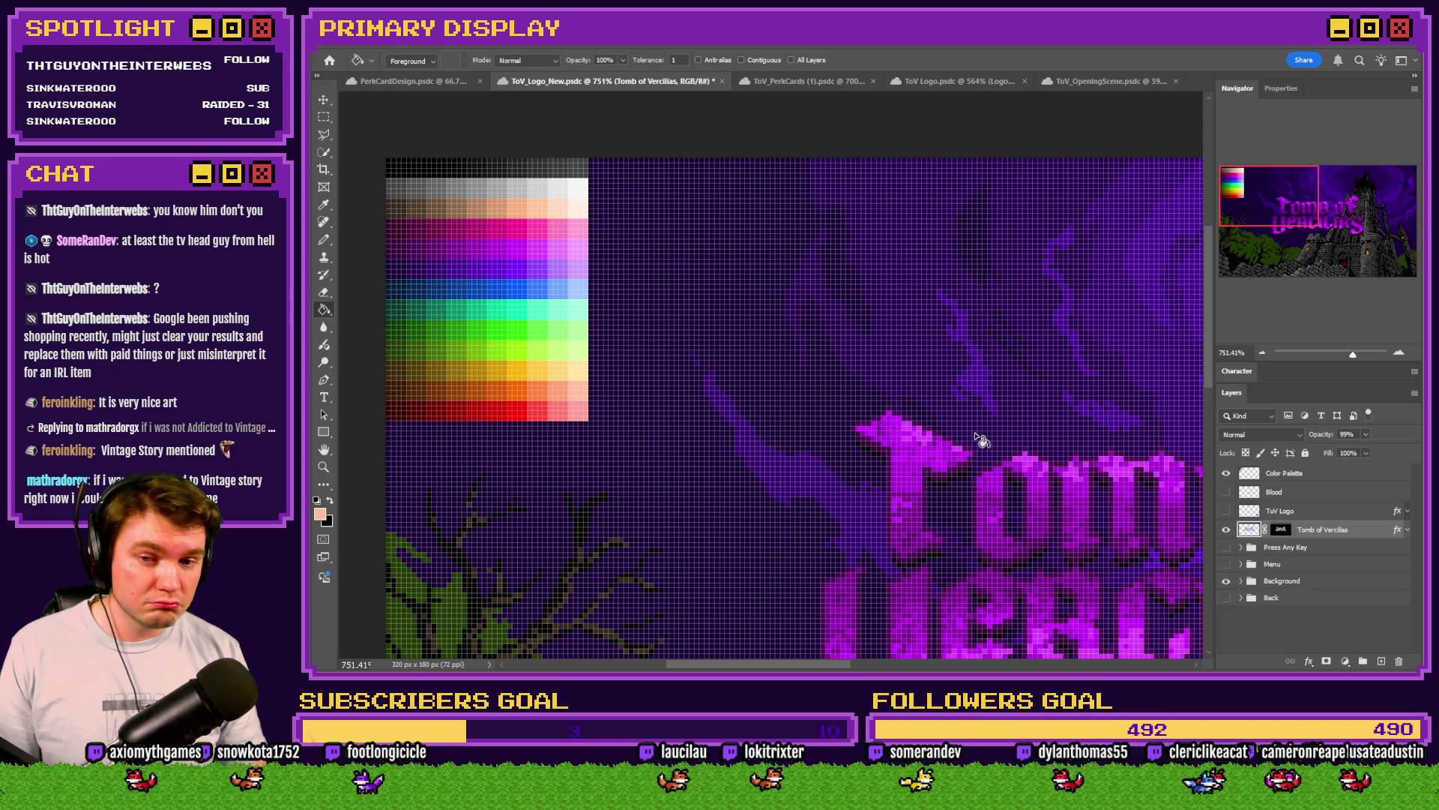
left_click(924, 438)
left_click(577, 386, "alt")
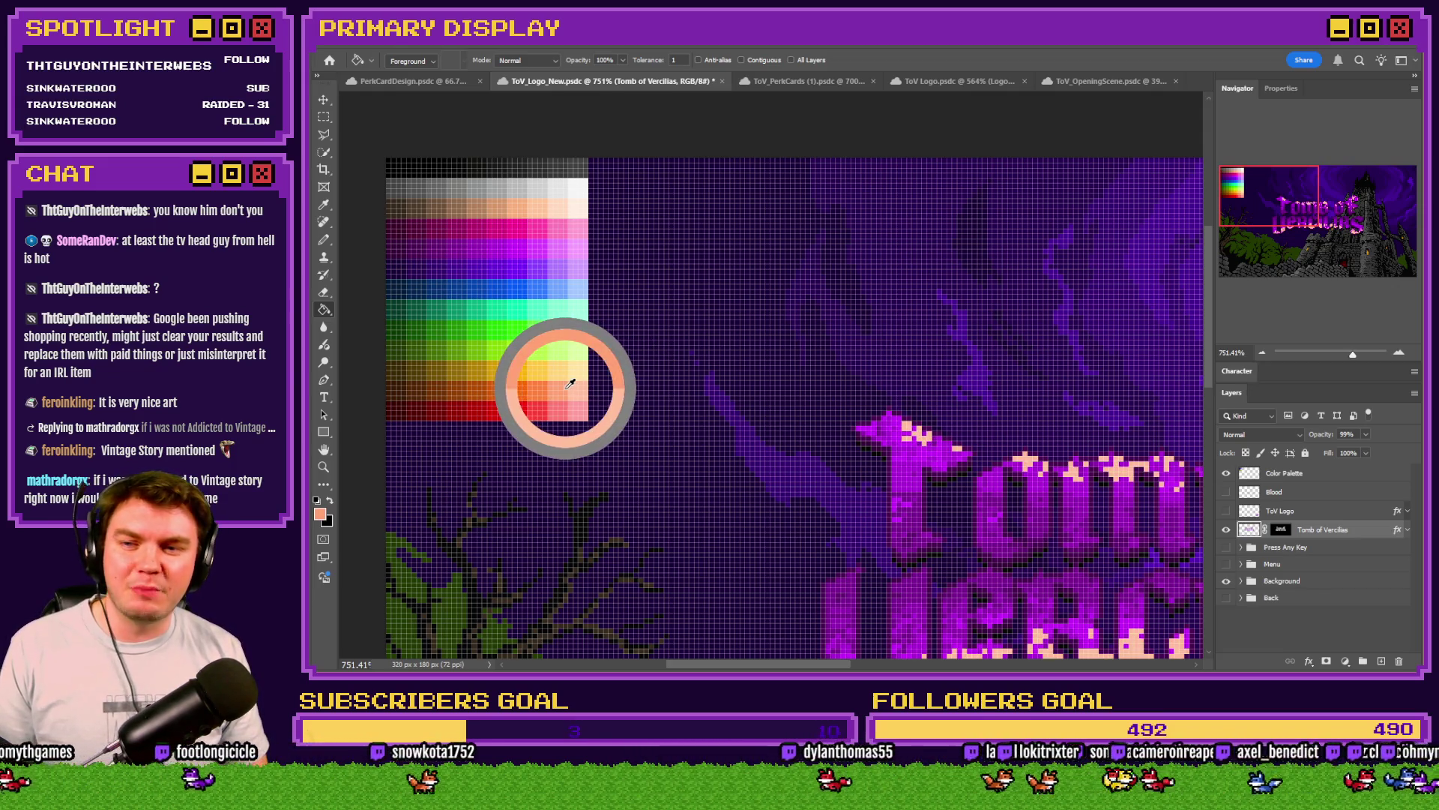
left_click(903, 433)
Step: Fill more logo letters and the T stem with orange and darker orange shades
left_click(563, 383, "alt")
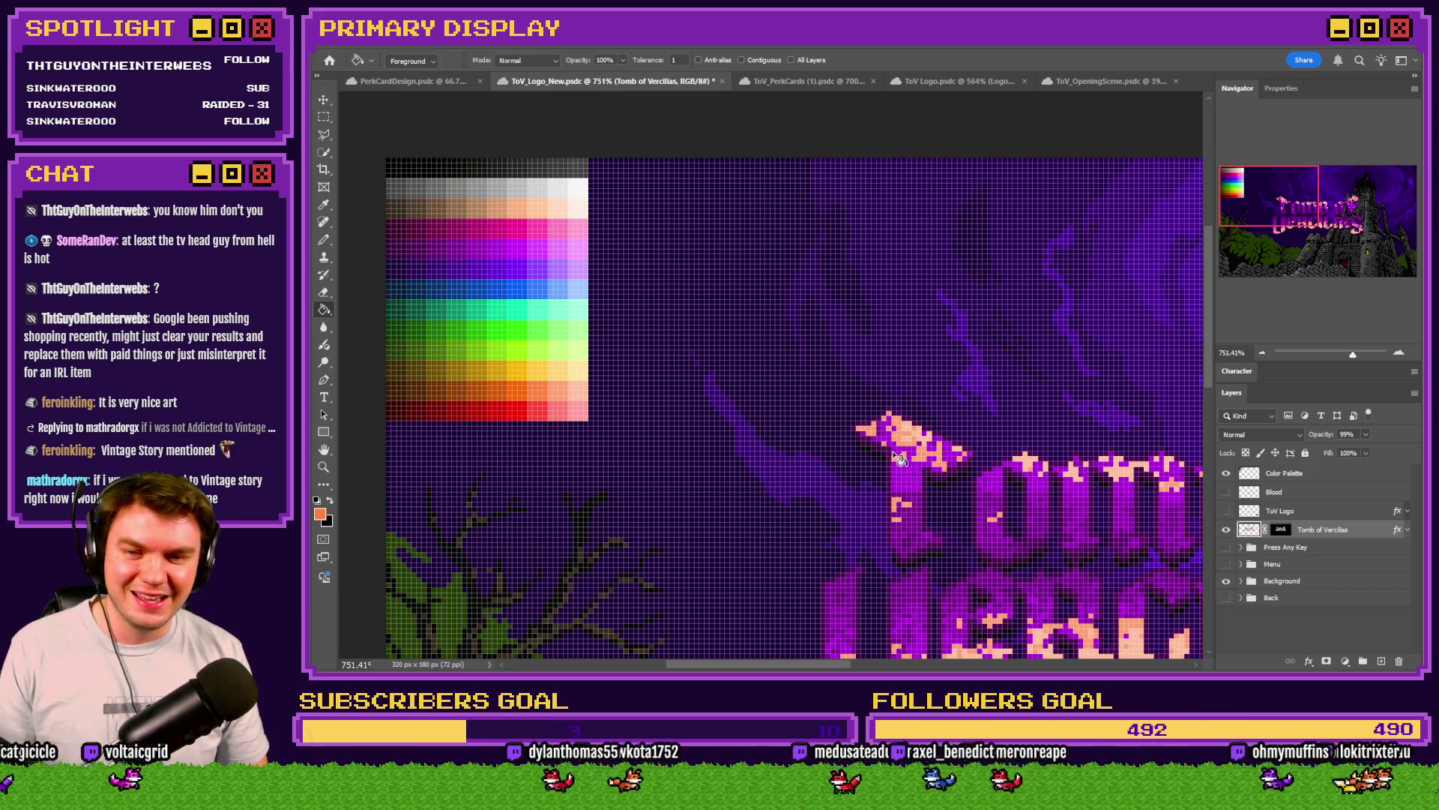
left_click(900, 459)
left_click(532, 398, "alt")
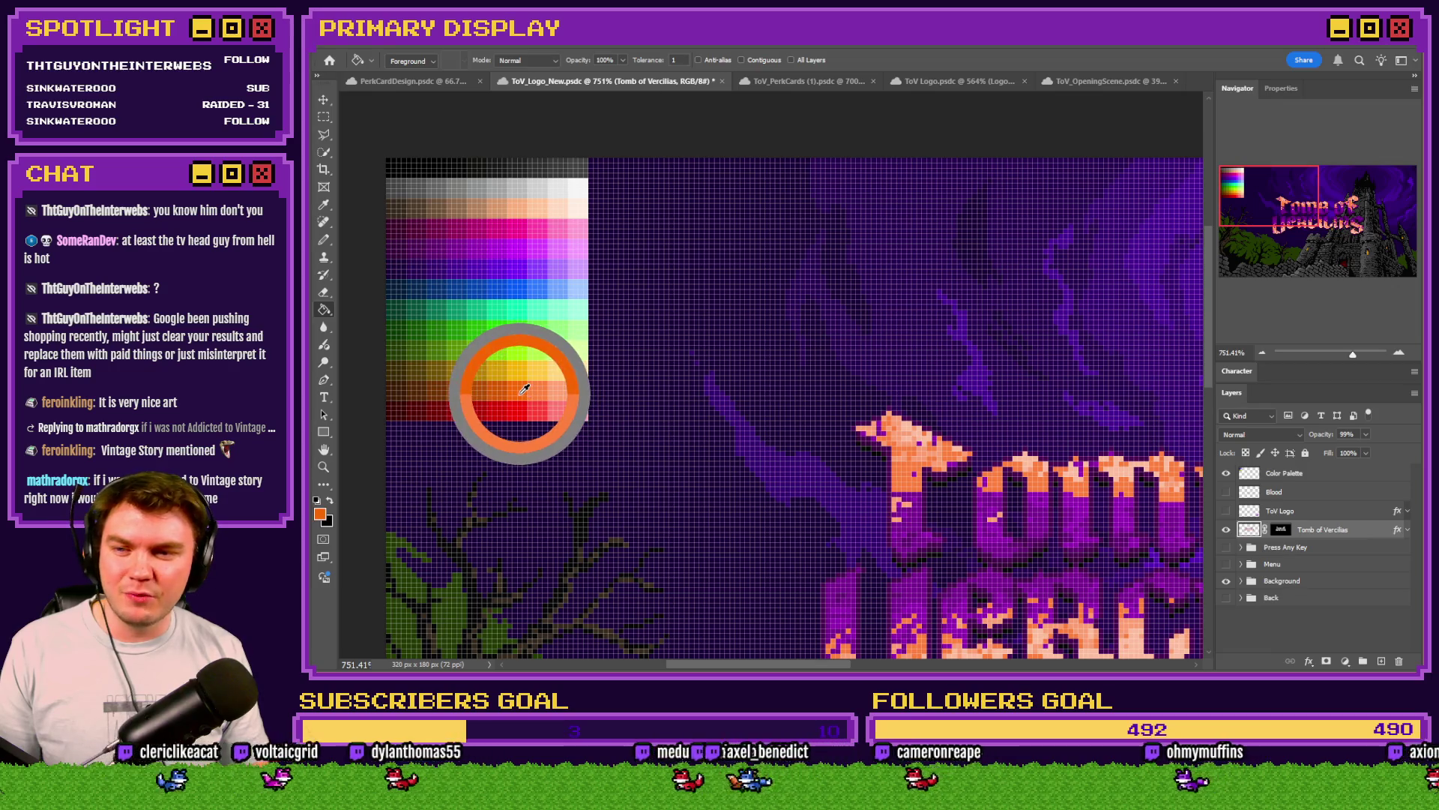
left_click(888, 439)
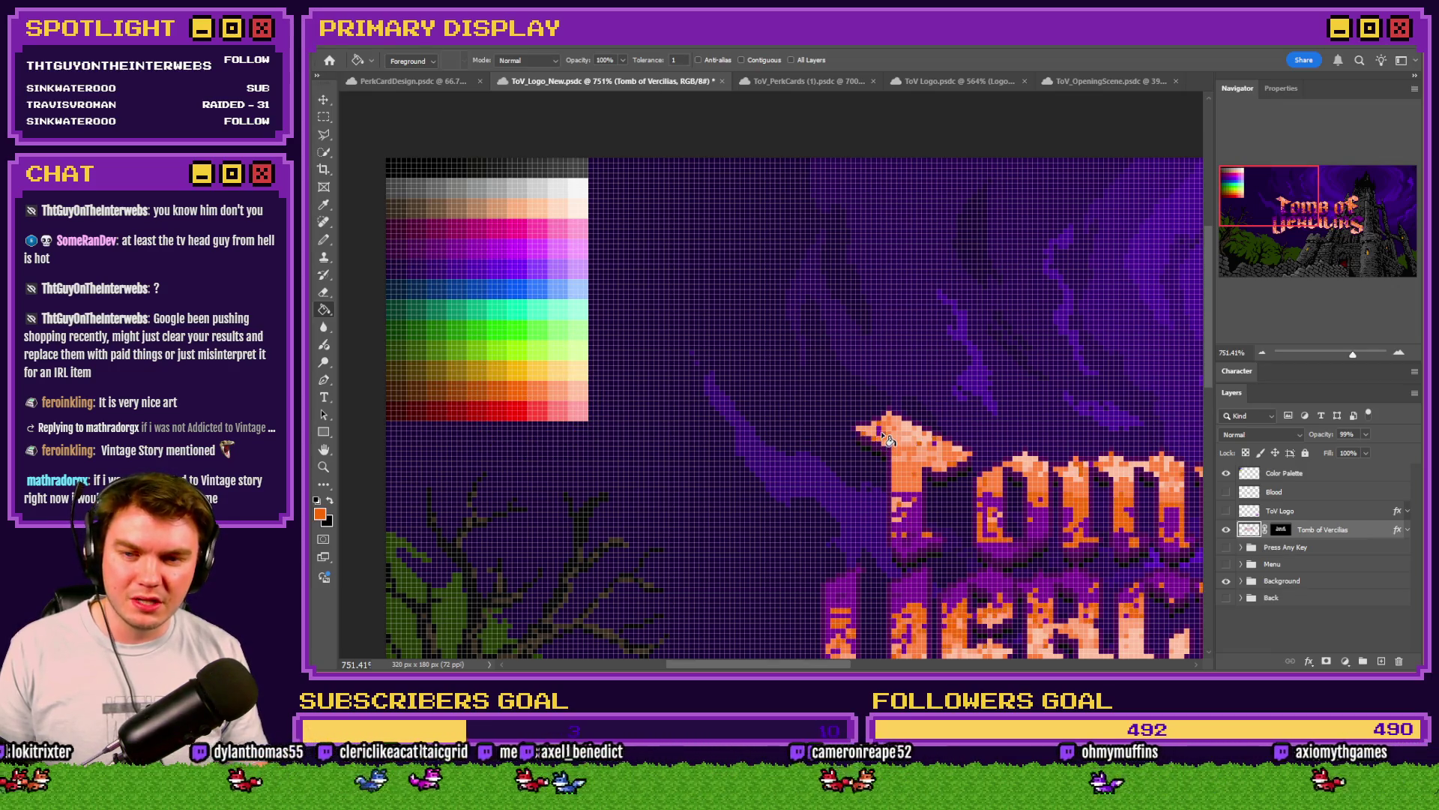
left_click(536, 381, "alt")
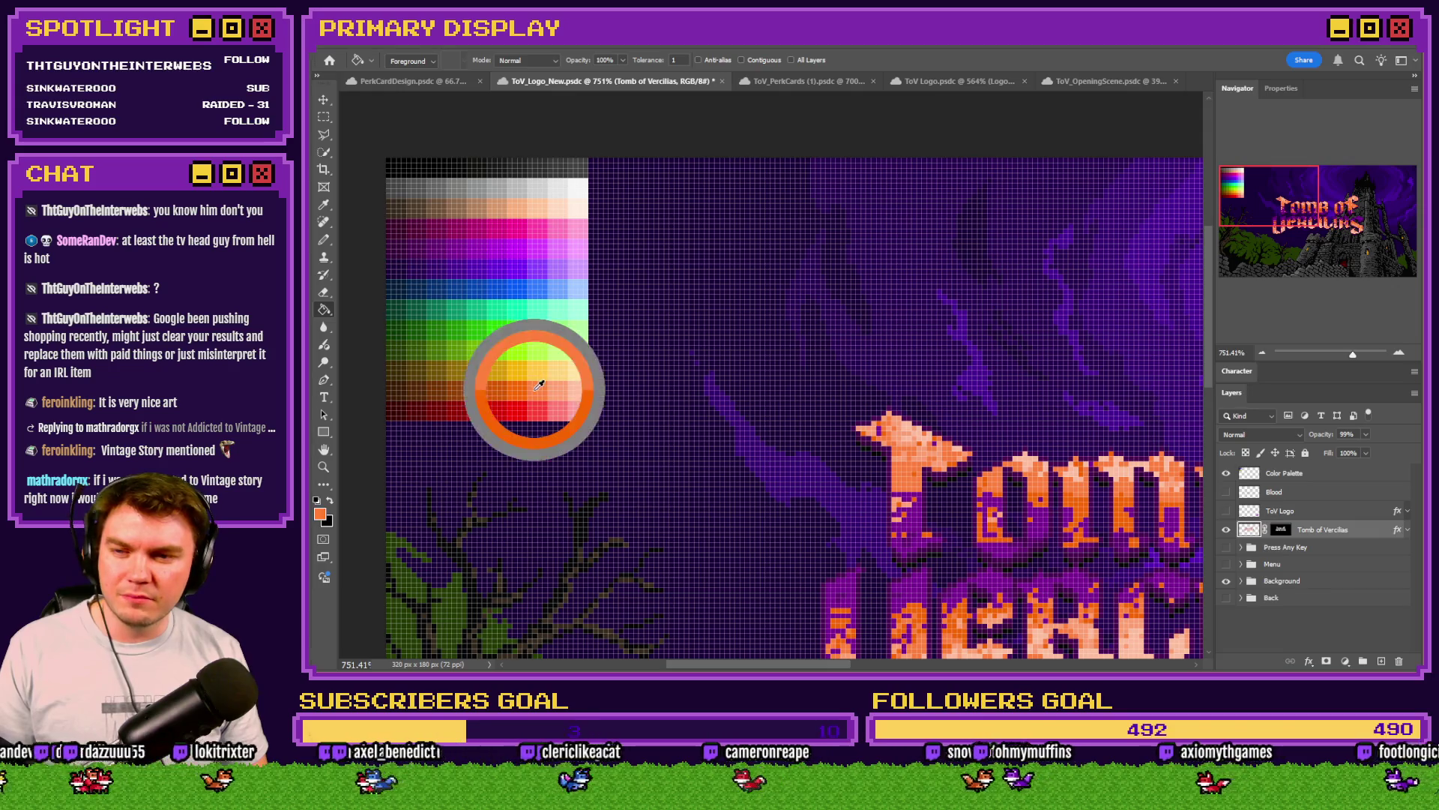
left_click(937, 449)
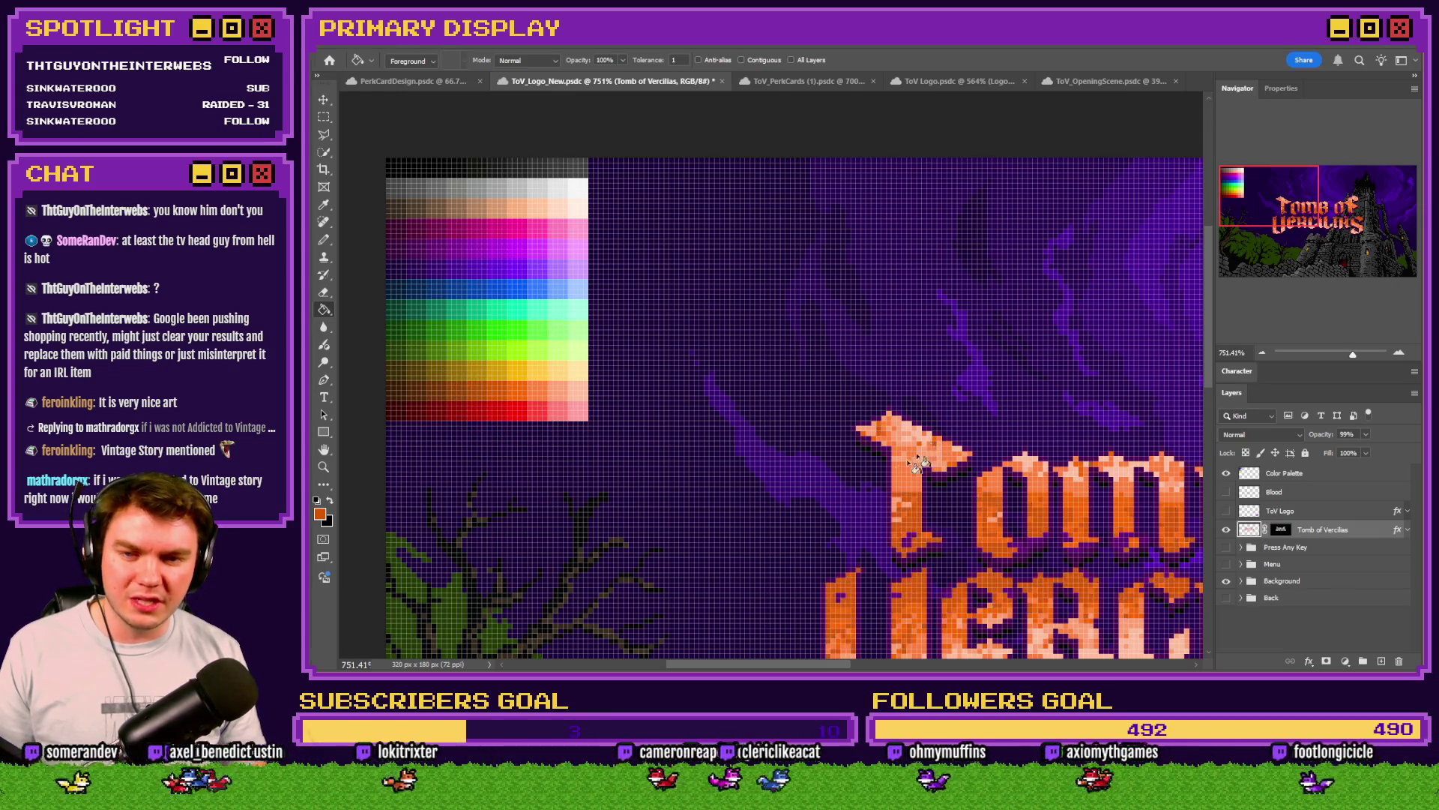
left_click(498, 384, "alt")
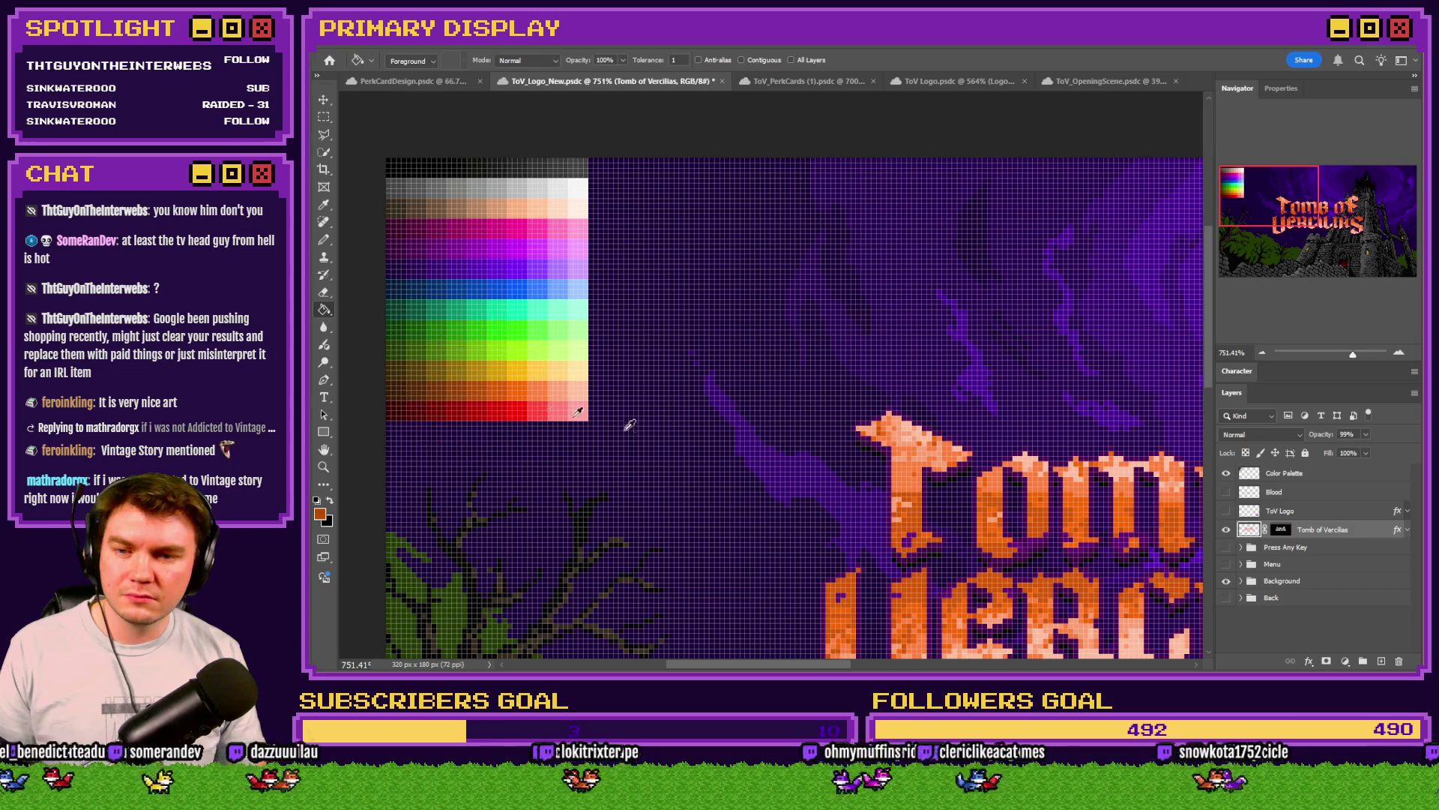
left_click(913, 545)
scroll(913, 545, "down", 3)
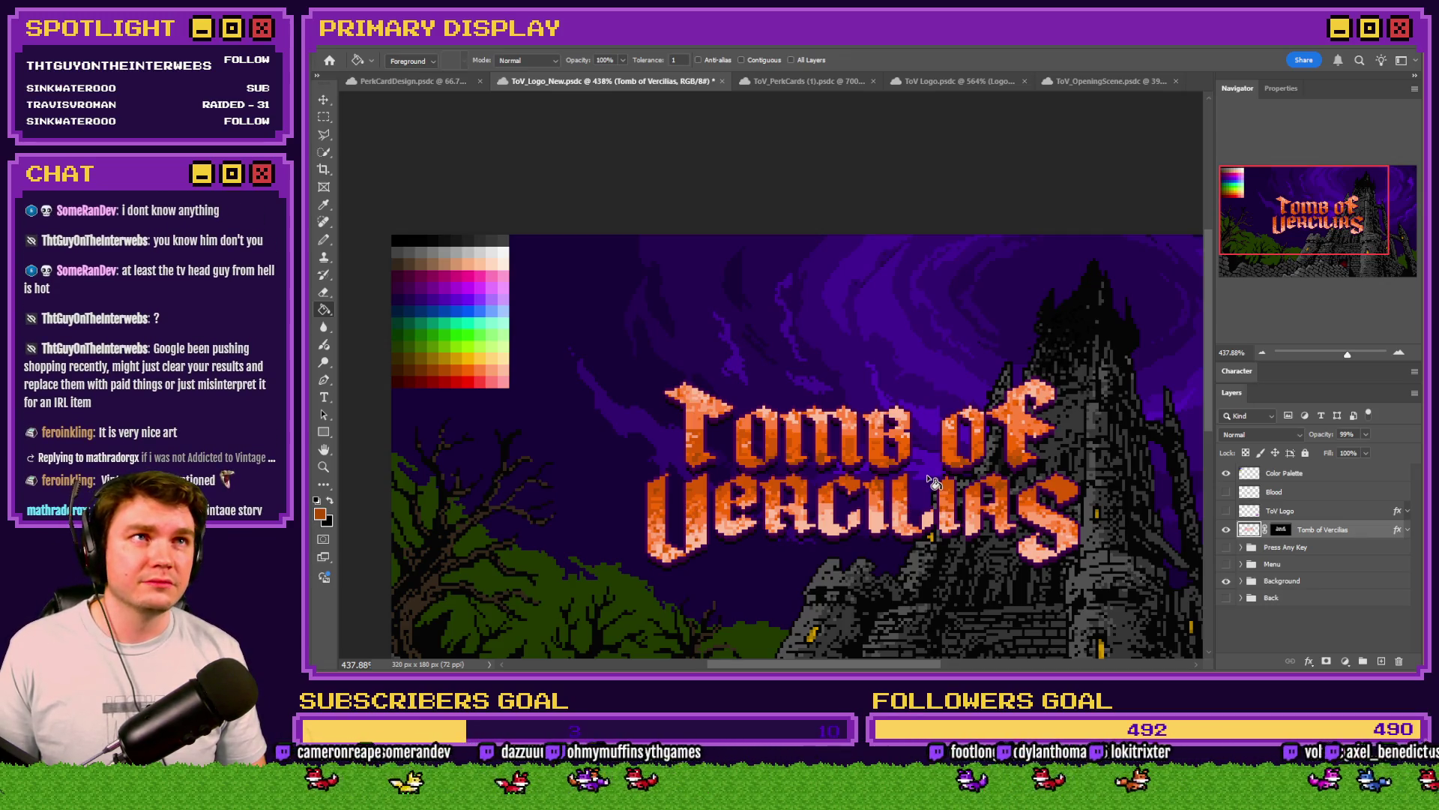
Step: Switch to the Rectangular Marquee tool with the M shortcut
scroll(930, 480, "down", 1)
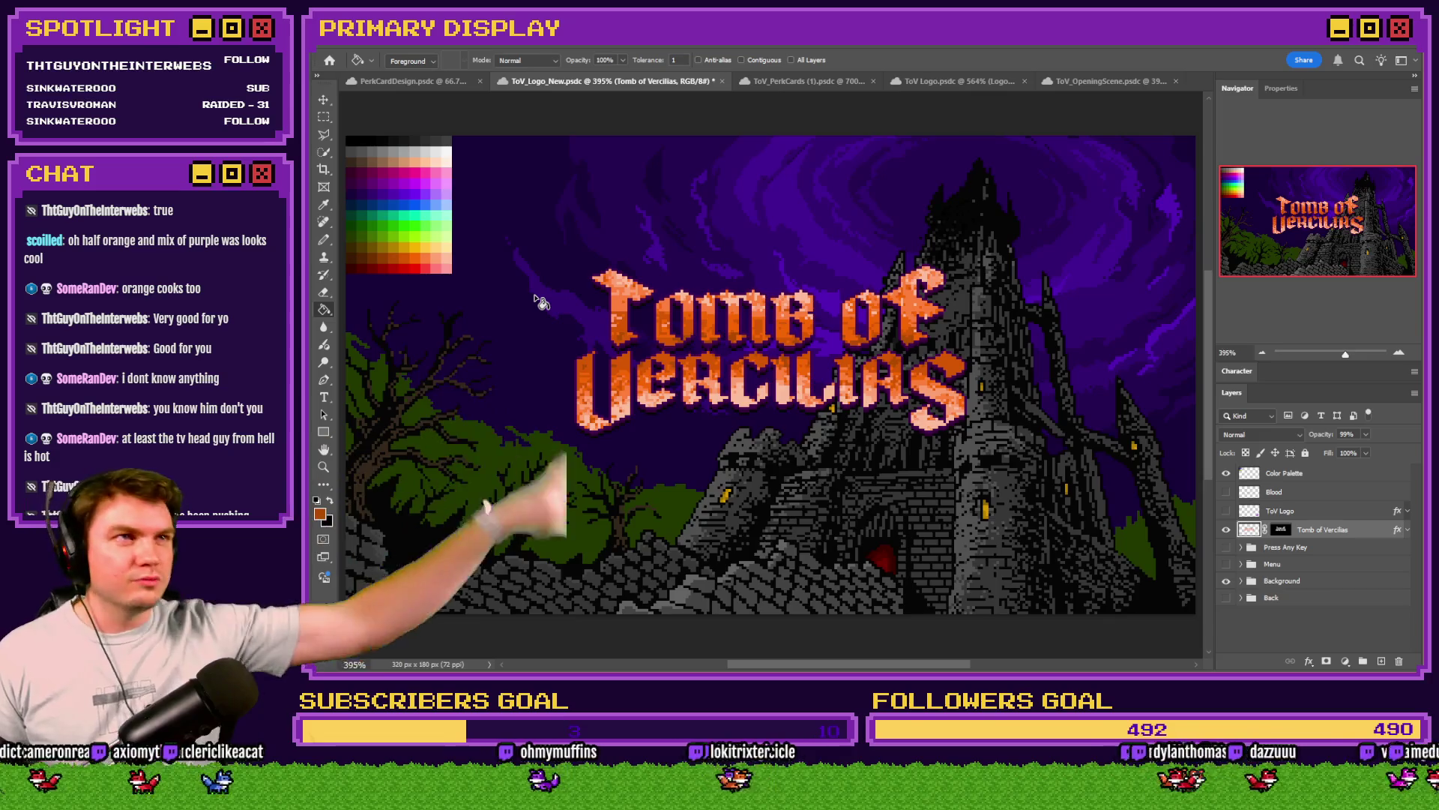
key("m")
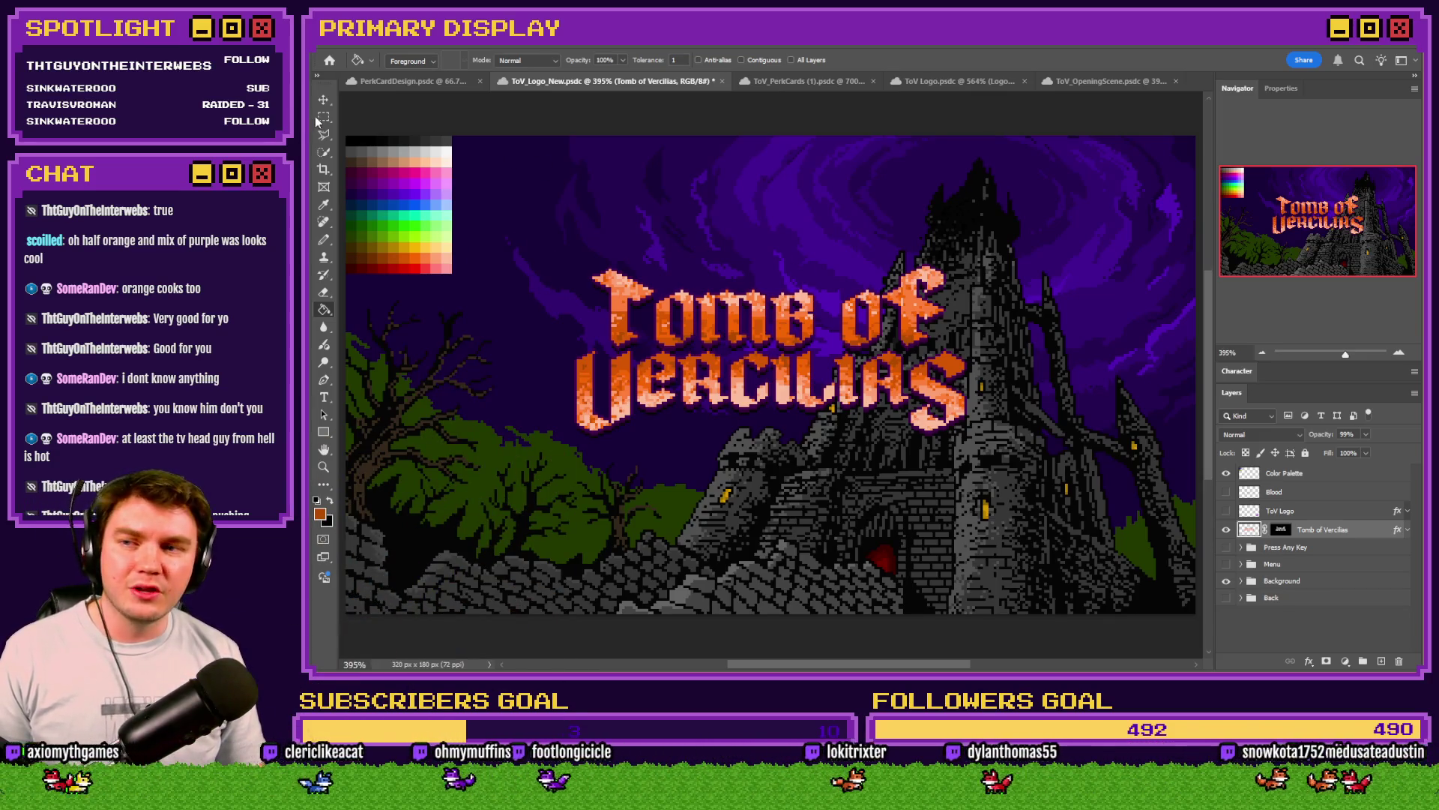
Step: Hide the Color Palette layer, glance at browser references, and go to RPG Maker's TheTomb map
left_click(1226, 473)
scroll(1140, 465, "up", 1)
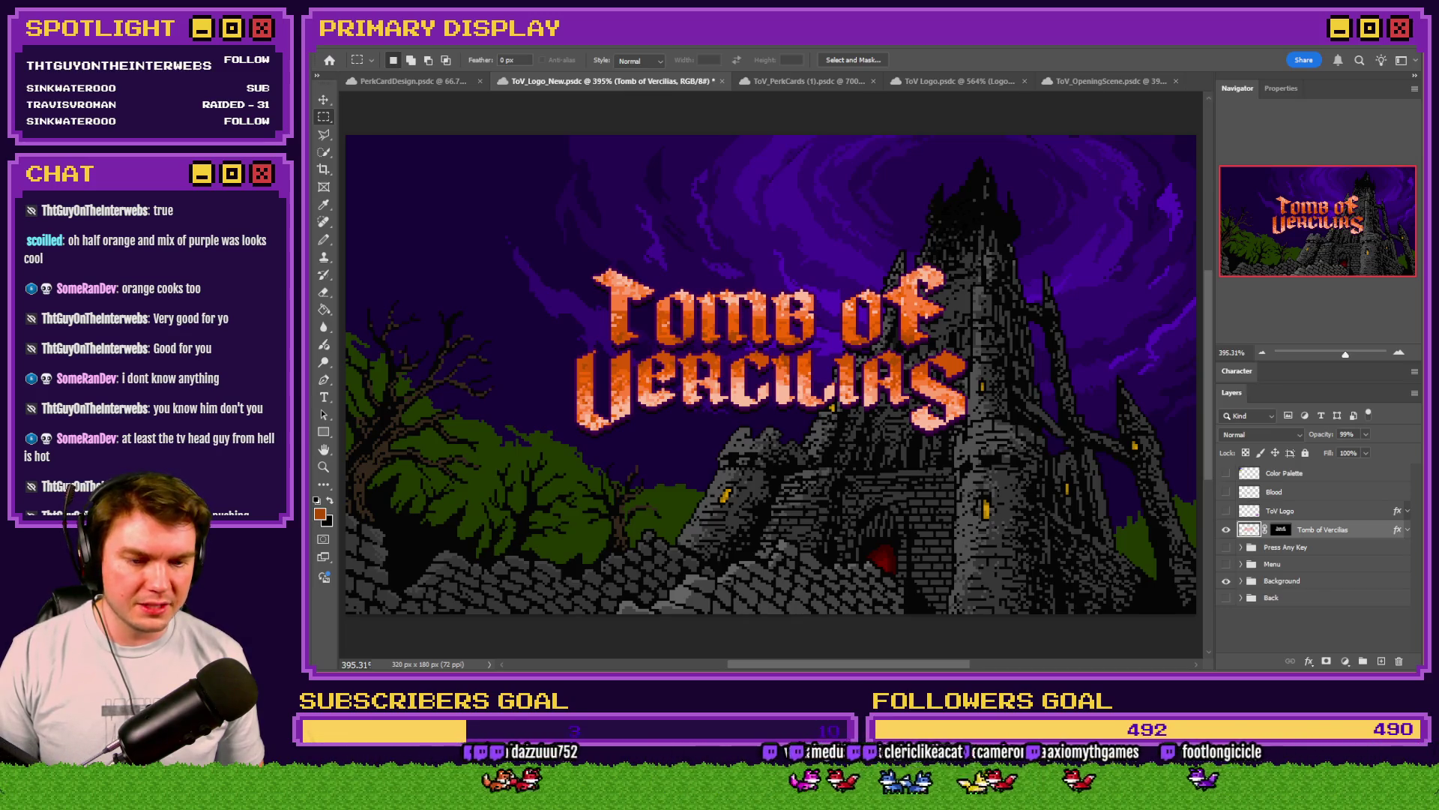
key("alt+Tab")
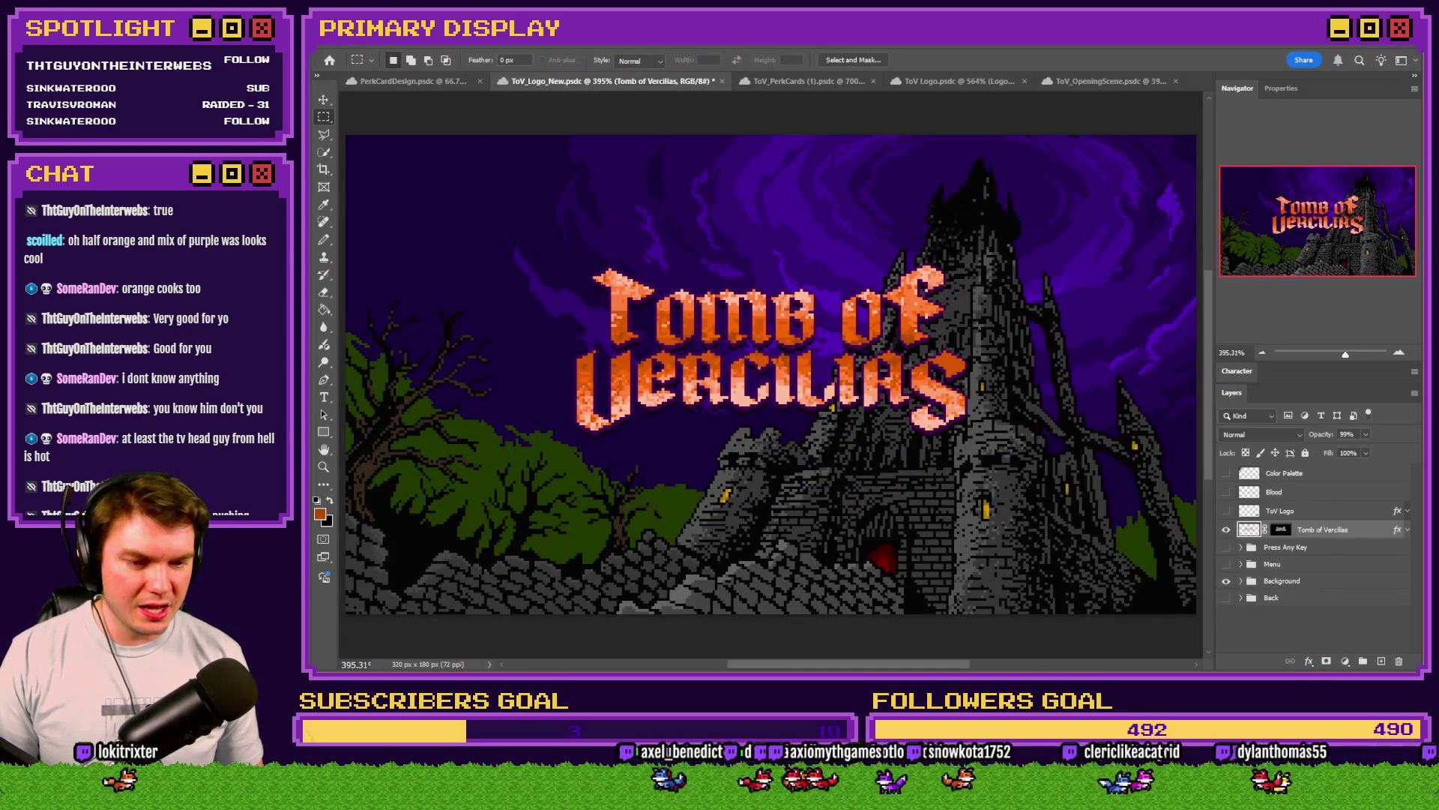
key("alt+Tab")
key("alt+Tab")
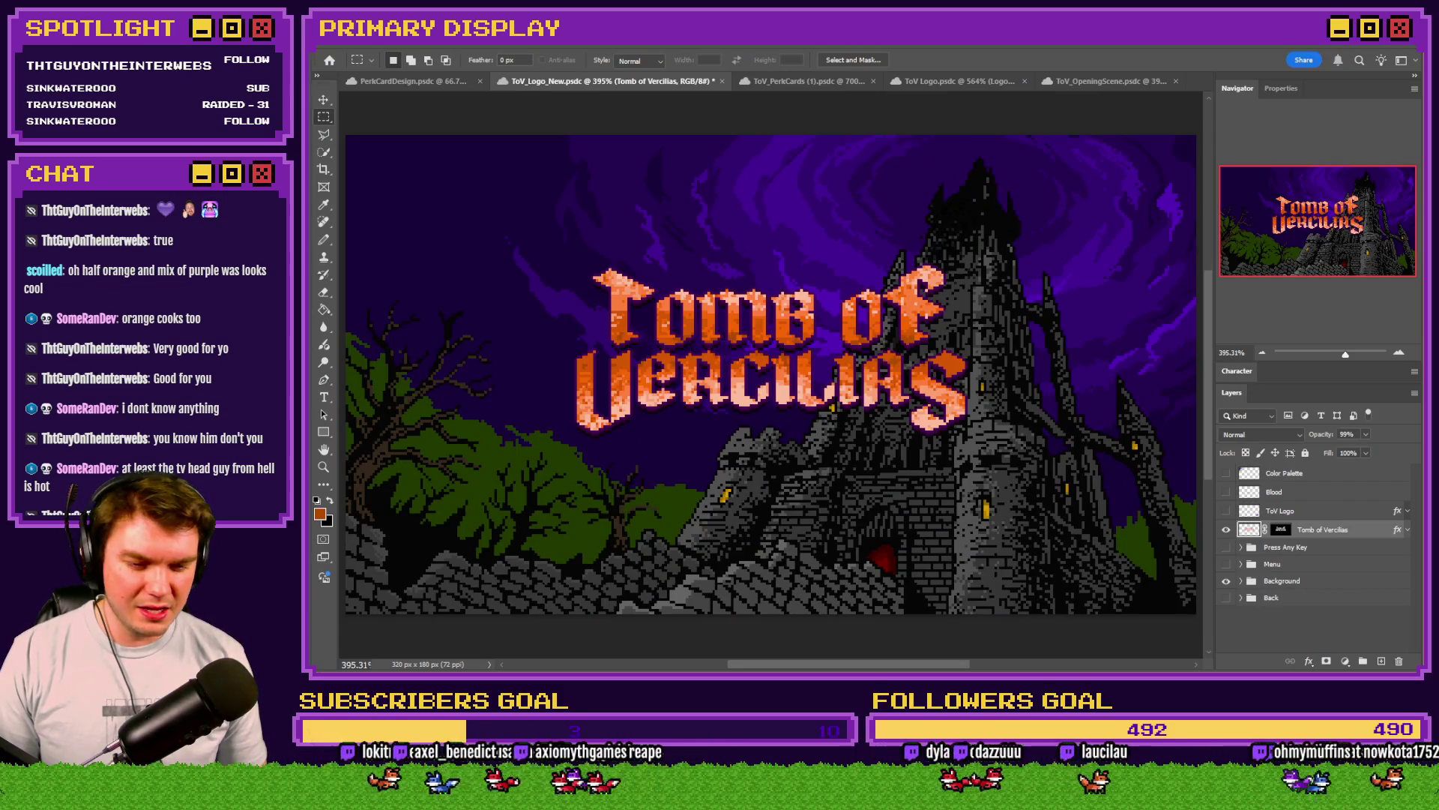
key("alt+Tab")
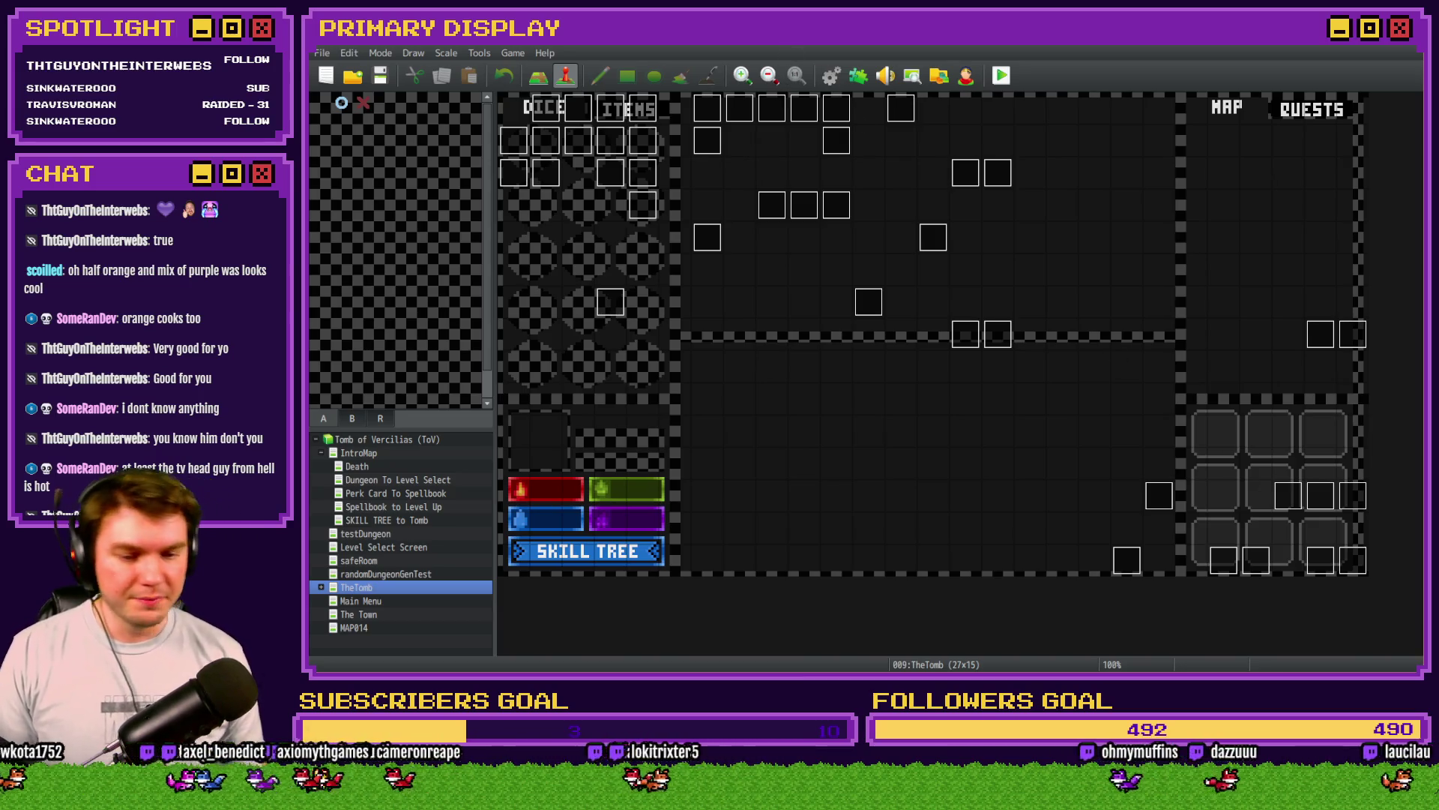
Step: Start a playtest and take the Axel's Wheel of Cheese reward card
left_click(1003, 76)
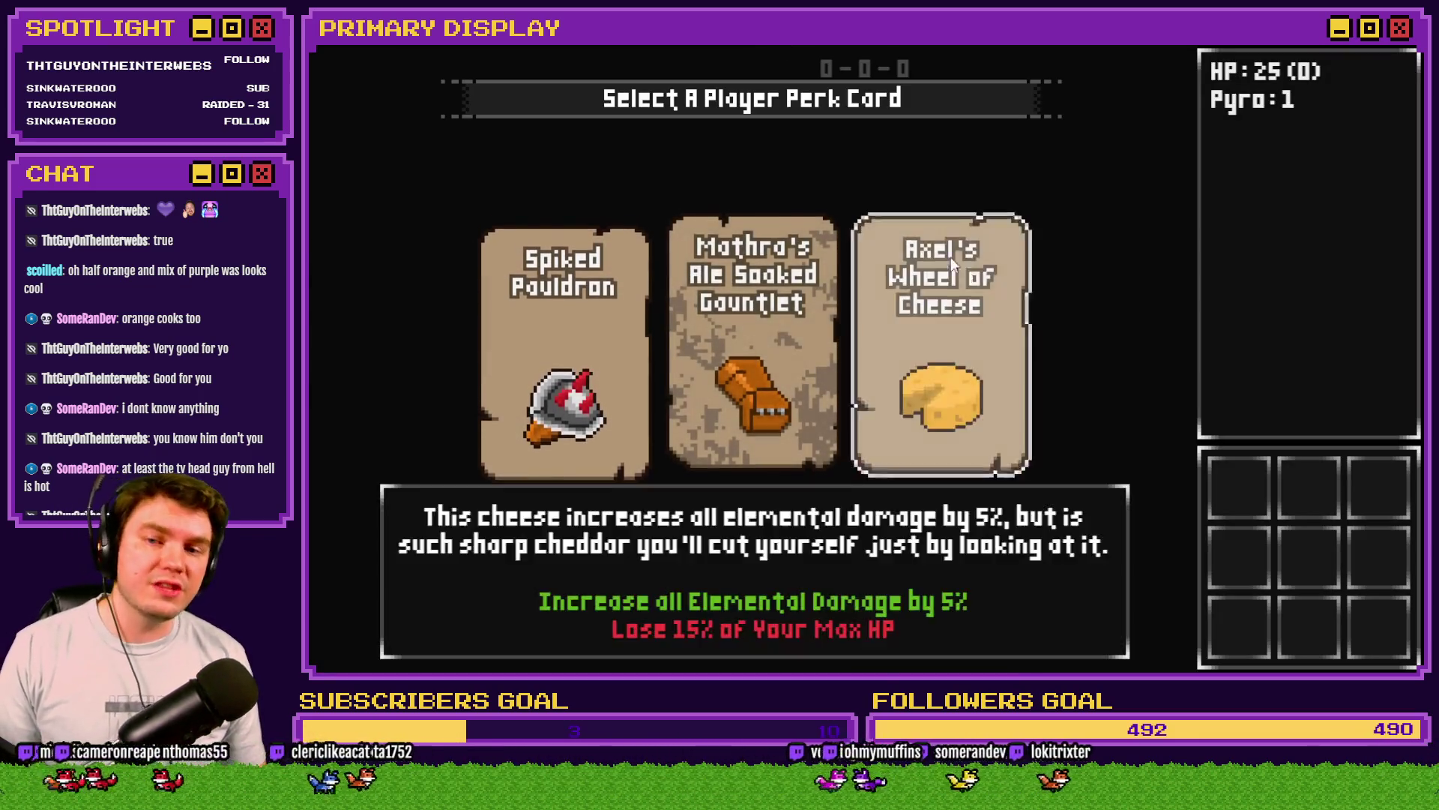
left_click(952, 262)
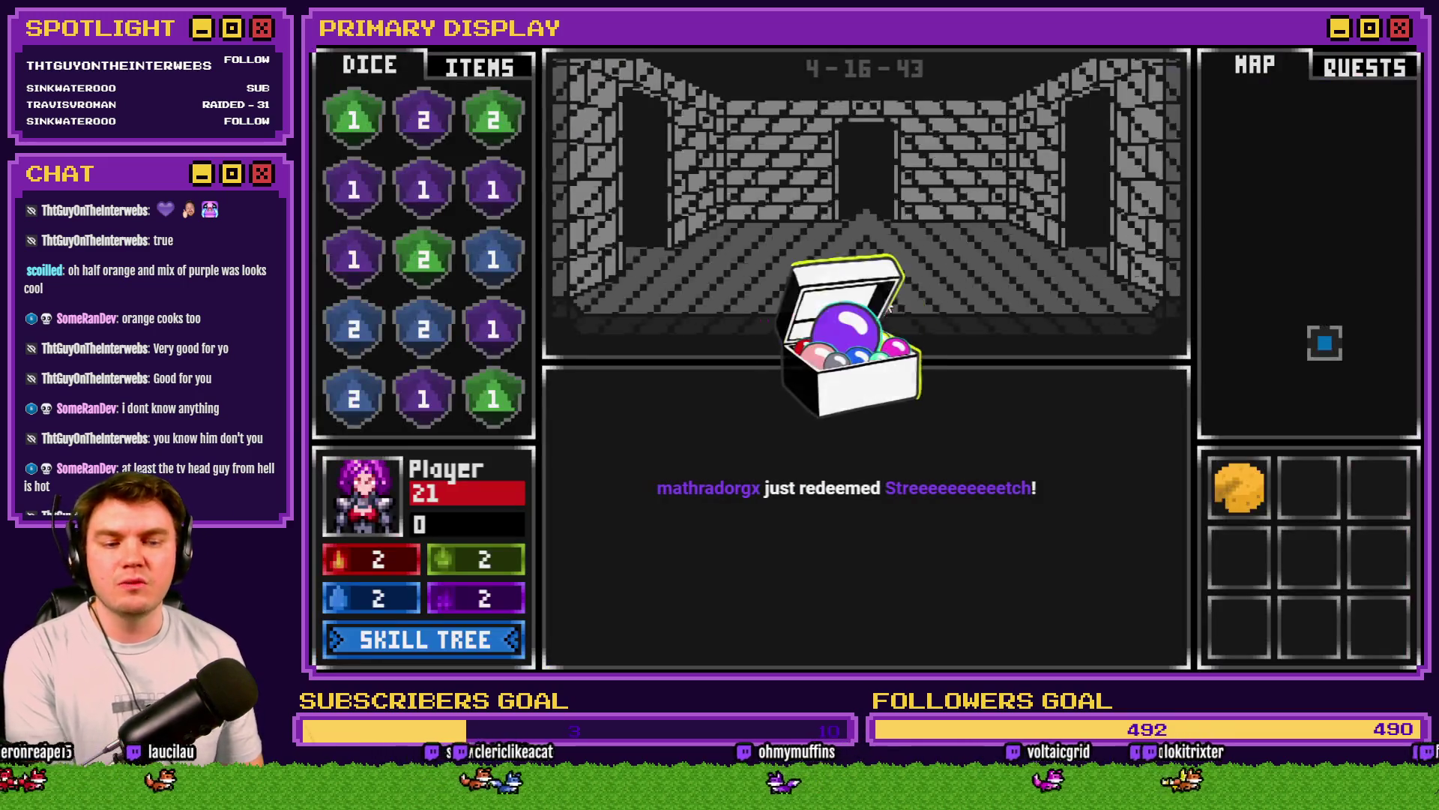
Step: Switch the inventory to the ITEMS tab, showing red potions and sandwiches at 21 HP
left_click(490, 73)
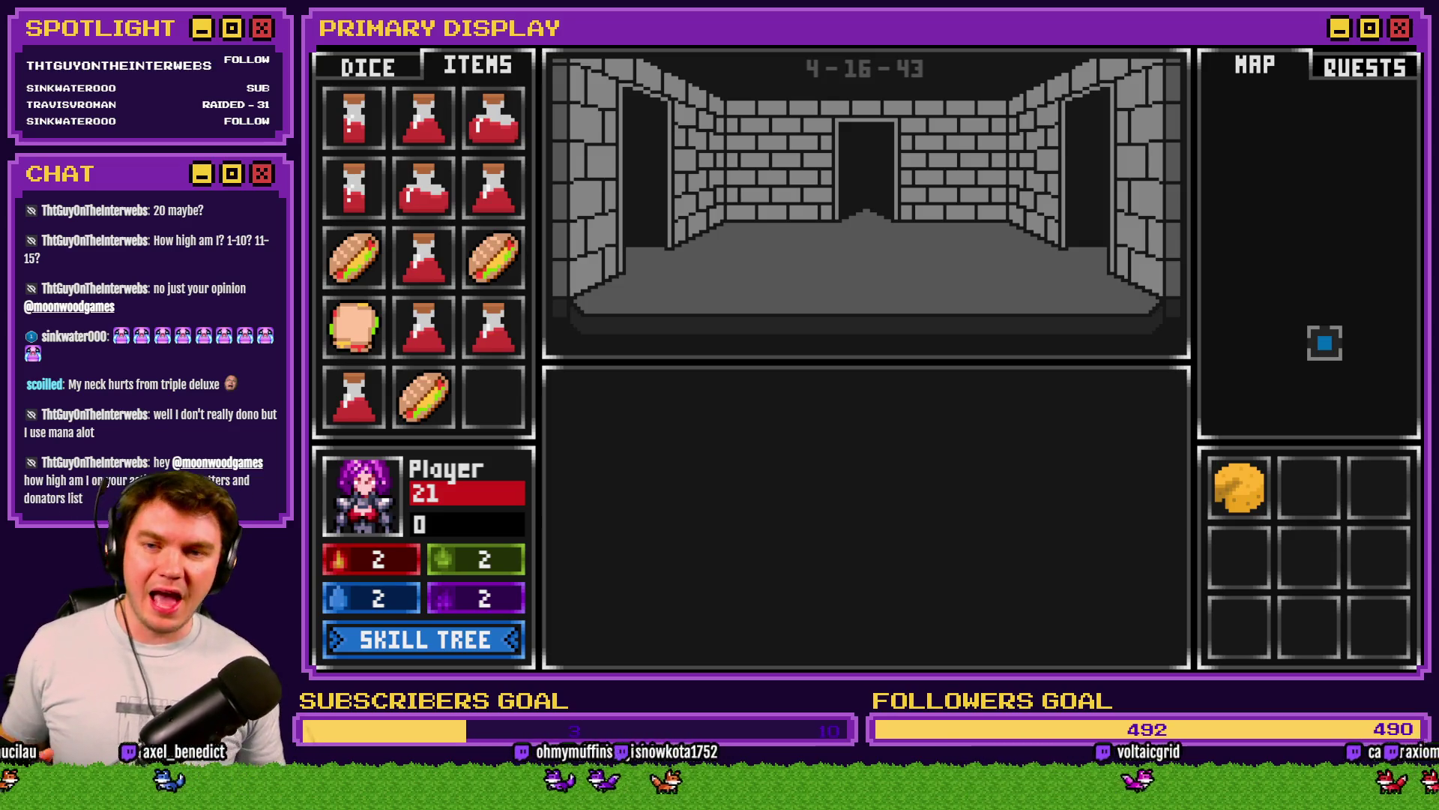
mouse_move(424, 398)
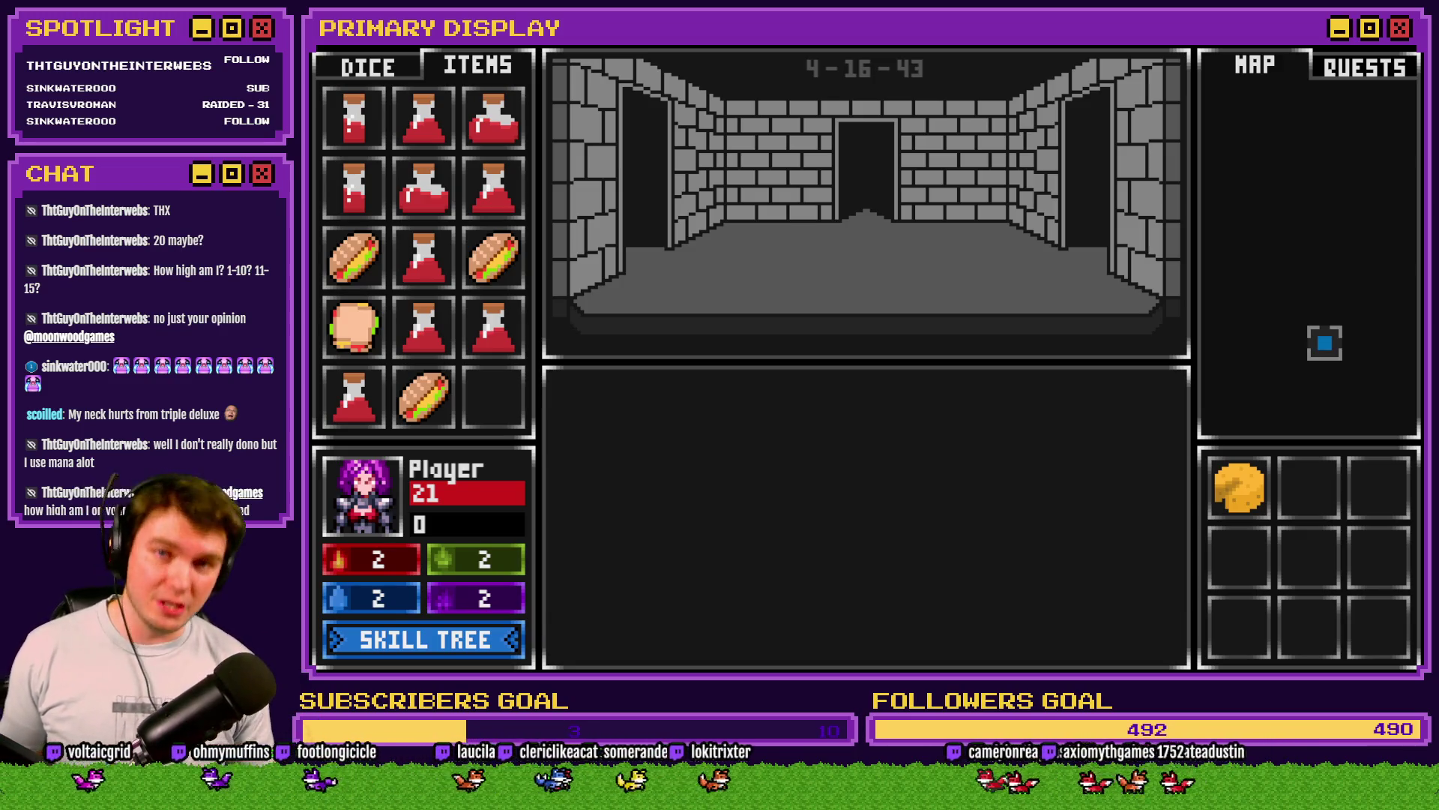
mouse_move(353, 257)
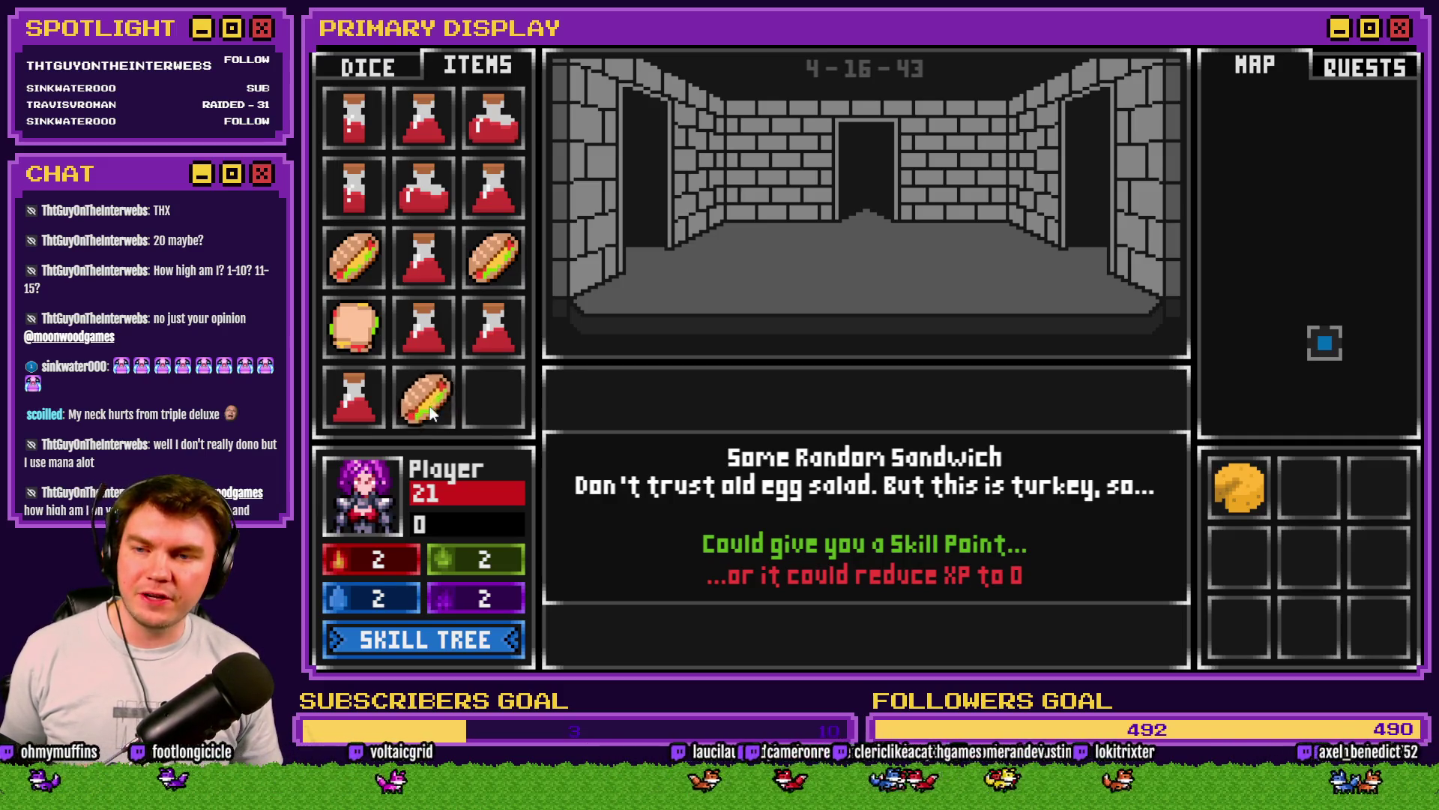
Step: Drag the bottom-row Some Random Sandwich onto the player, then close the playtest
mouse_move(425, 427)
left_mouse_down()
mouse_move(740, 453)
mouse_move(430, 399)
left_mouse_up()
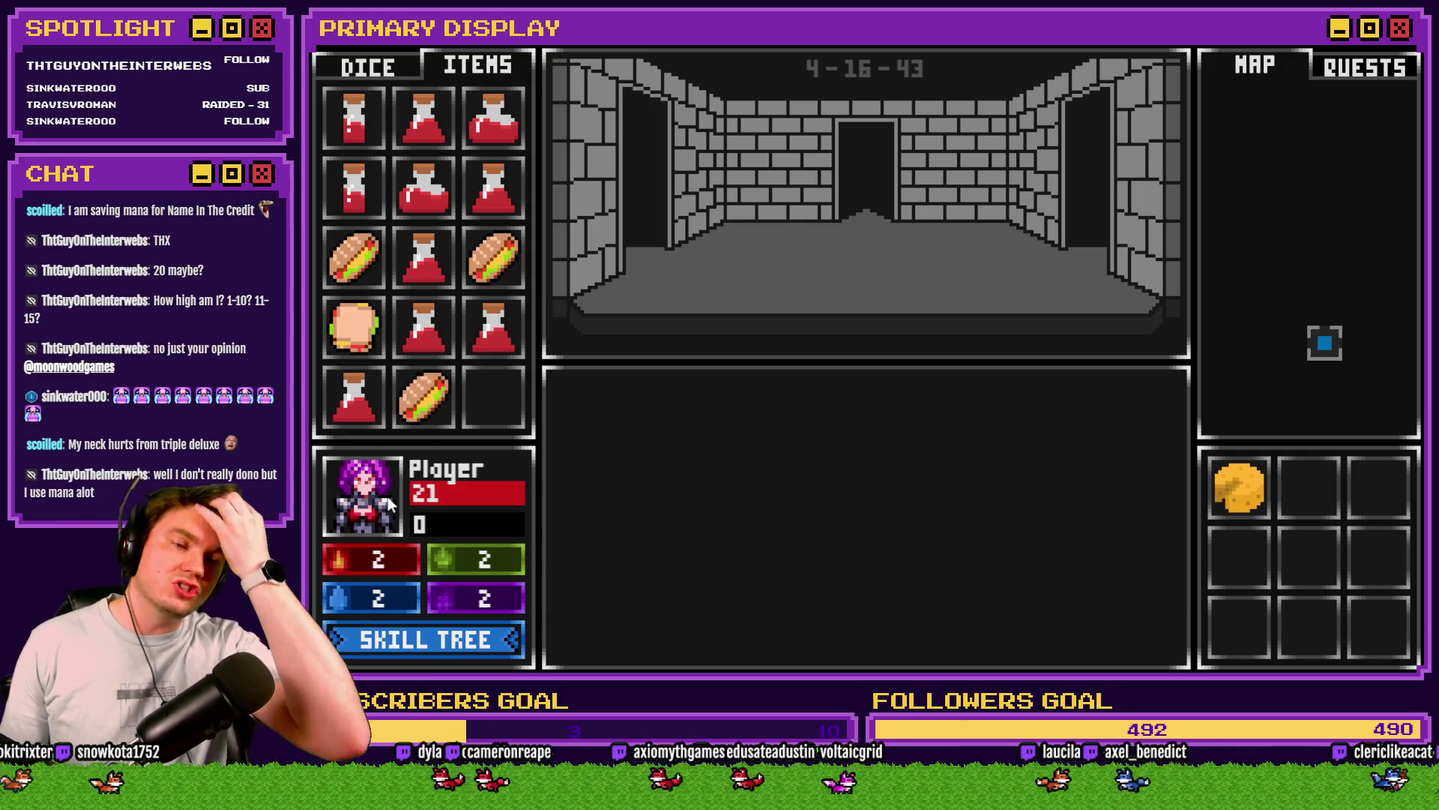
mouse_move(430, 403)
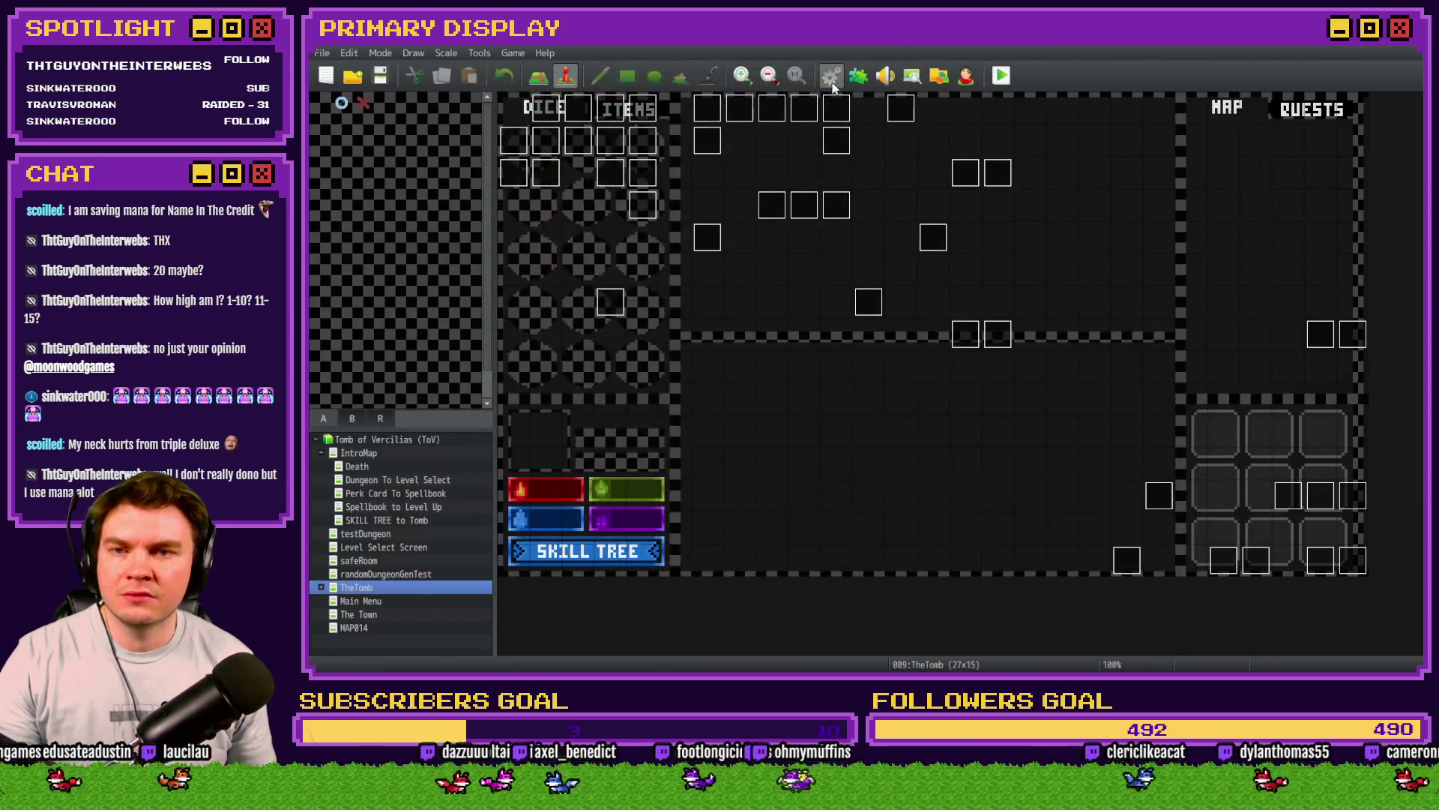
left_click(829, 78)
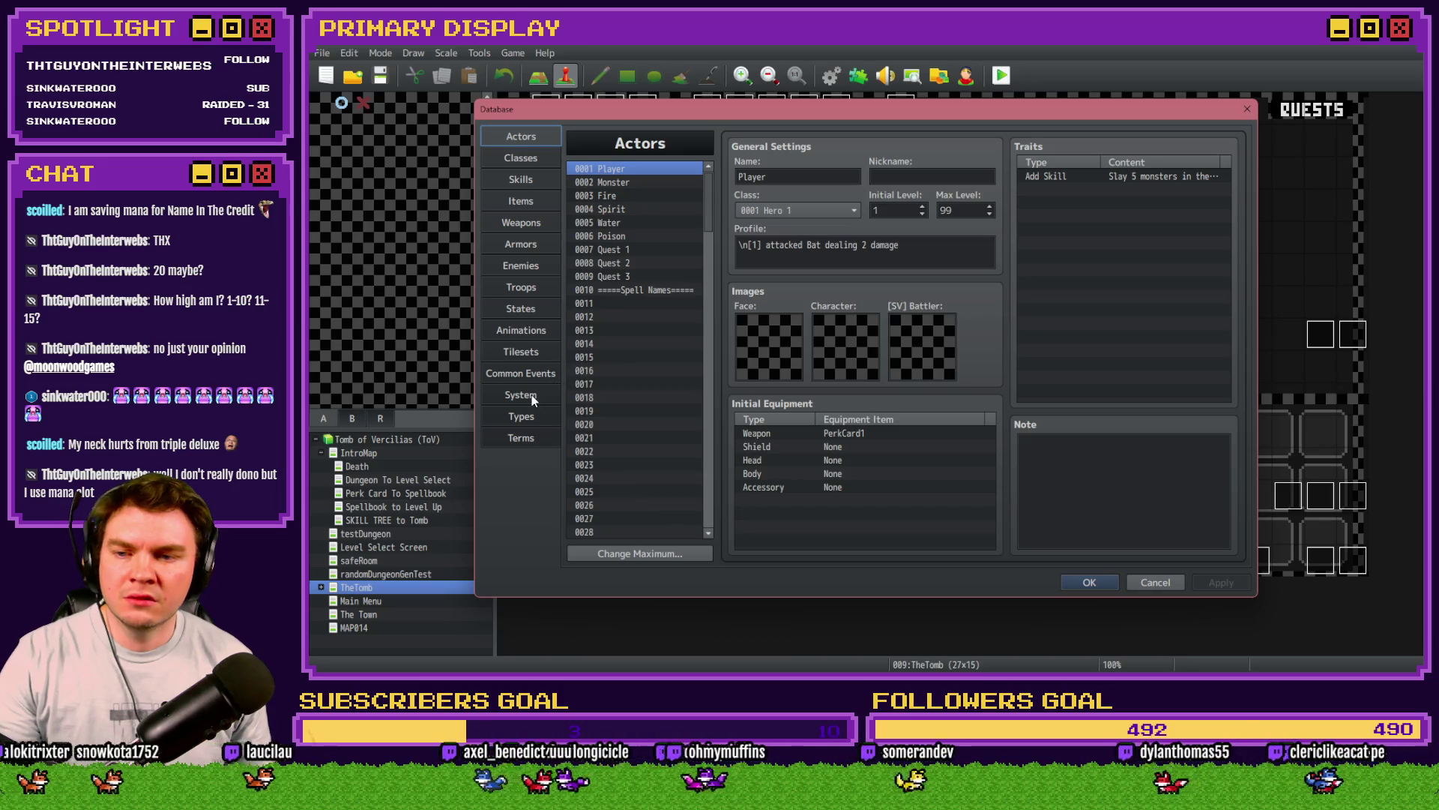
left_click(529, 373)
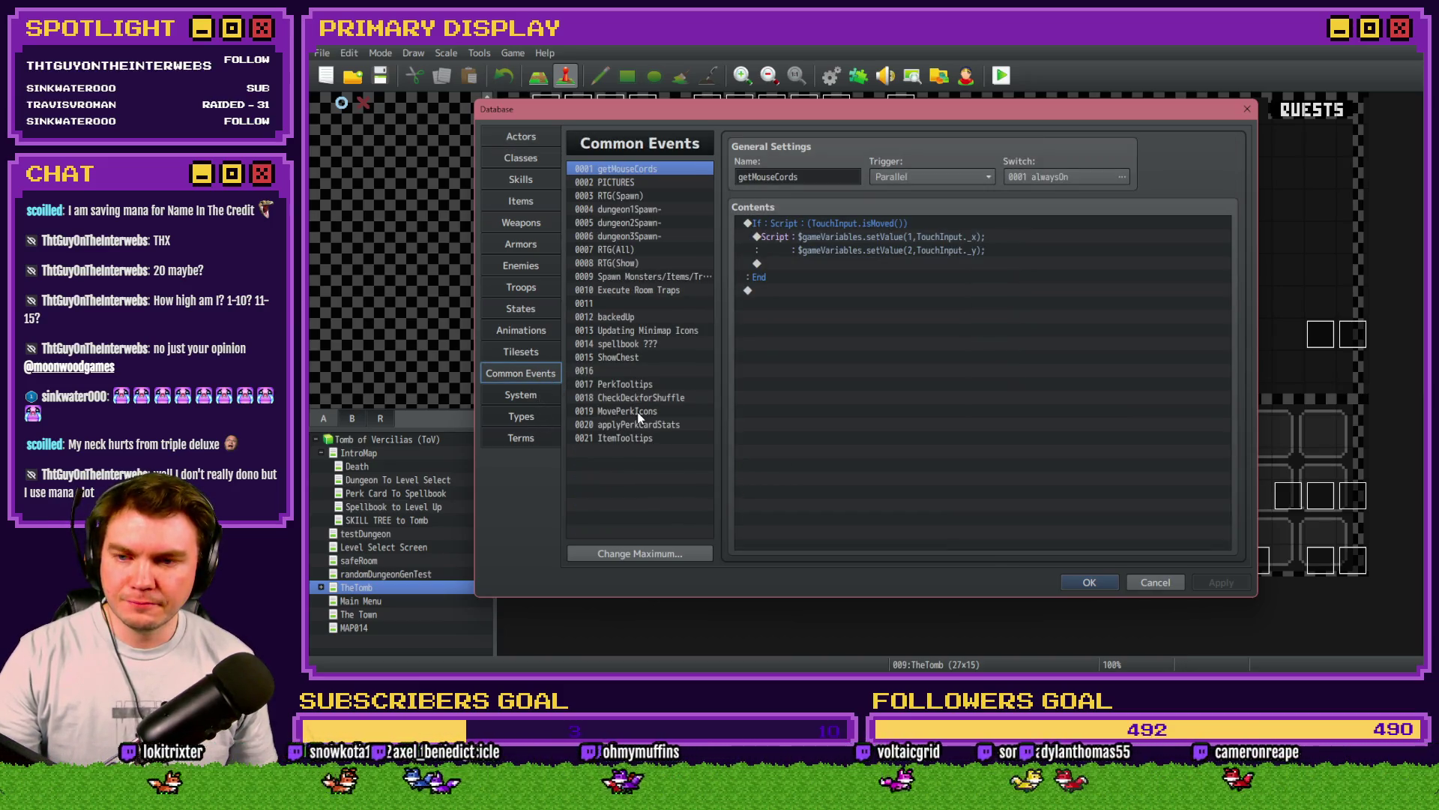
left_click(630, 438)
scroll(906, 465, "down", 10)
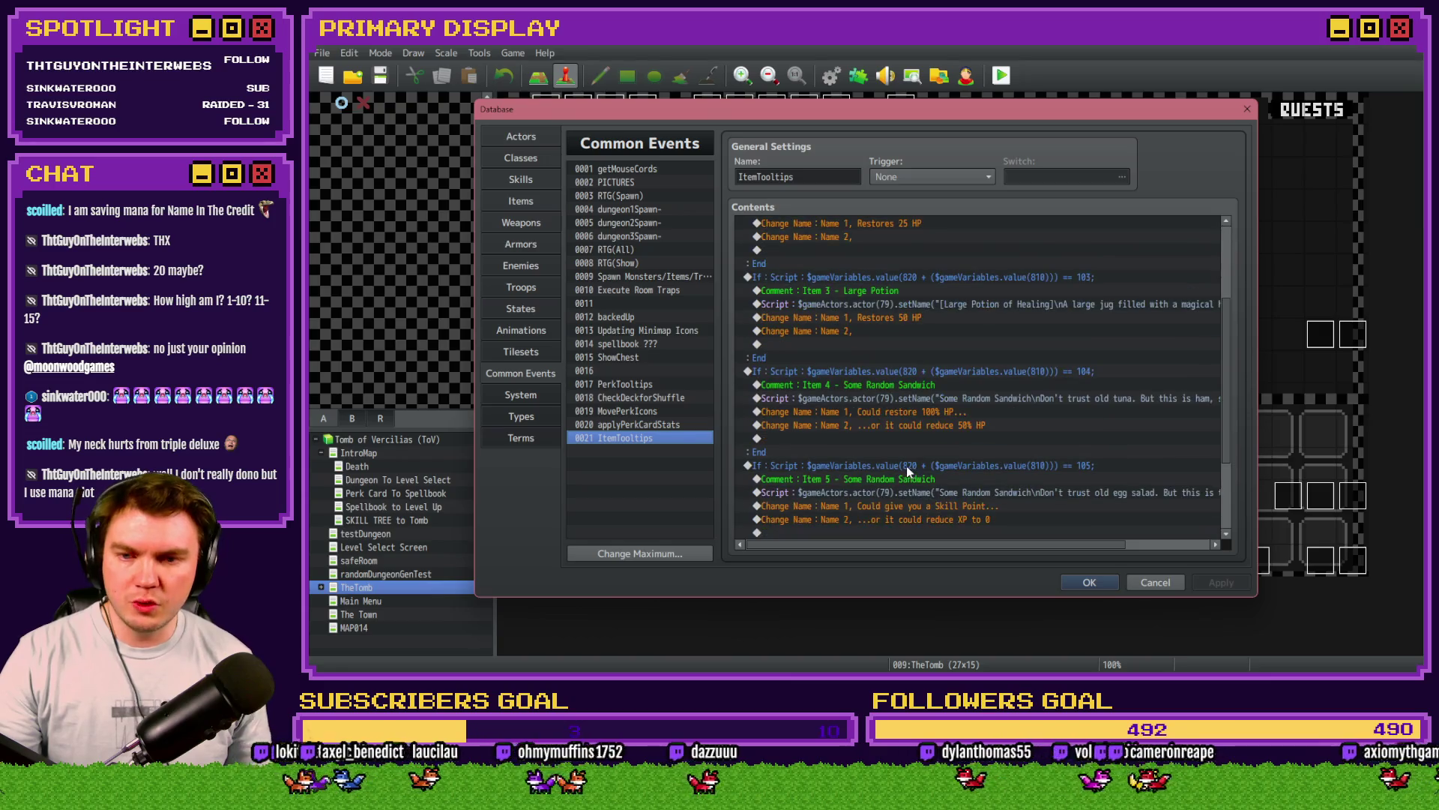
scroll(906, 470, "down", 1)
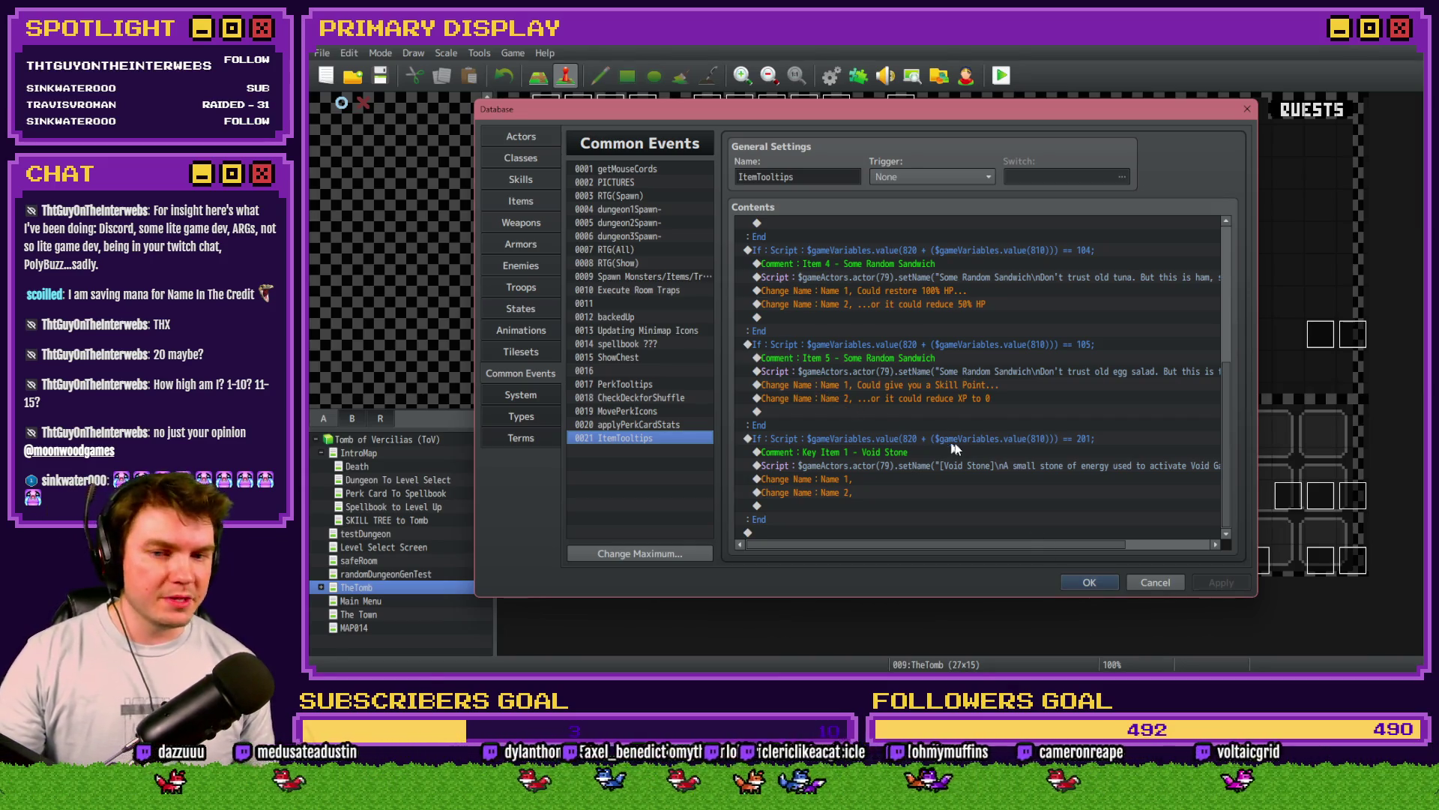
left_click(1083, 577)
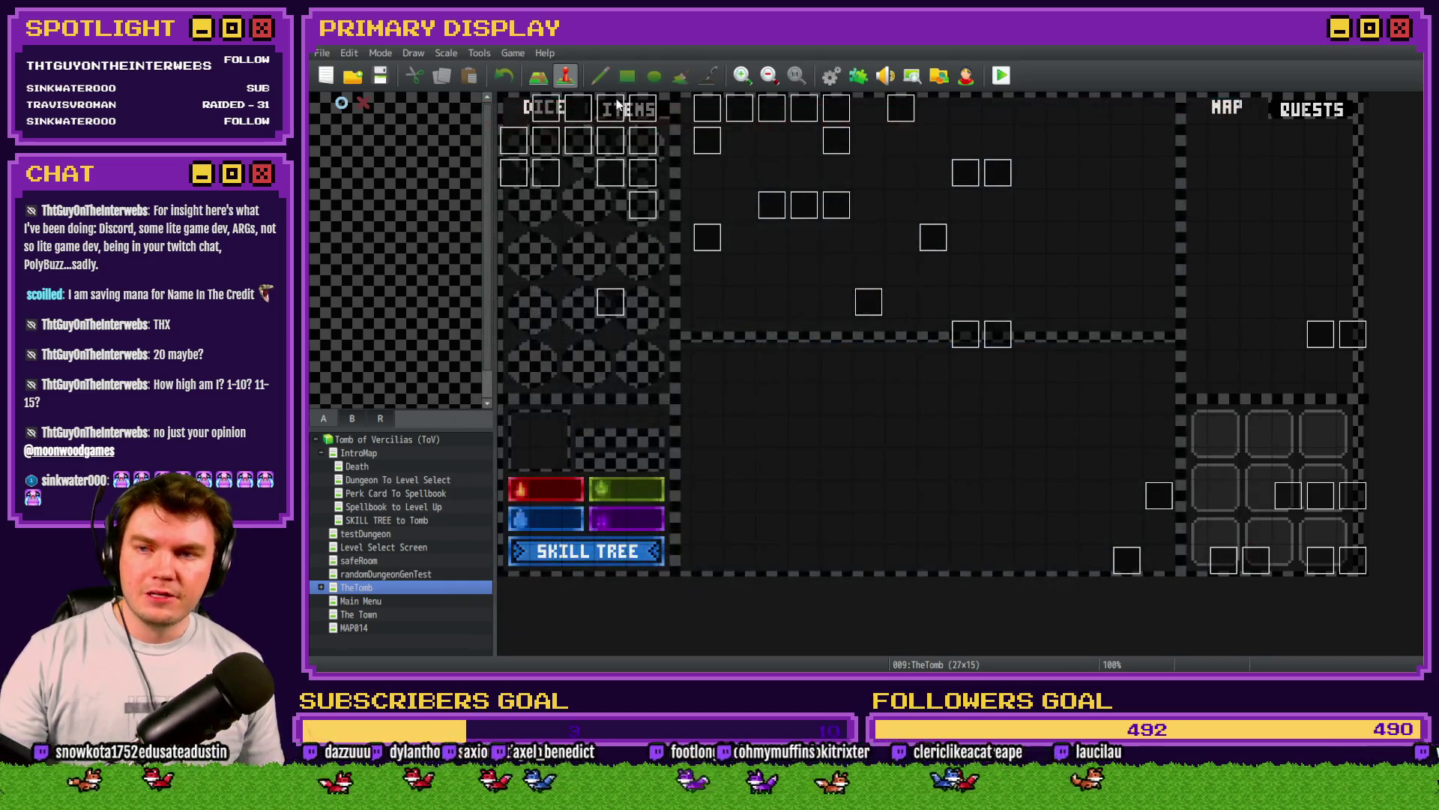
double_click(582, 113)
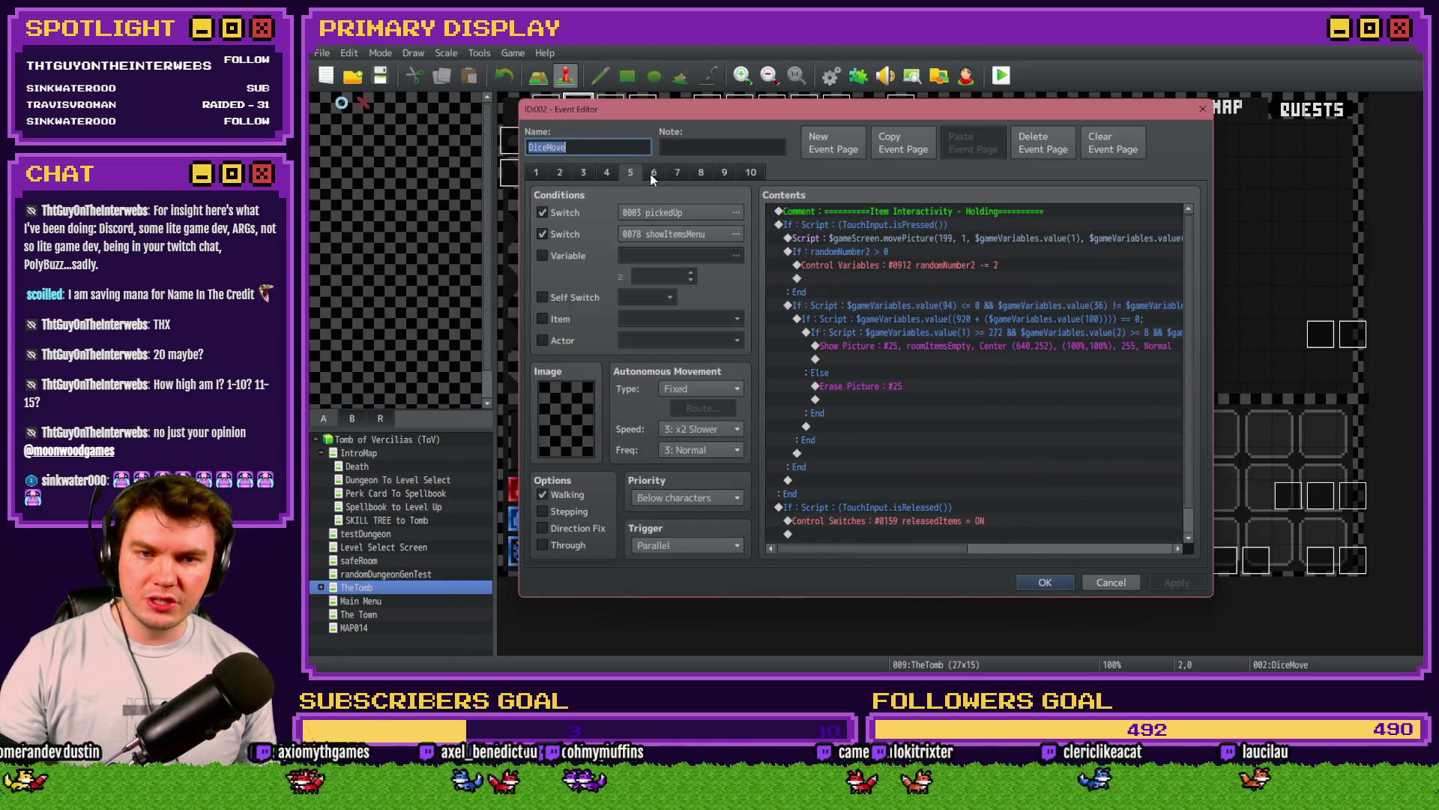
left_click(652, 174)
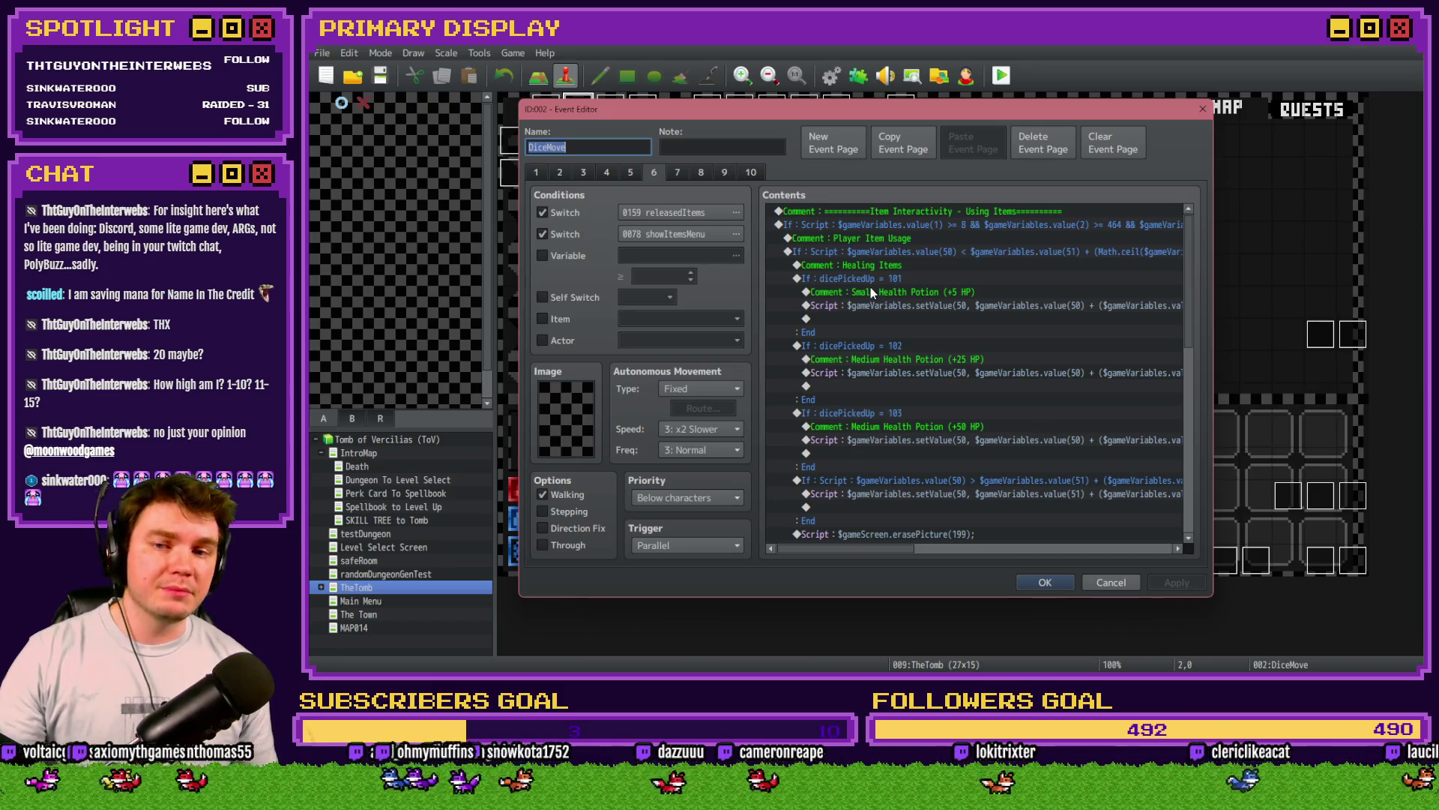
left_click(886, 252)
scroll(936, 303, "down", 3)
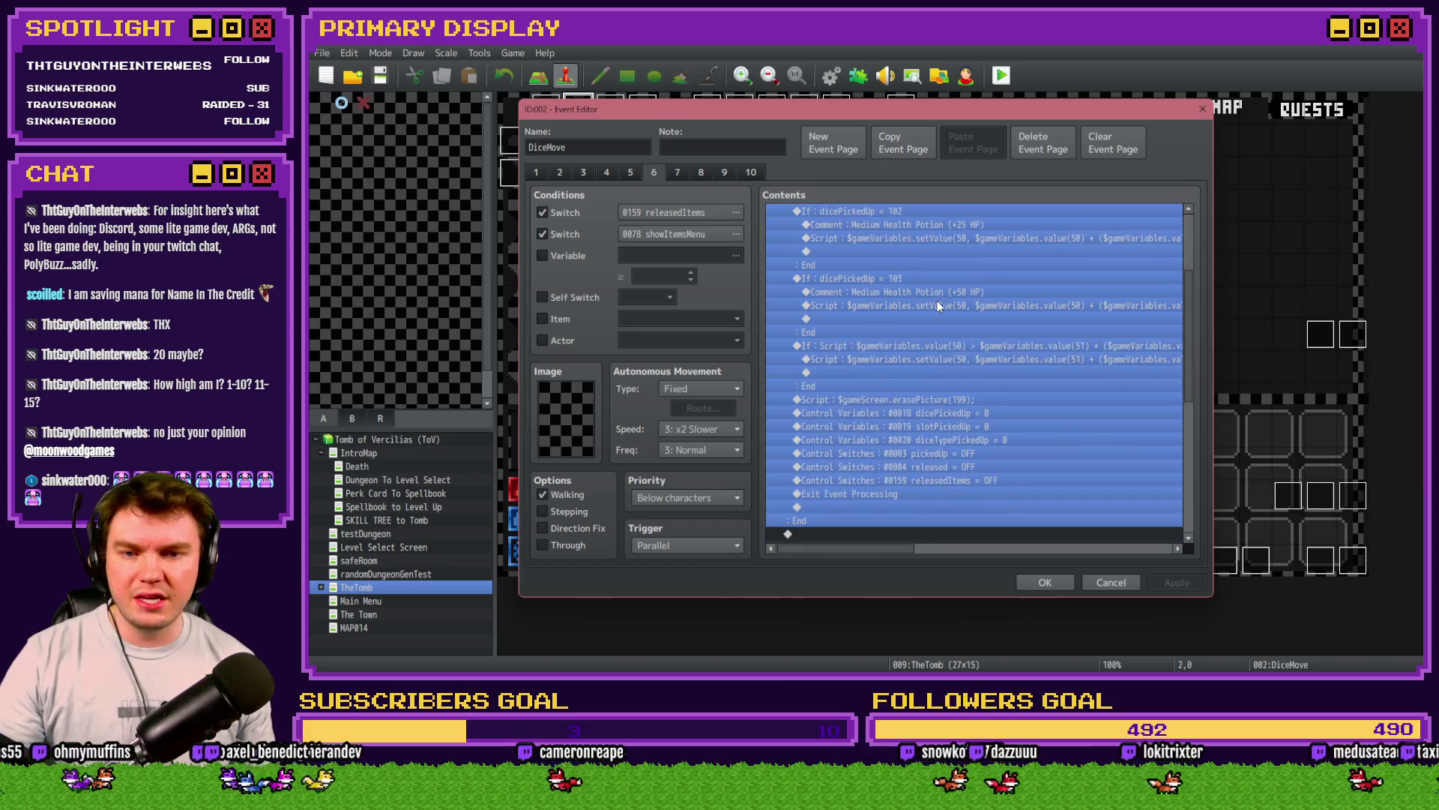
scroll(936, 303, "up", 3)
left_click(934, 303)
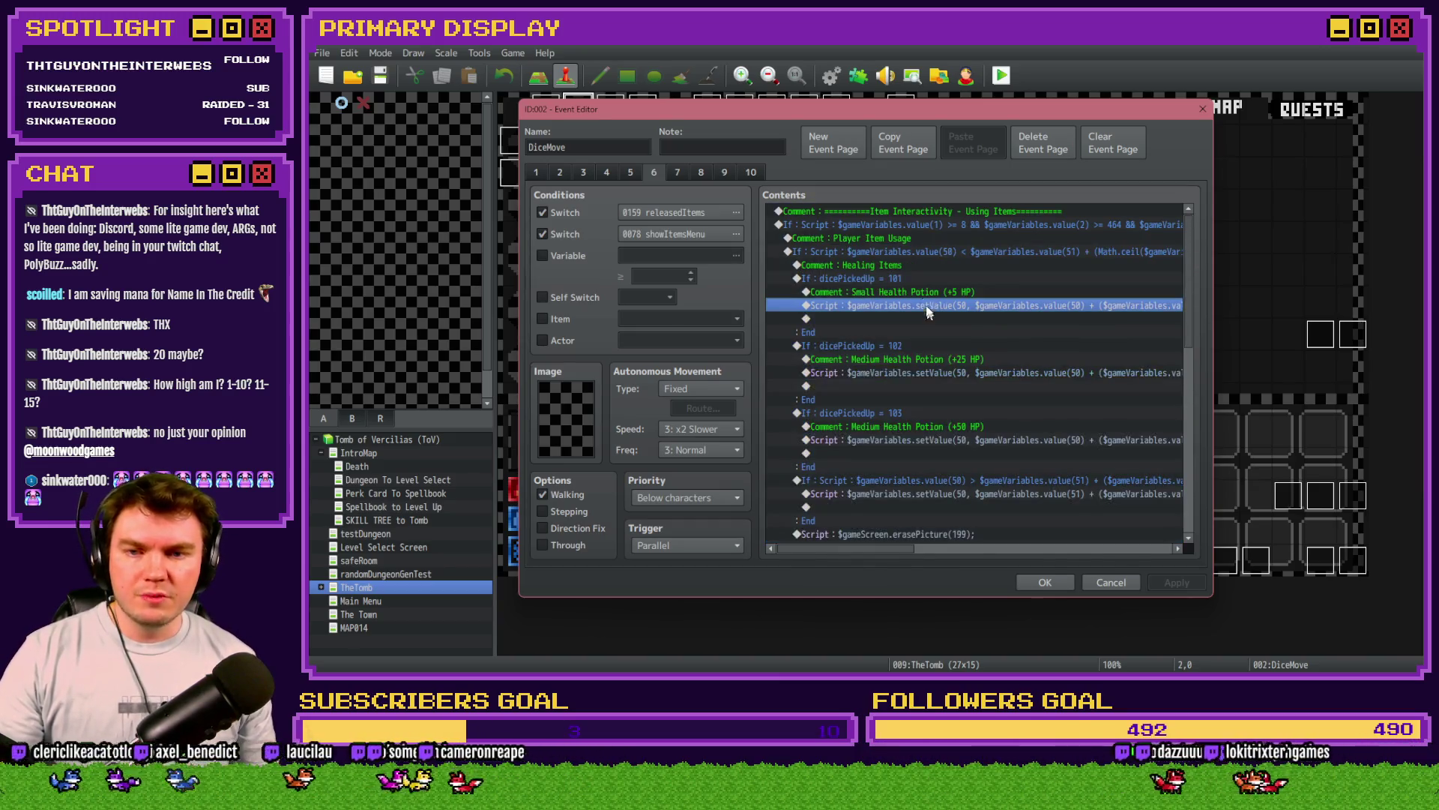
left_click(906, 276)
left_click(904, 345)
left_click(901, 412)
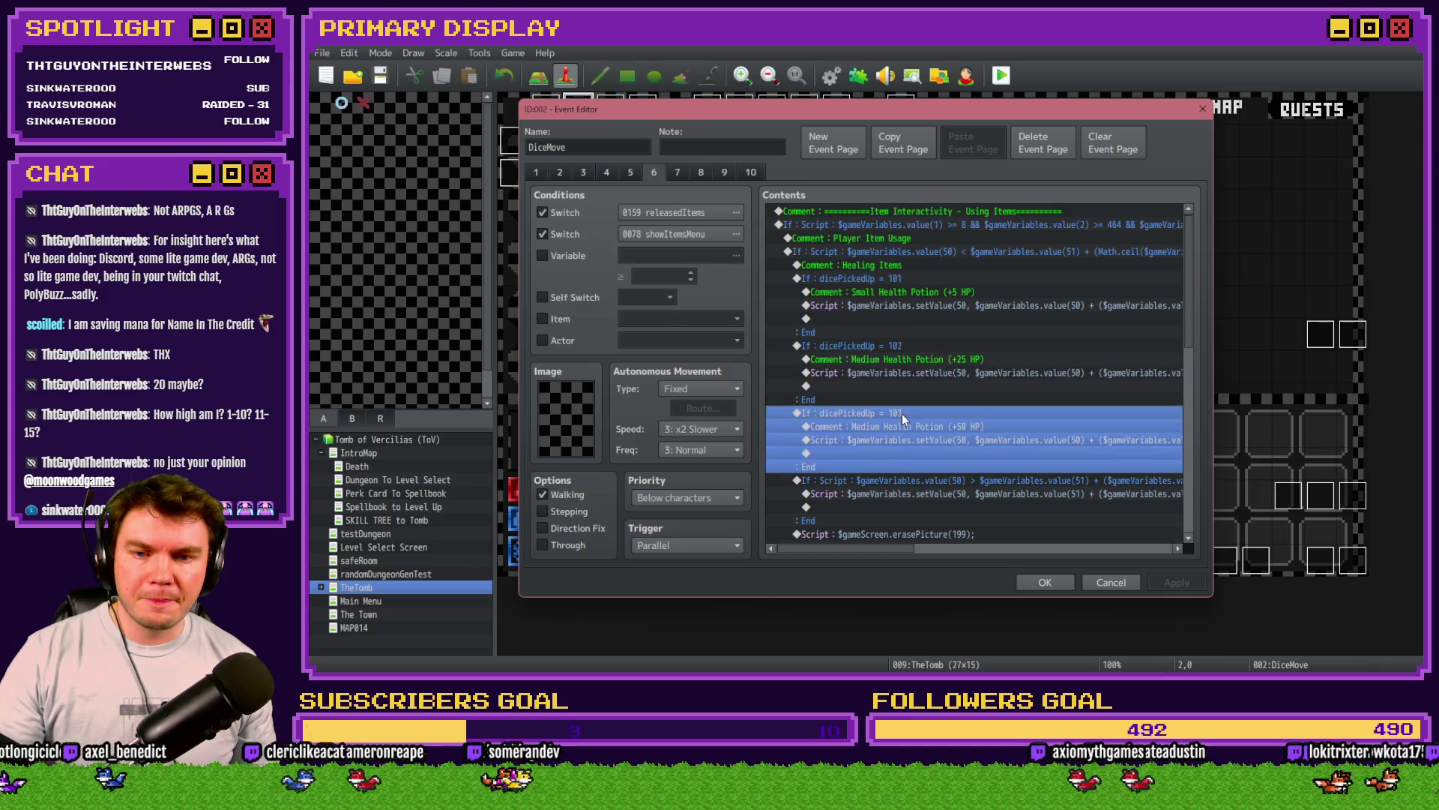
scroll(927, 351, "down", 3)
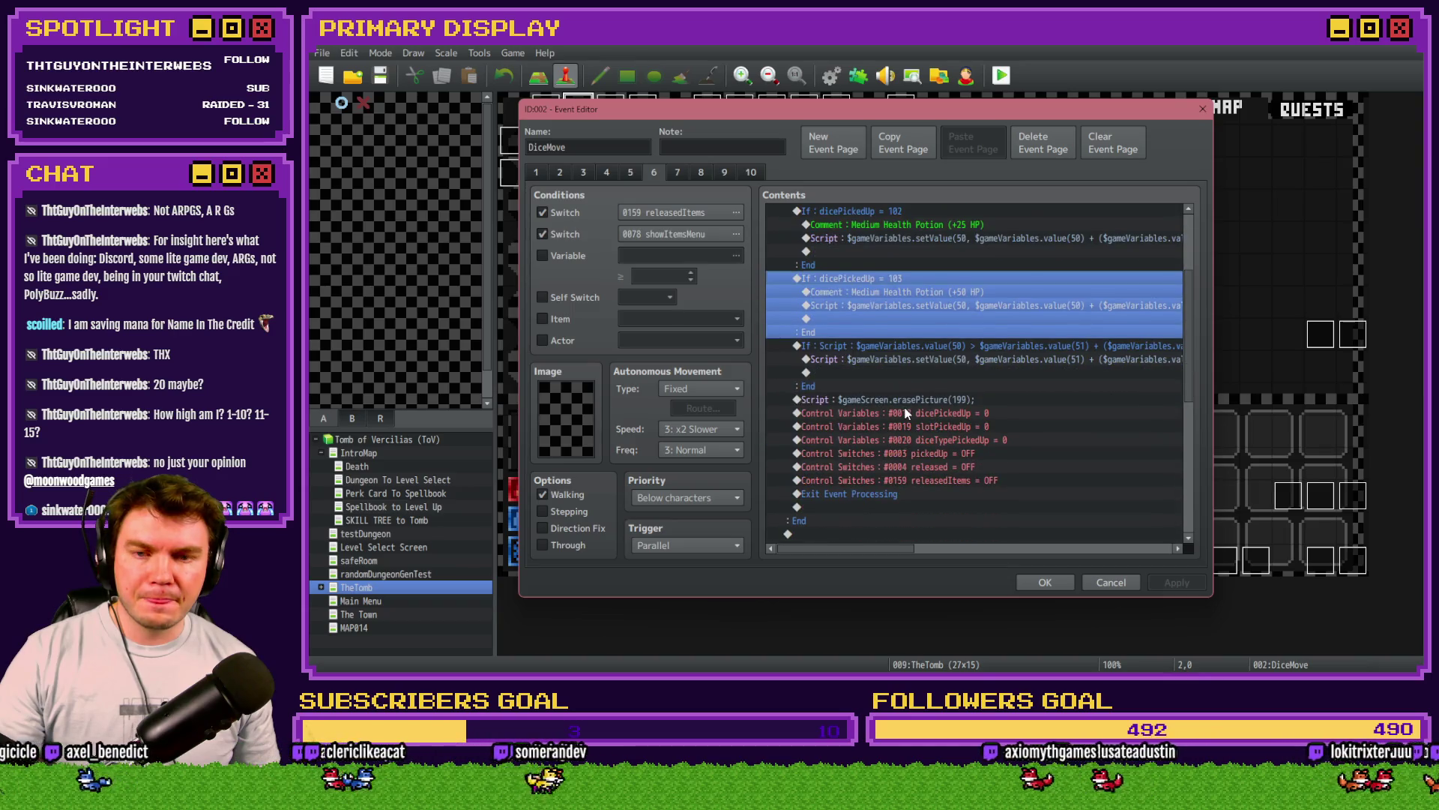
left_click(927, 350)
mouse_move(879, 555)
left_mouse_down()
mouse_move(1013, 556)
mouse_move(821, 565)
left_mouse_up()
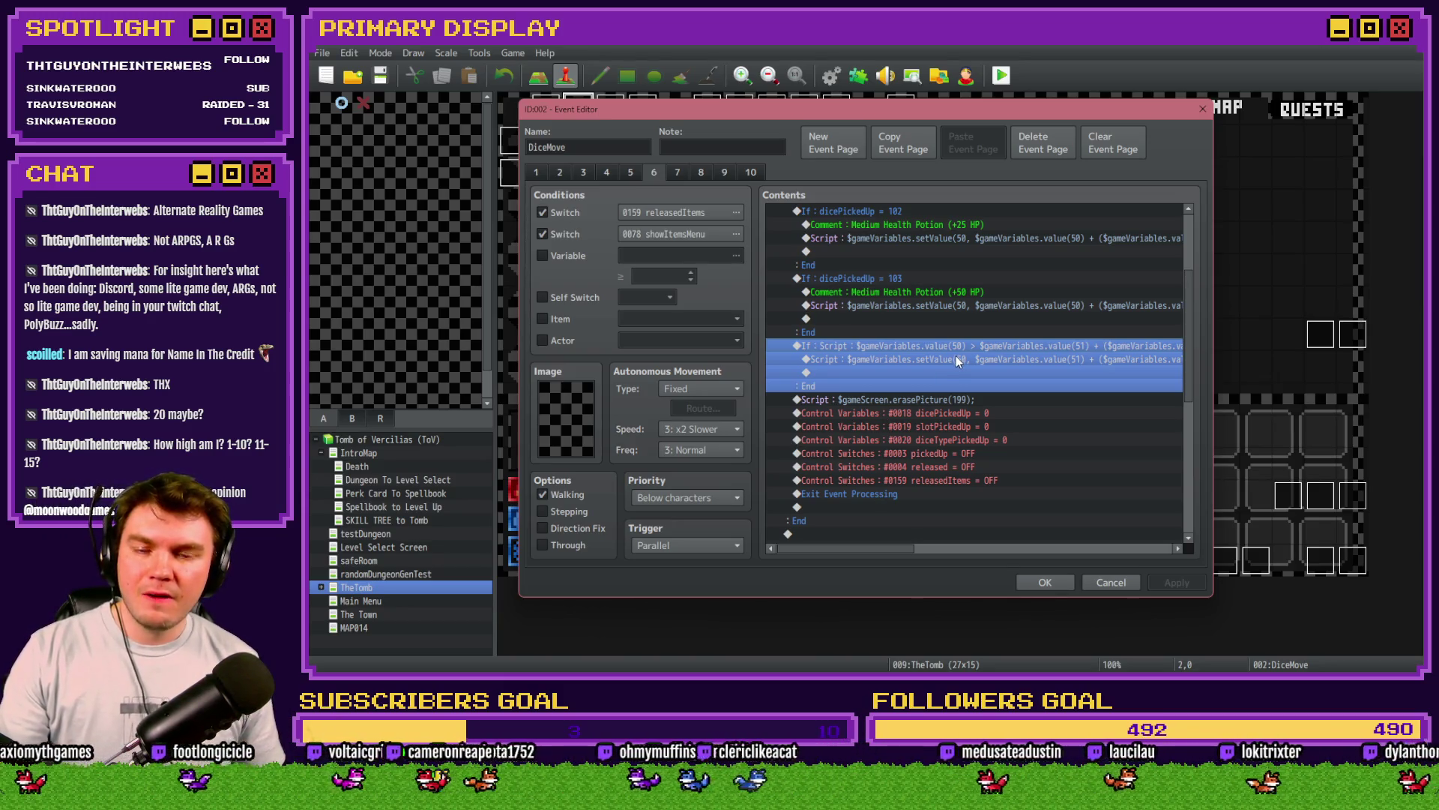
scroll(956, 360, "down", 5)
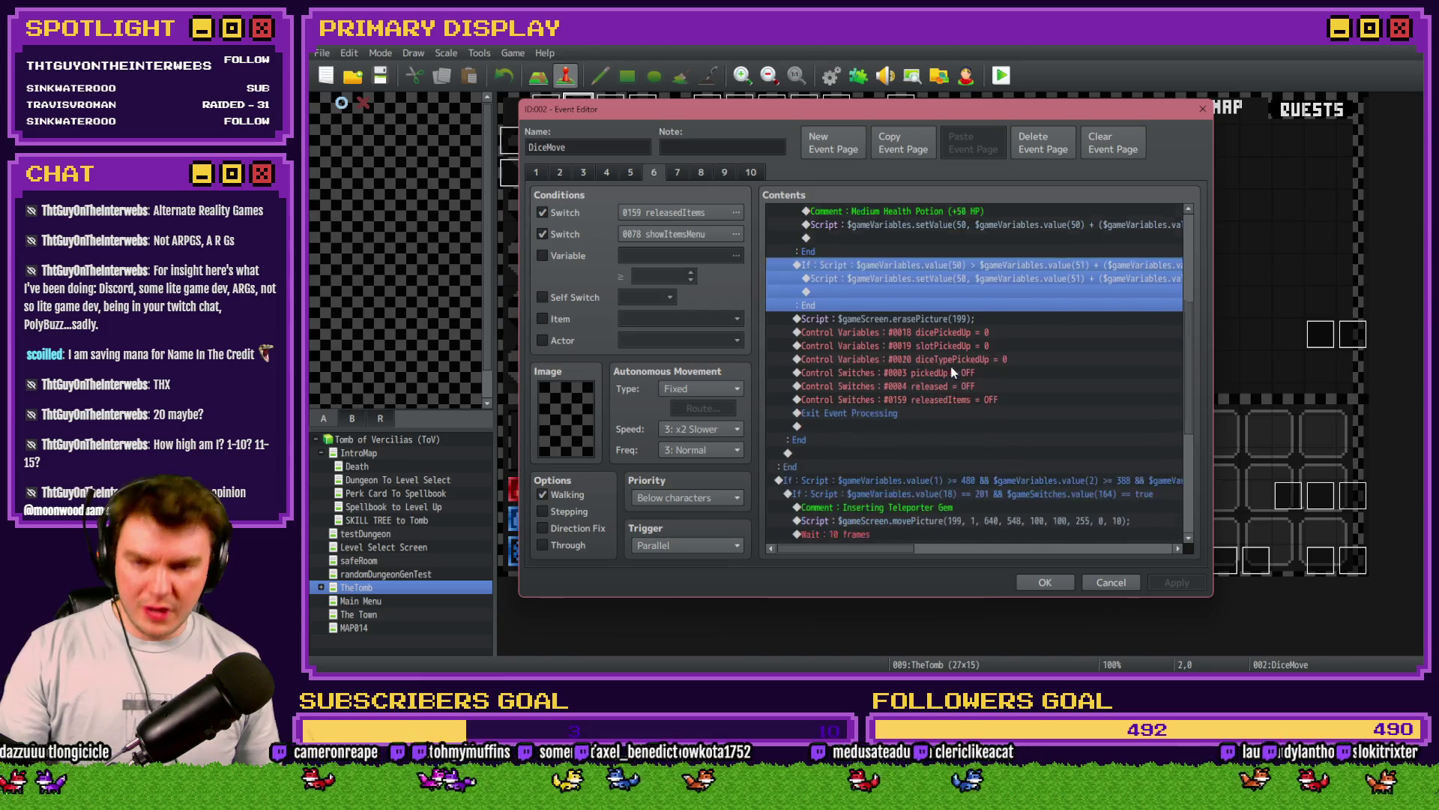
scroll(947, 402, "up", 5)
scroll(948, 403, "up", 1)
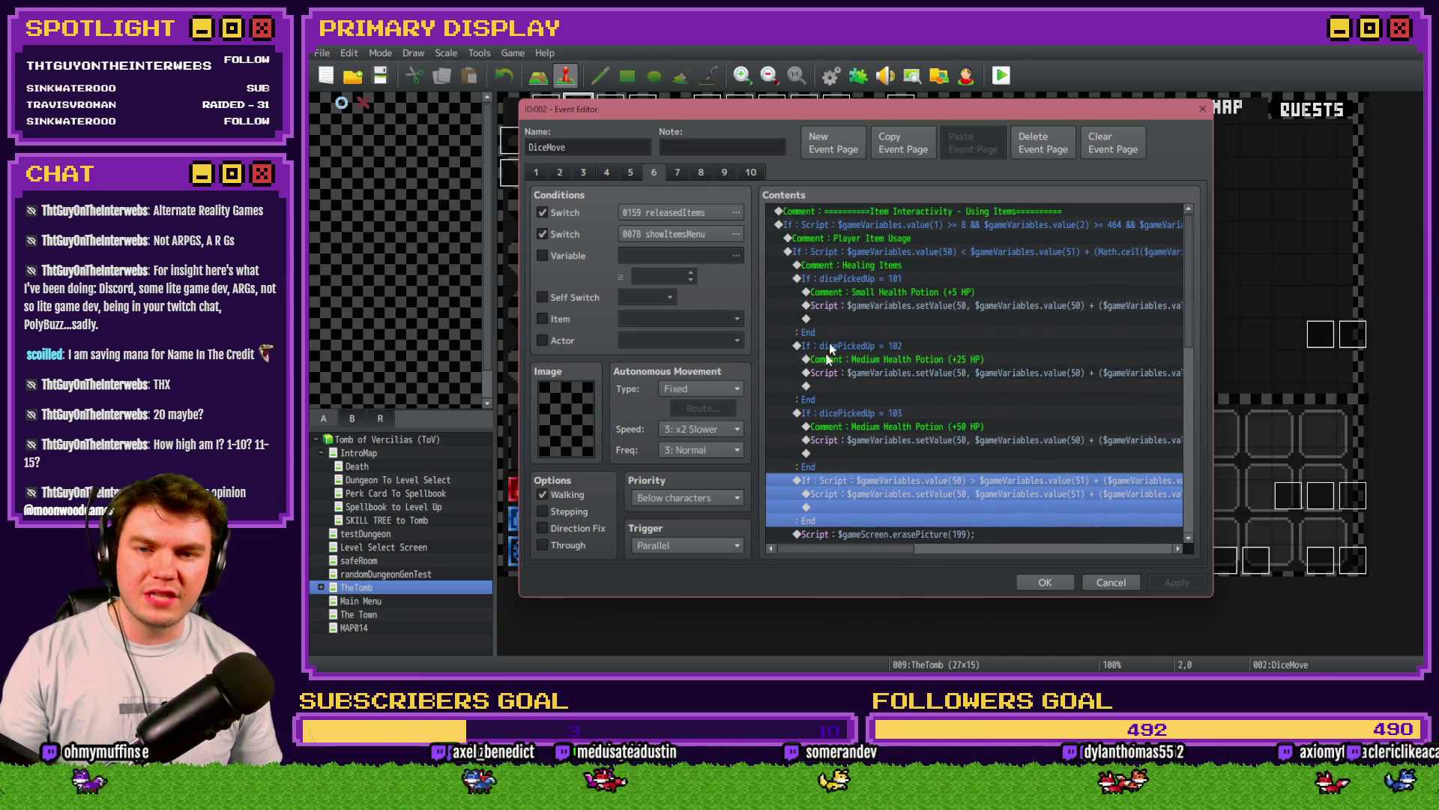
left_click(916, 278)
left_click(913, 345)
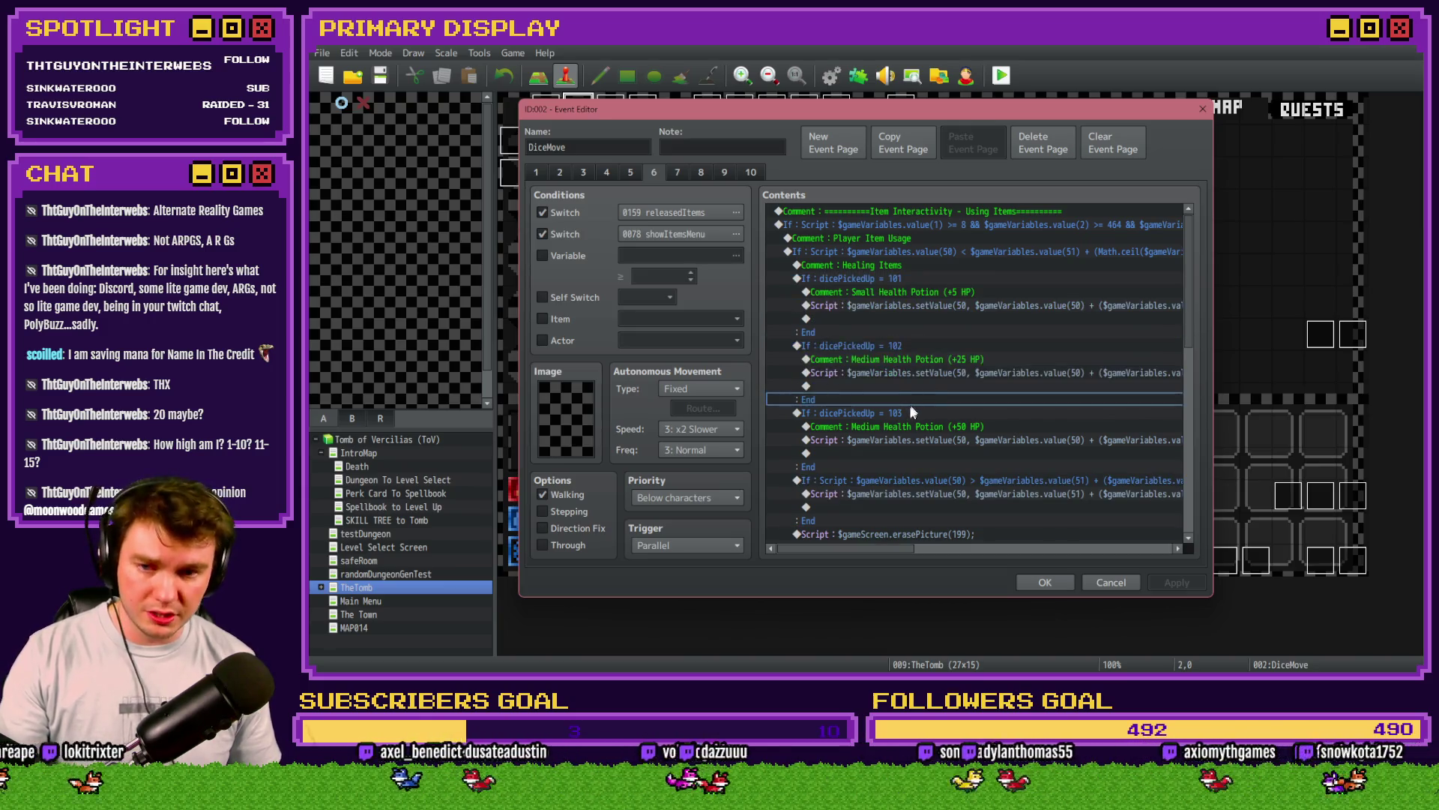
left_click(910, 413)
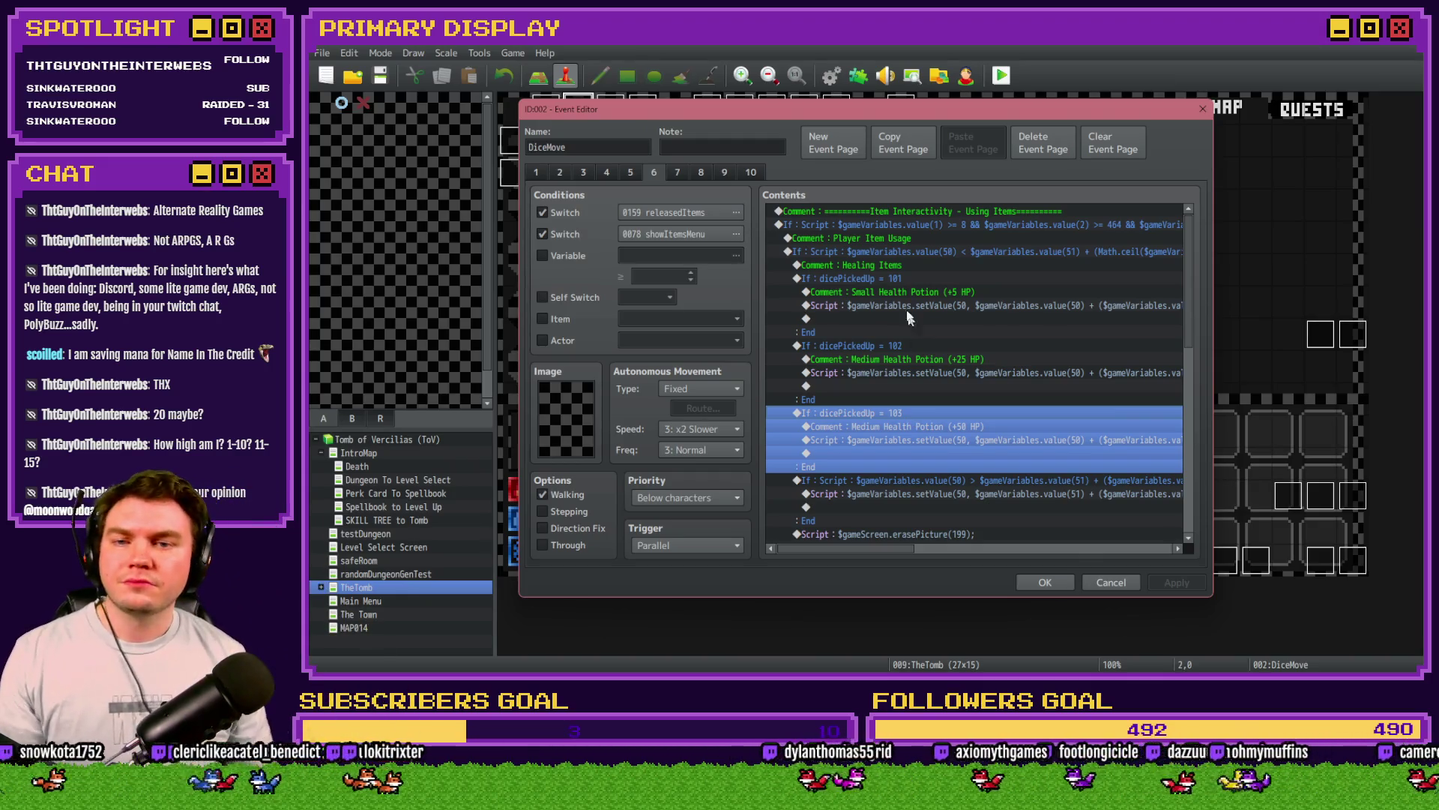
left_click(887, 239)
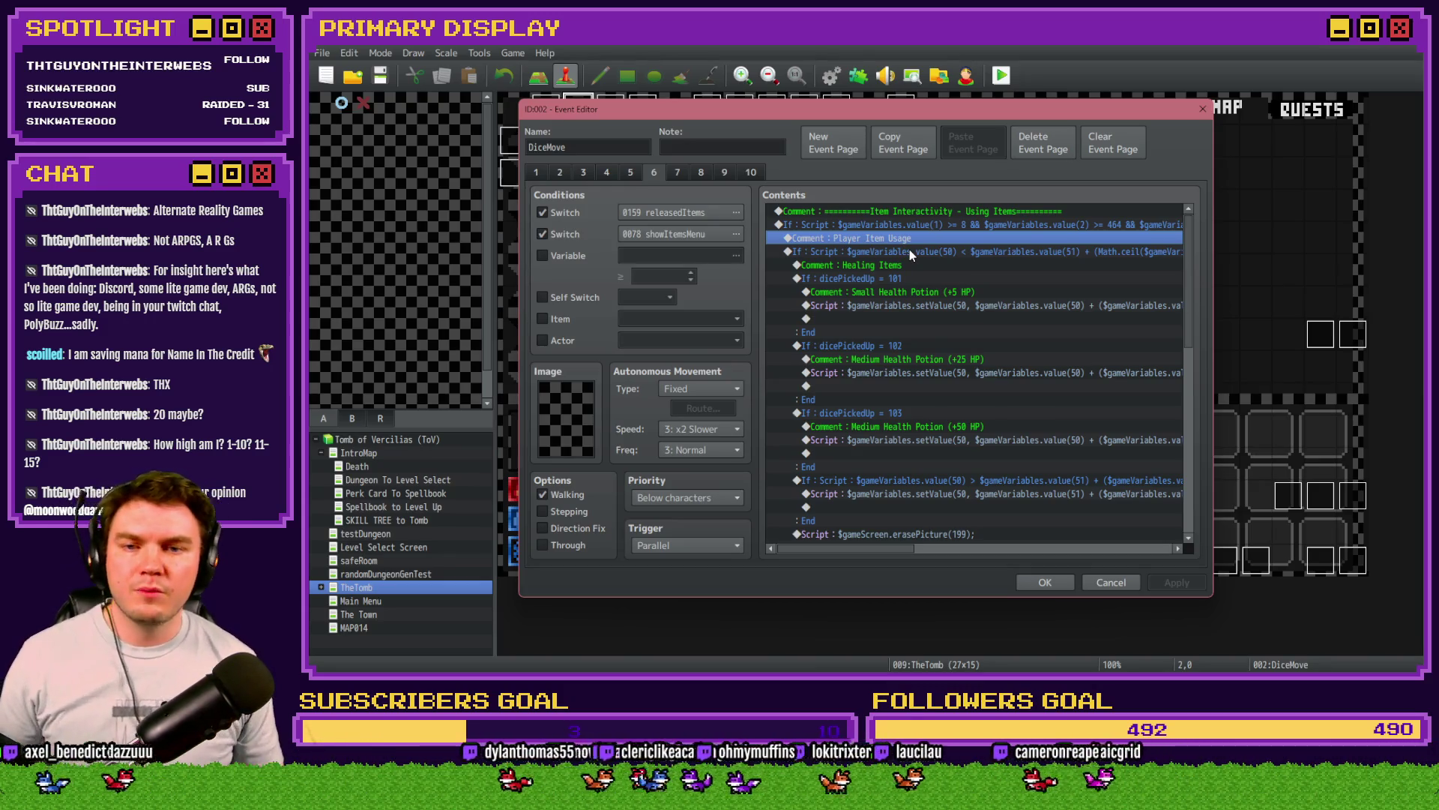
left_click(910, 252)
left_click_drag(895, 548, 900, 553)
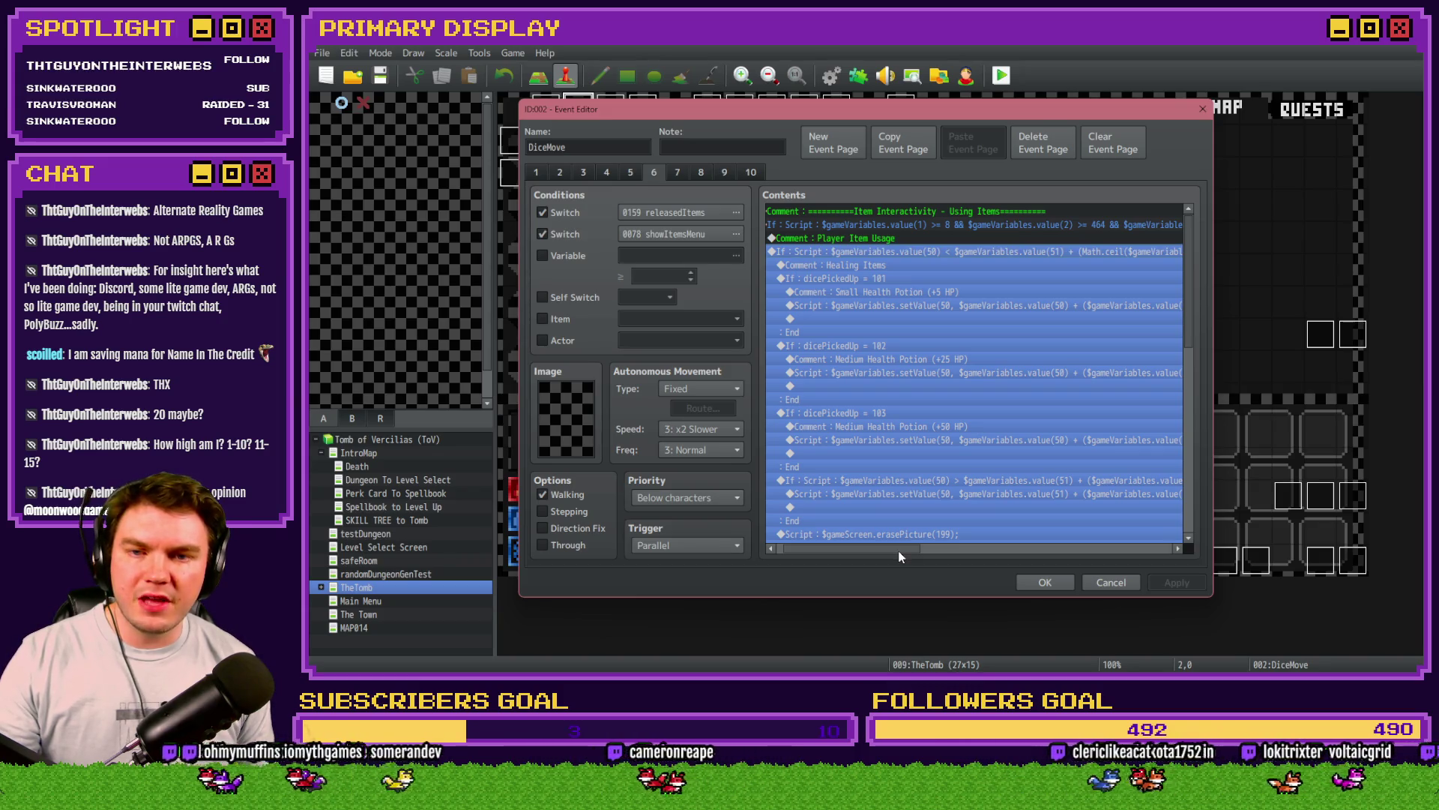
mouse_move(900, 552)
left_mouse_down()
mouse_move(922, 550)
mouse_move(883, 554)
left_mouse_up()
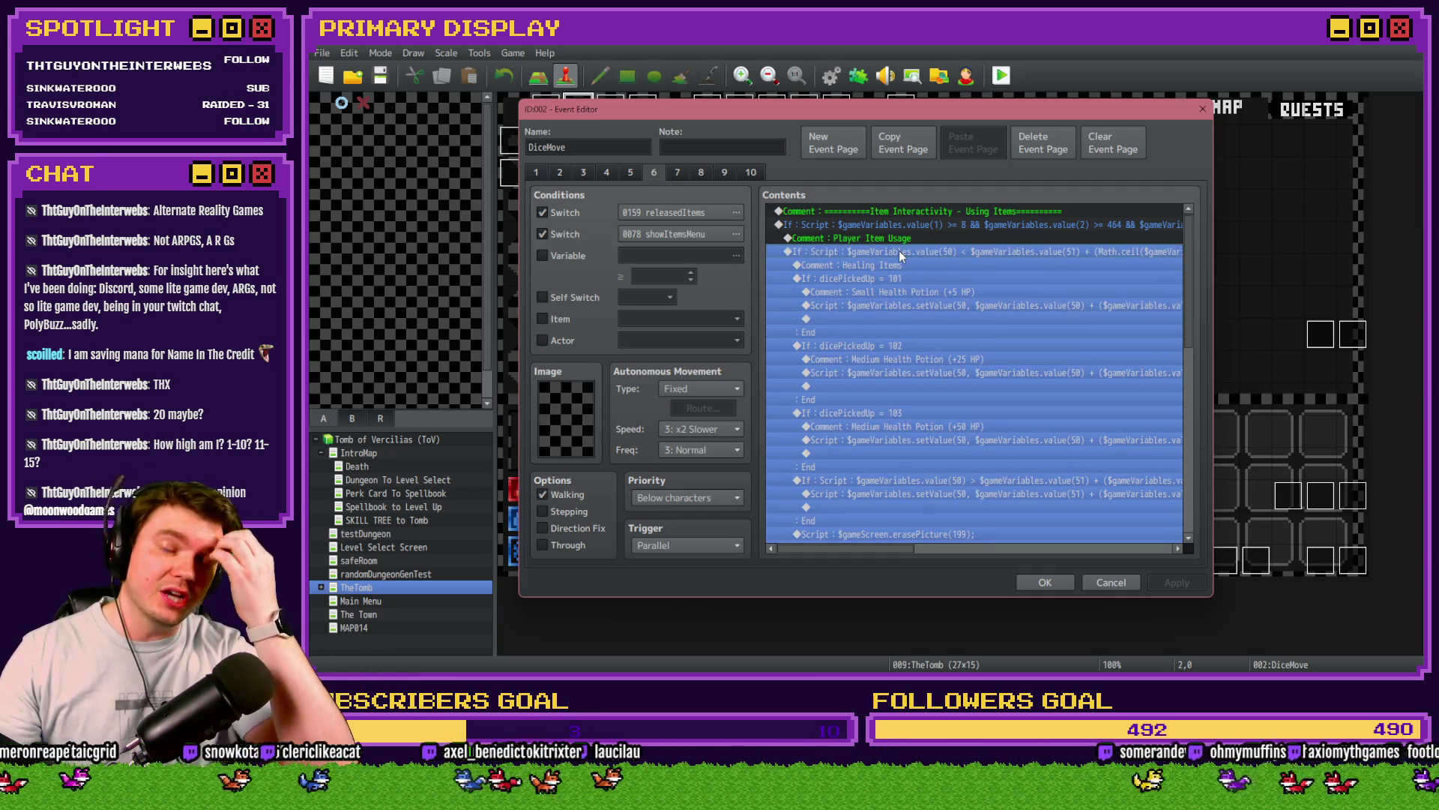
scroll(898, 250, "down", 4)
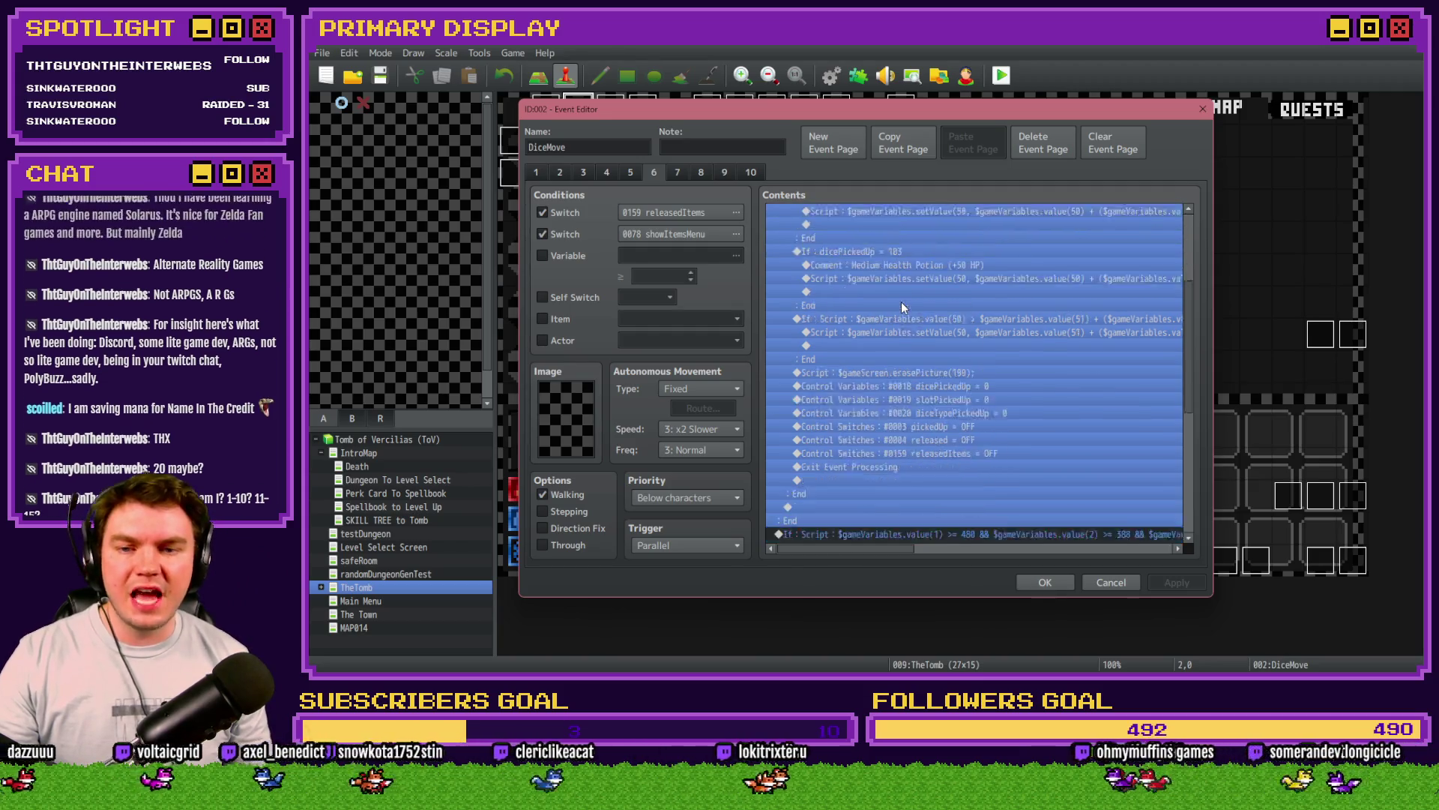
scroll(867, 349, "up", 4)
left_click(883, 238)
left_click(879, 251)
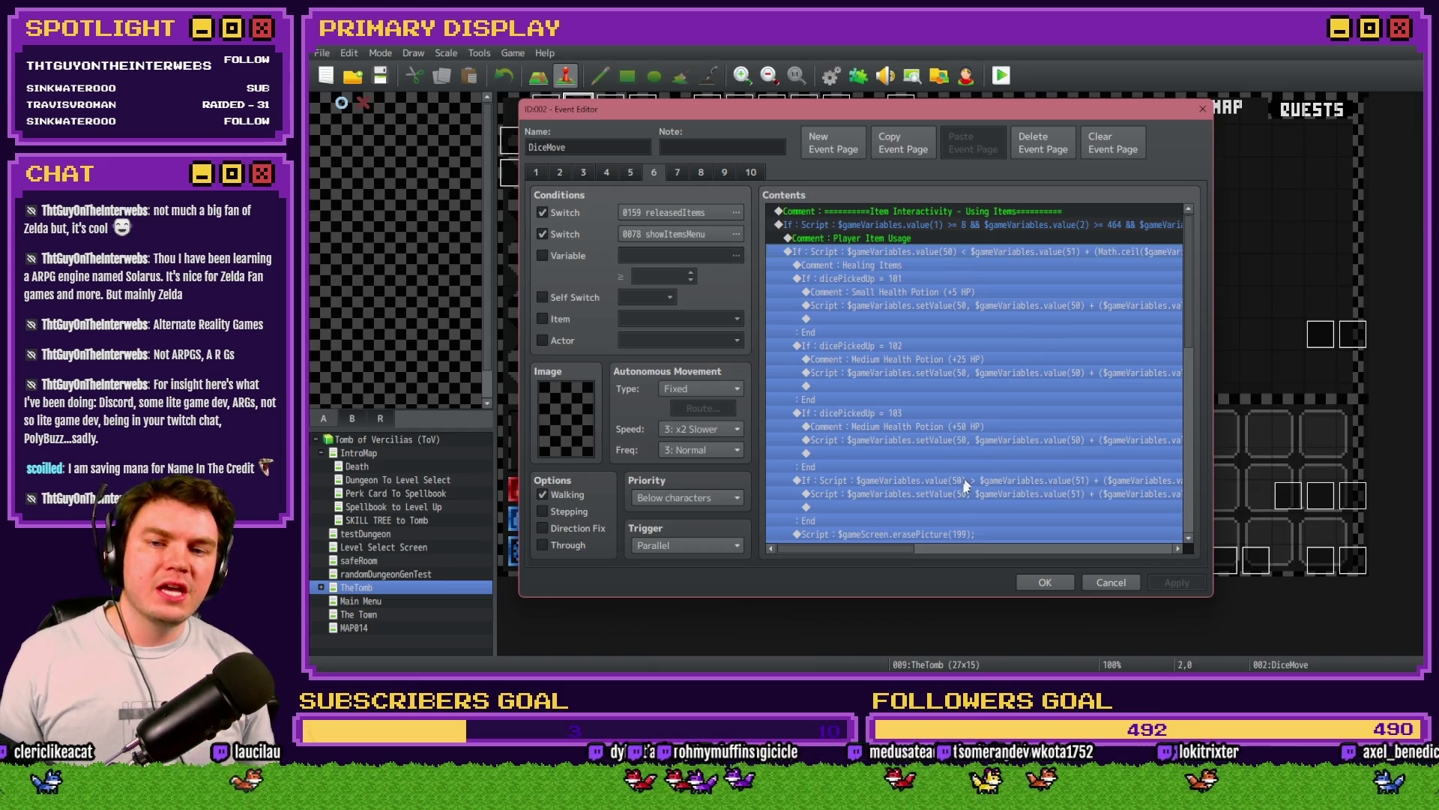
mouse_move(907, 548)
left_mouse_down()
mouse_move(1133, 535)
mouse_move(863, 549)
left_mouse_up()
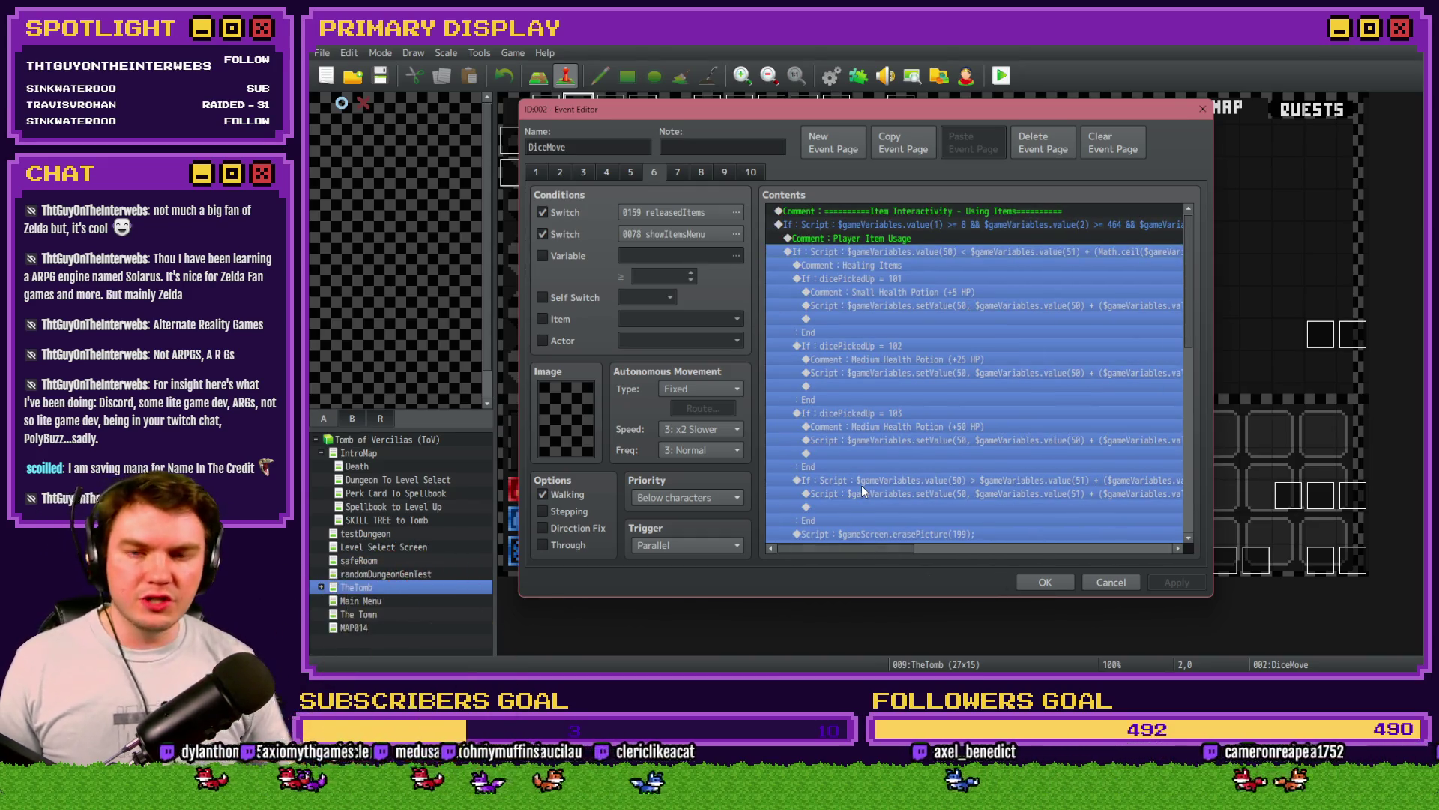
scroll(862, 472, "down", 6)
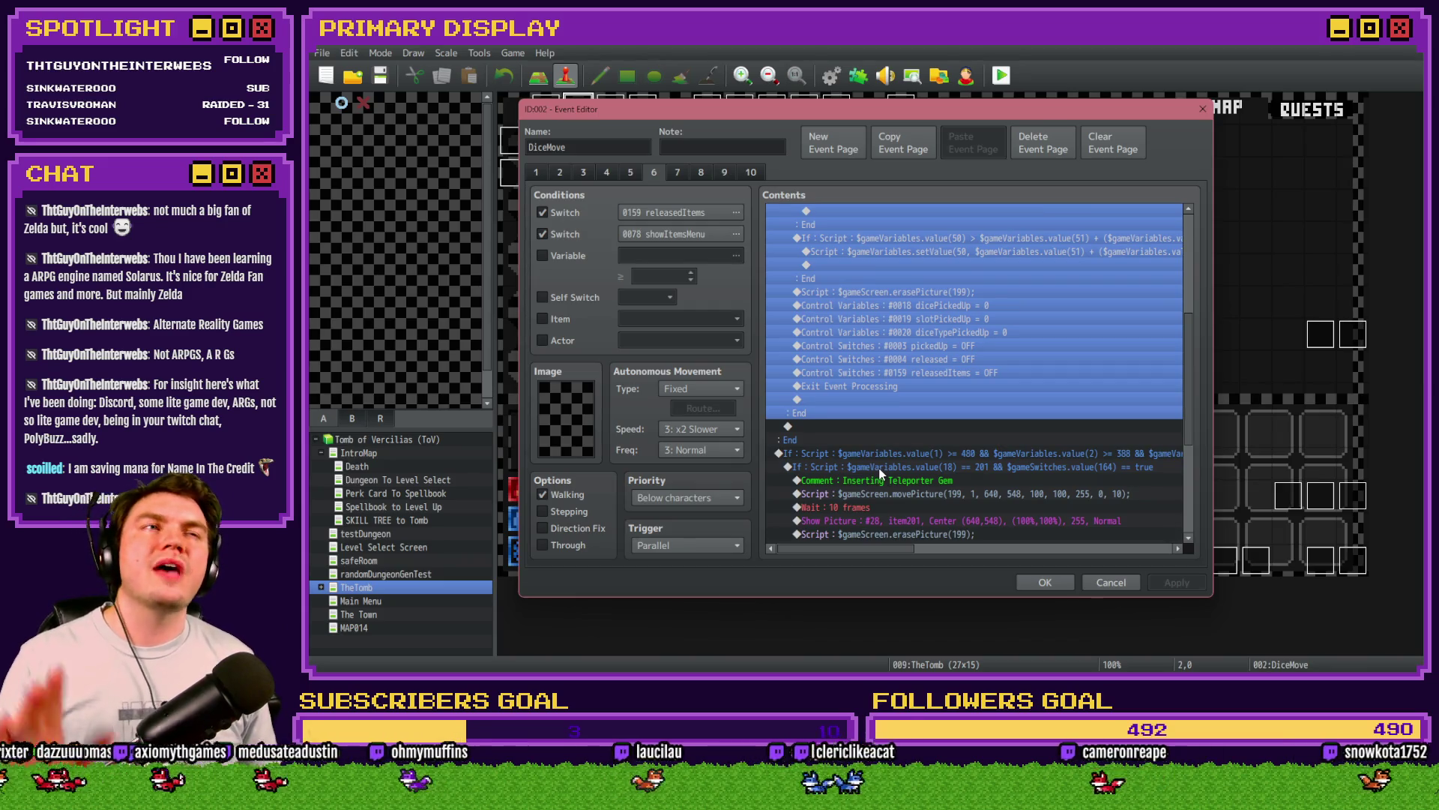
scroll(862, 457, "up", 6)
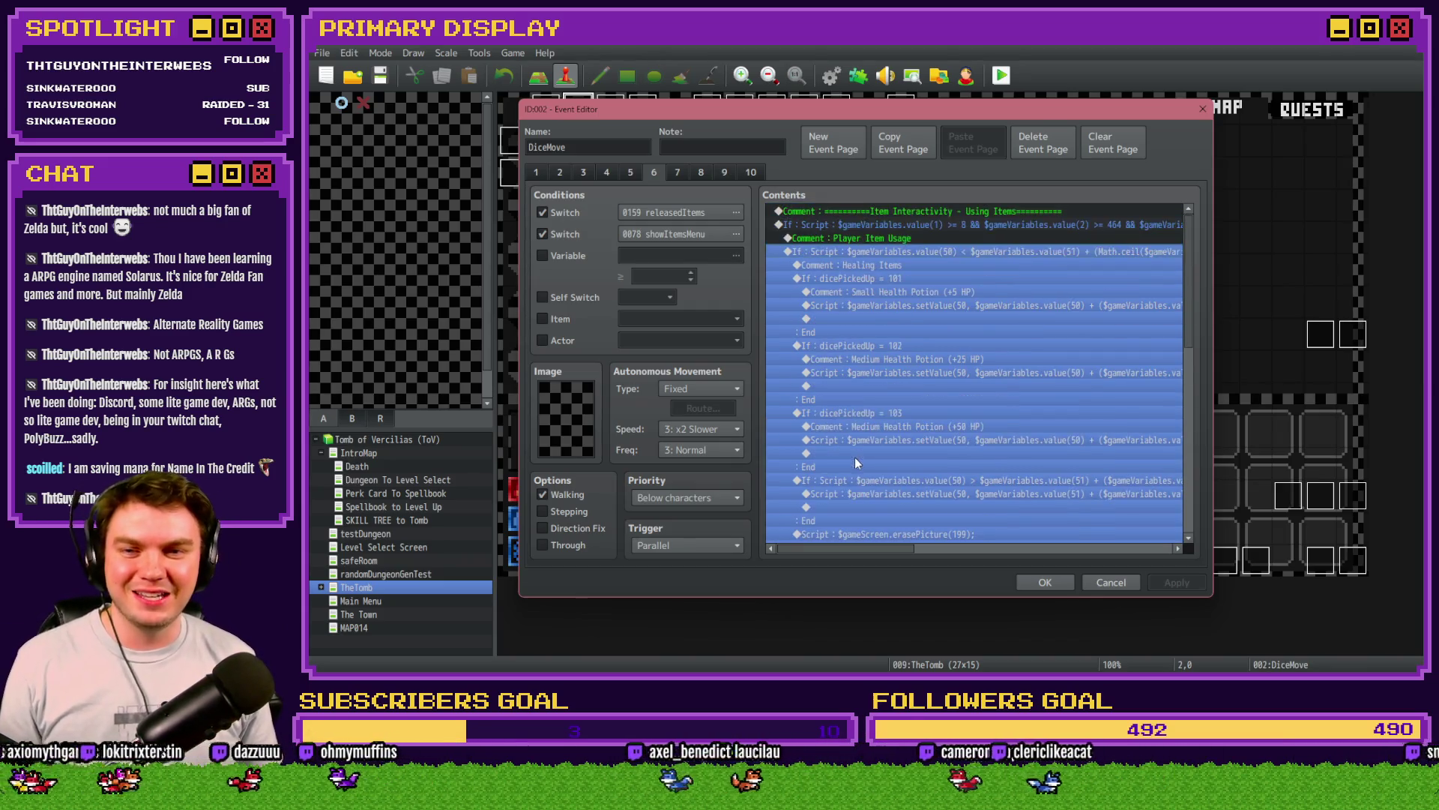
left_click(890, 238)
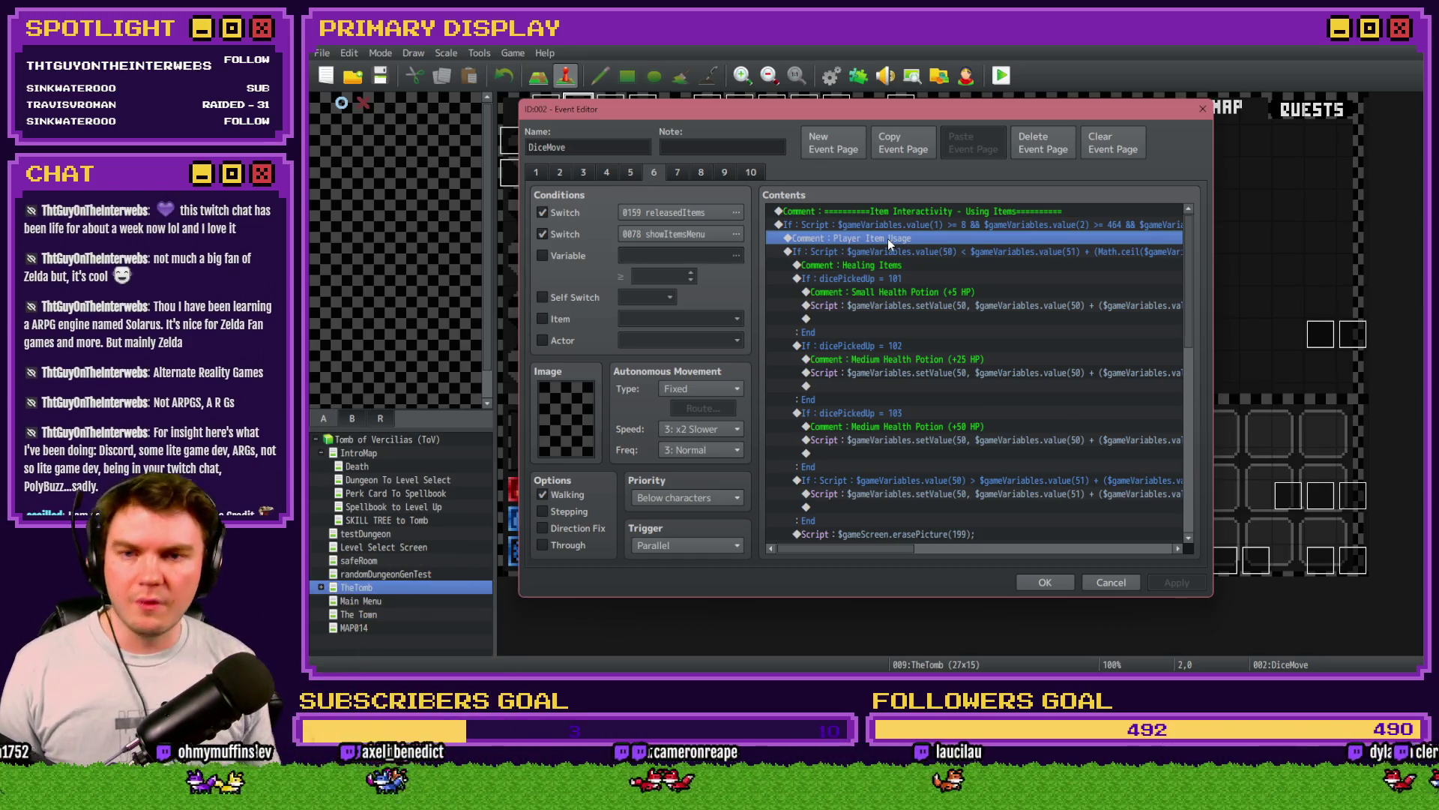
scroll(888, 324, "down", 2)
scroll(887, 324, "up", 2)
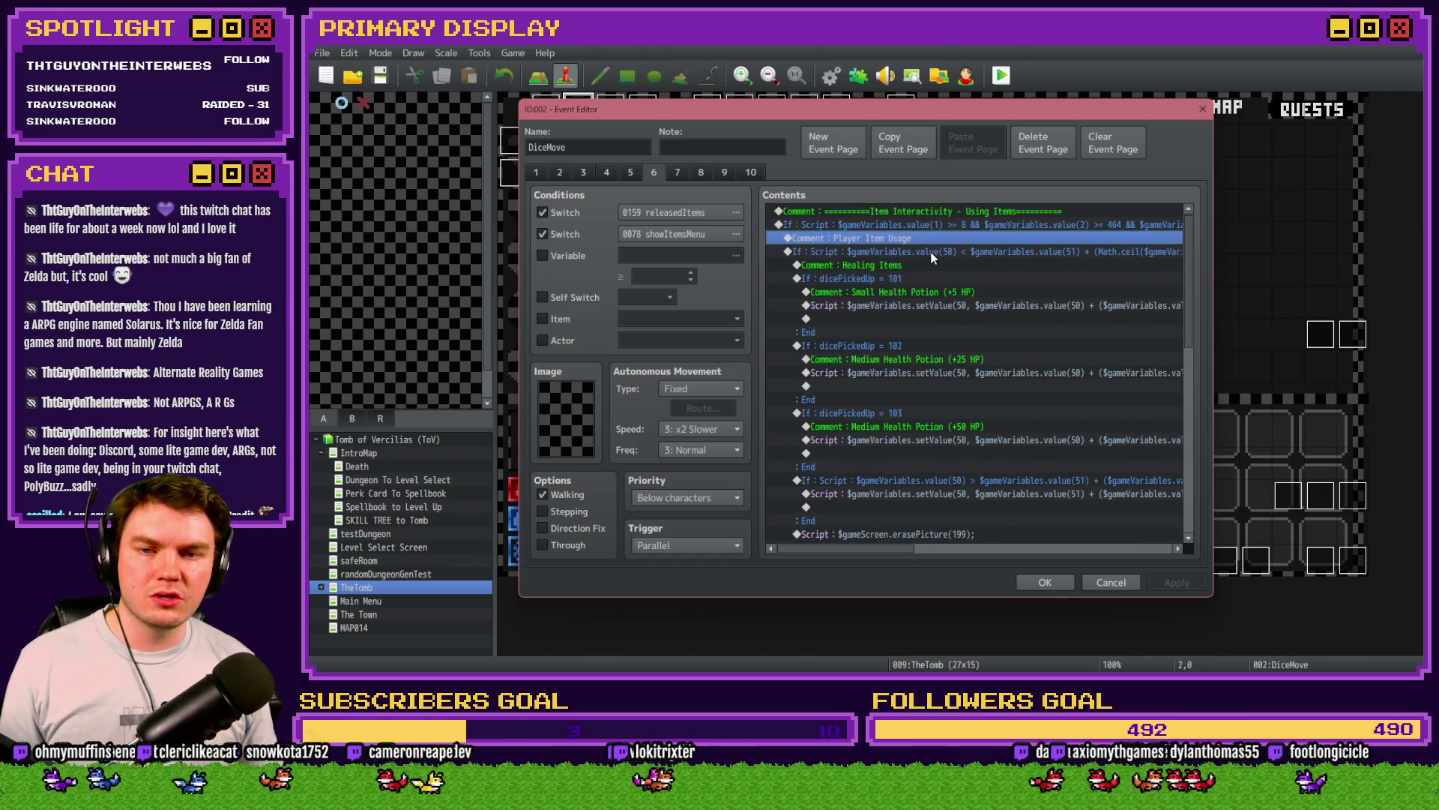
Step: Add a 'Random Sandwiches' comment after the item-usage block's End
key("ctrl+x")
scroll(912, 344, "down", 6)
left_click(848, 407)
key("ctrl+v")
double_click(852, 412)
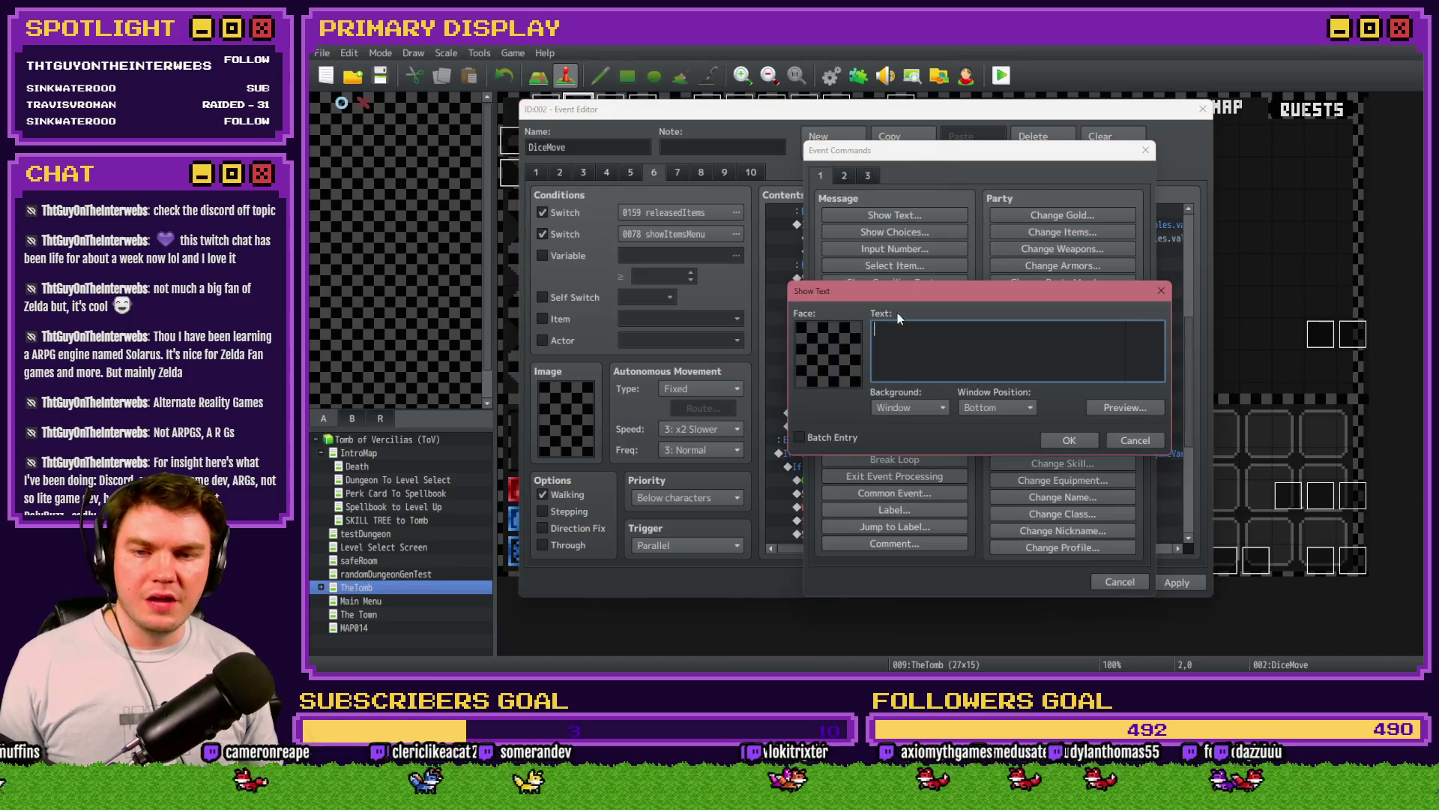
left_click_drag(929, 333, 851, 333)
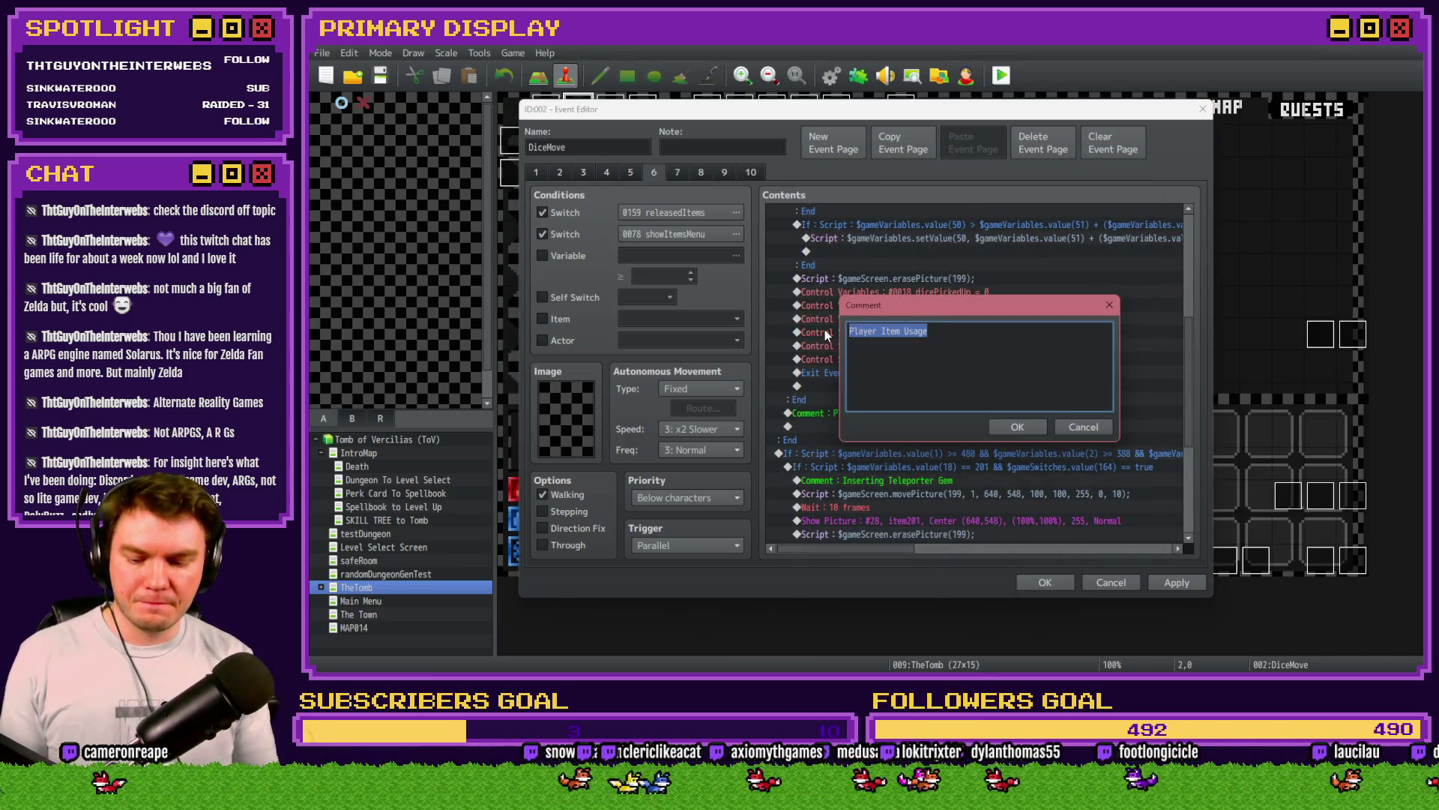
type("Random Sanwiches")
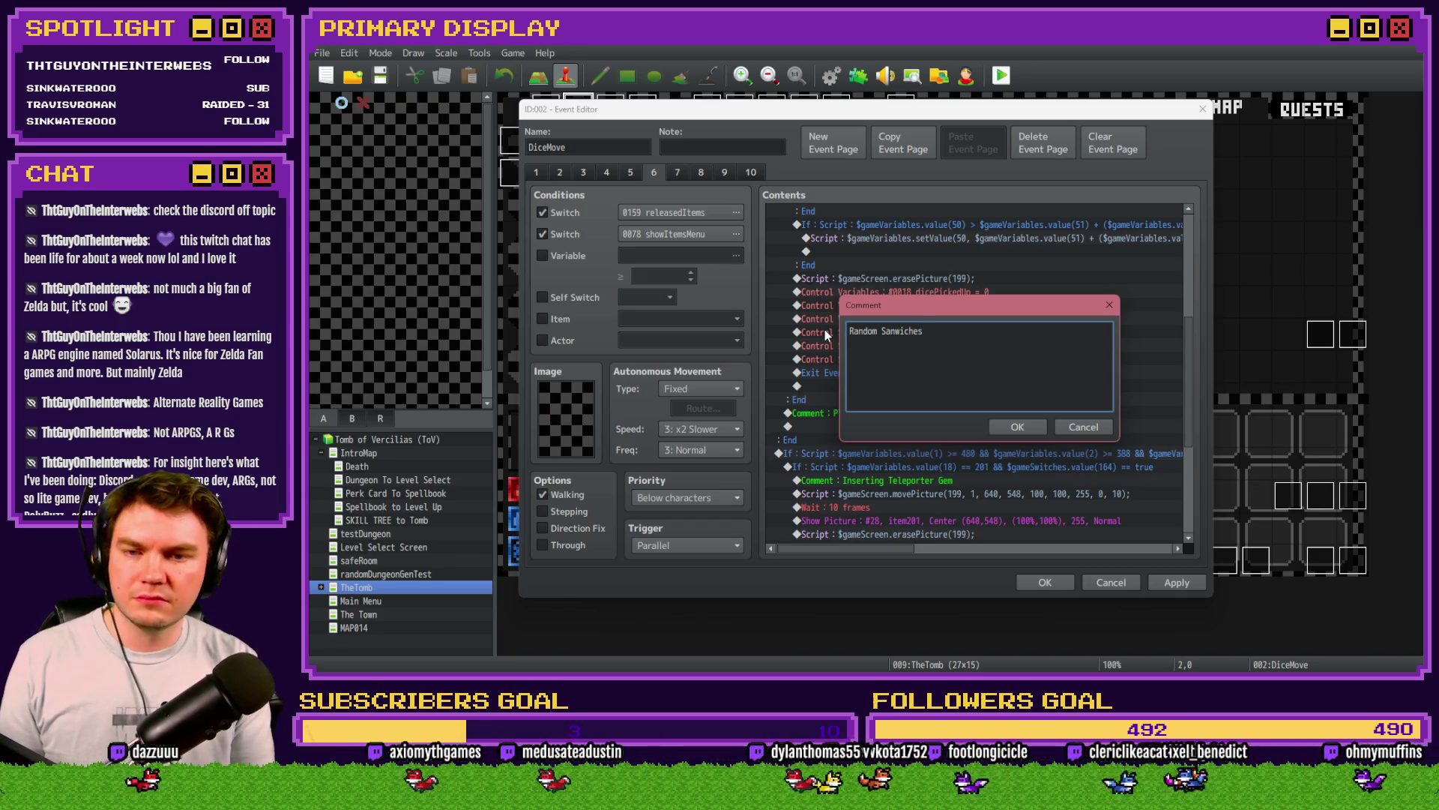
key("Left")
key("Left")
type("d")
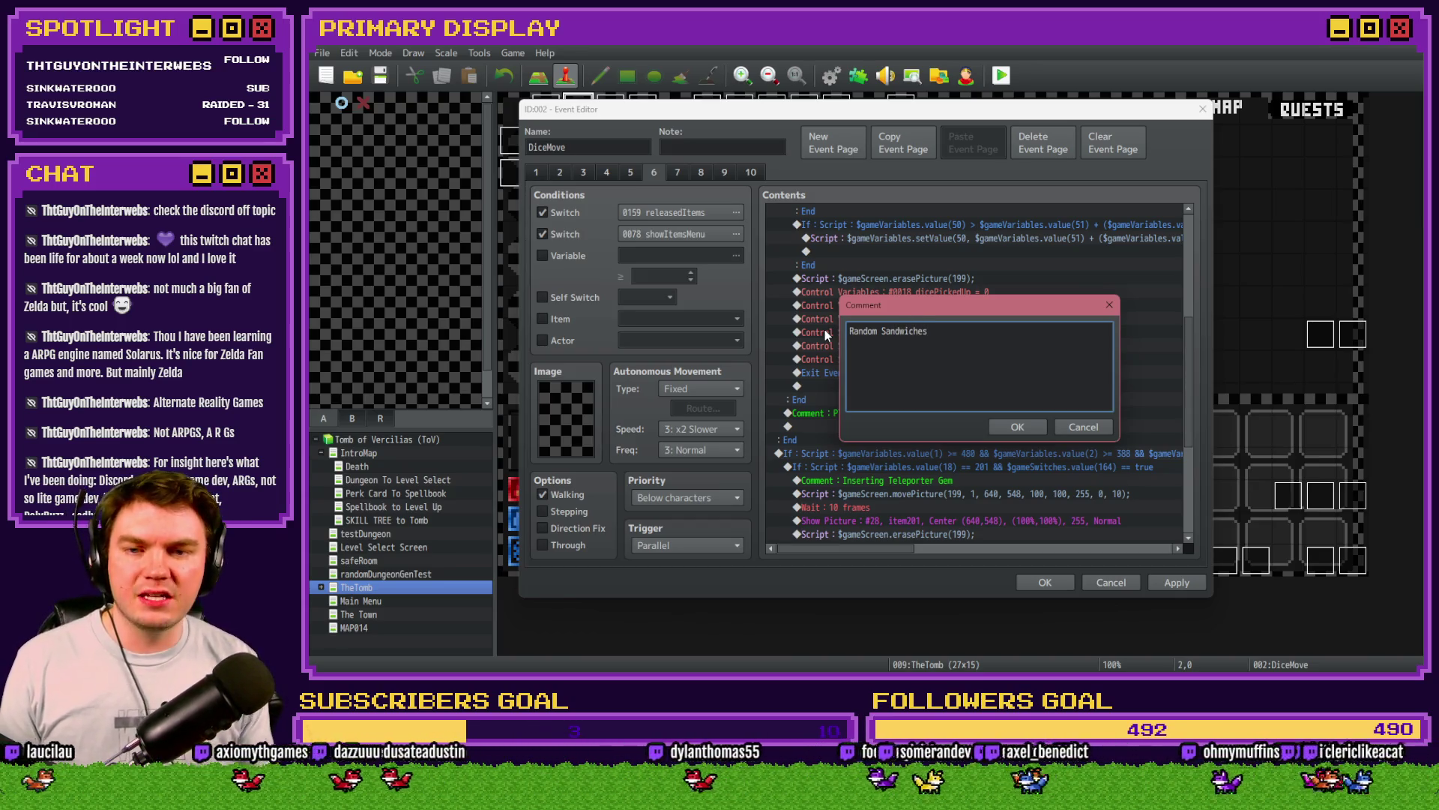
left_click(1018, 428)
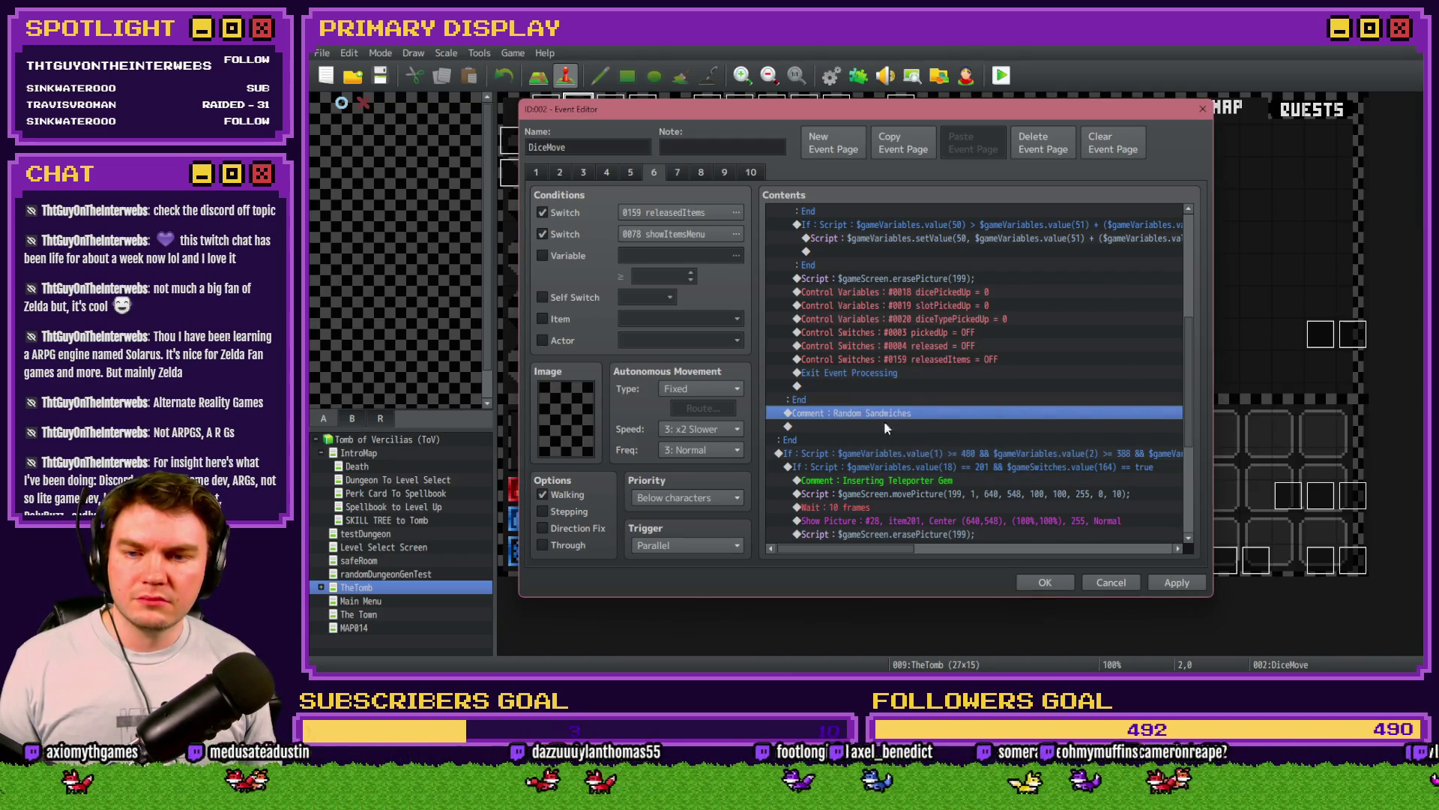
Step: Paste a copy of the dicePickedUp = 101 healing branch below the Random Sandwiches comment
left_click(888, 425)
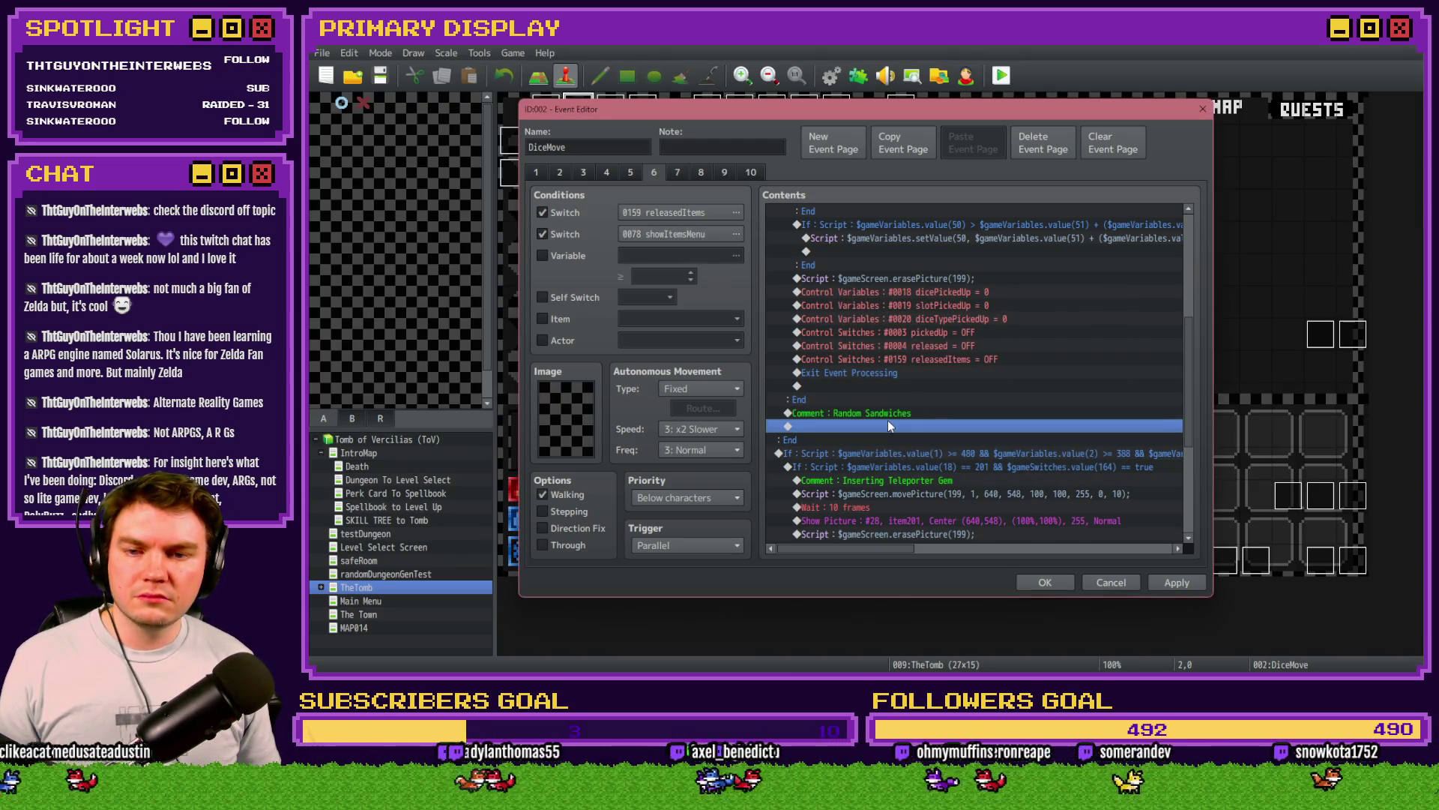
scroll(888, 426, "up", 7)
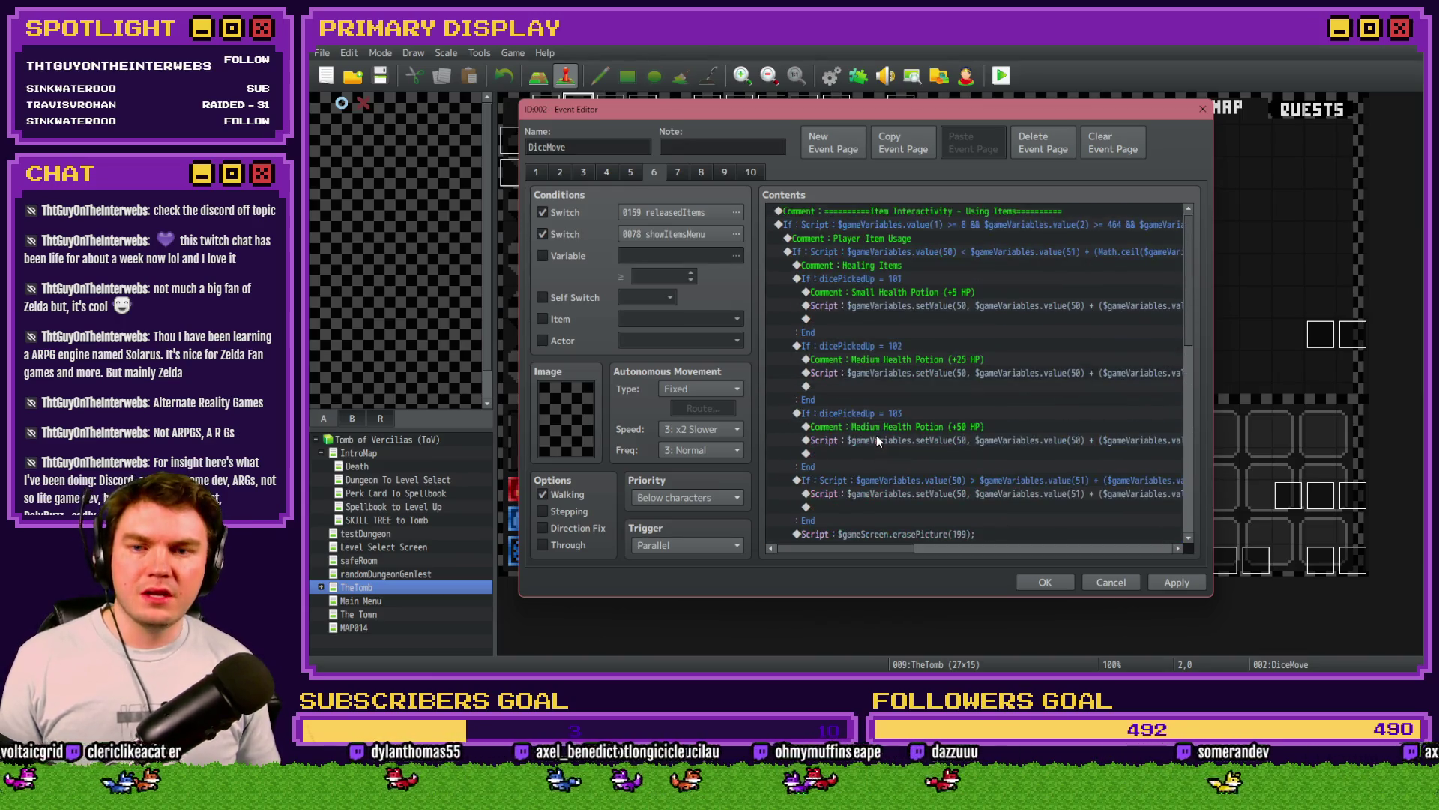
left_click(898, 277)
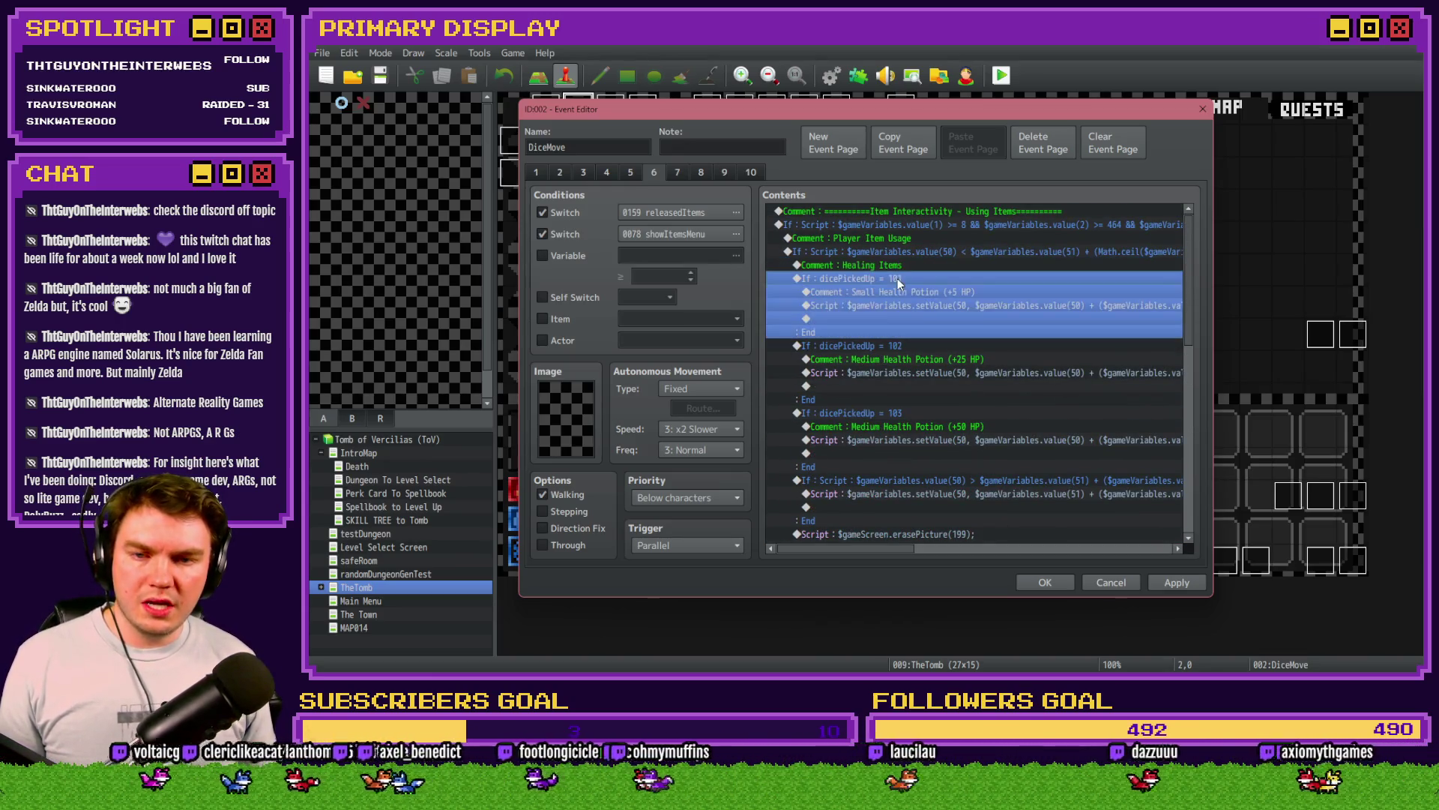
scroll(892, 357, "down", 3)
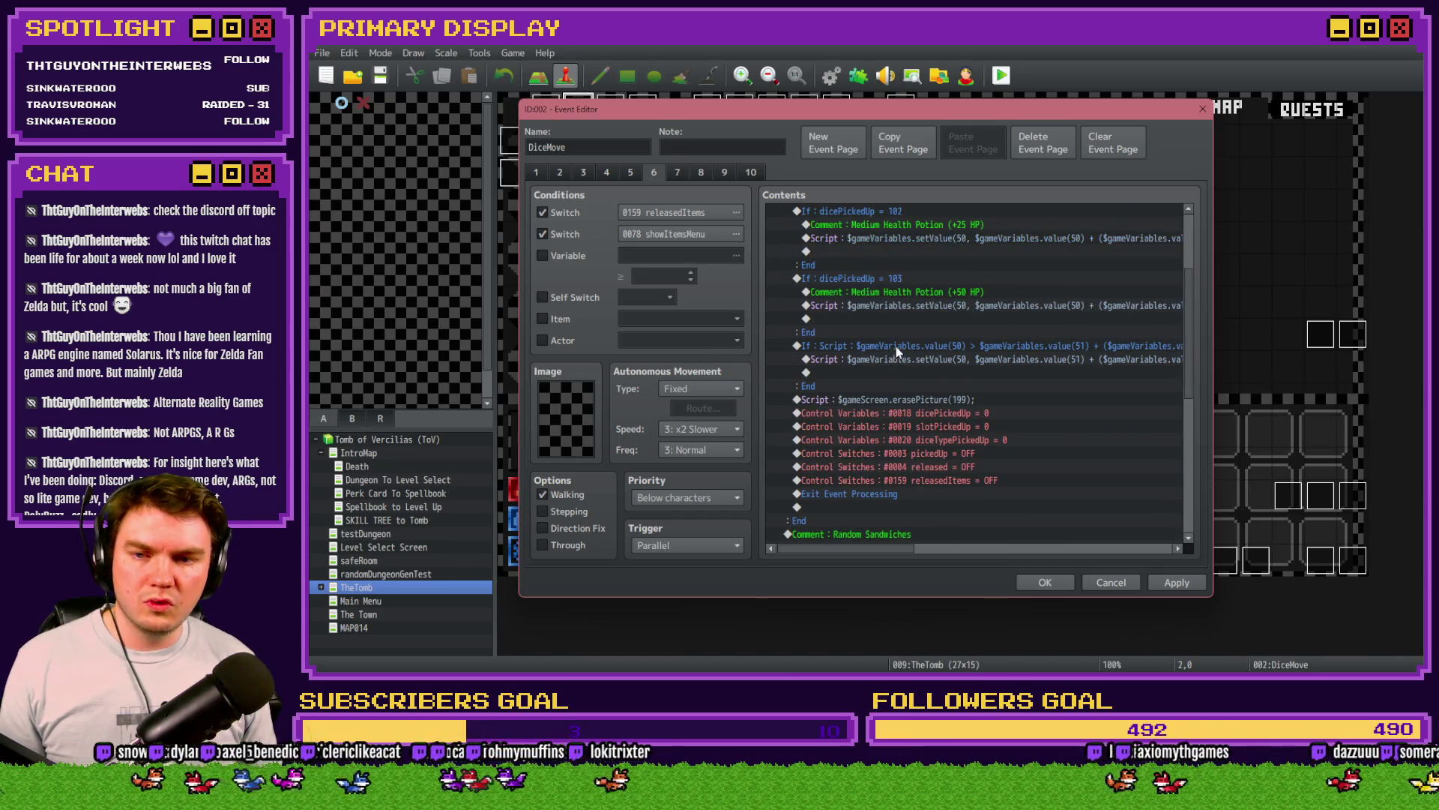
left_click(897, 347)
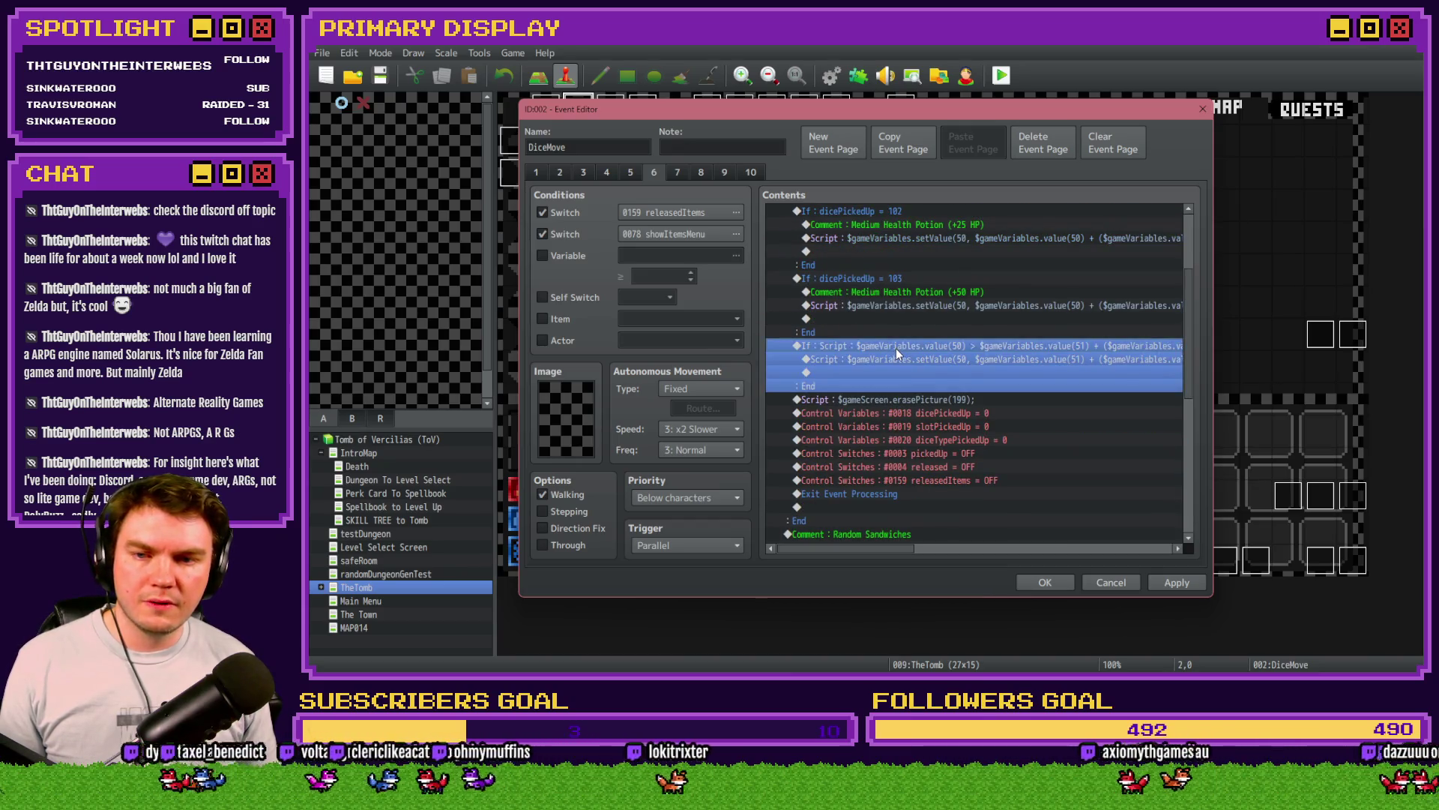
left_click(866, 399)
scroll(867, 402, "up", 3)
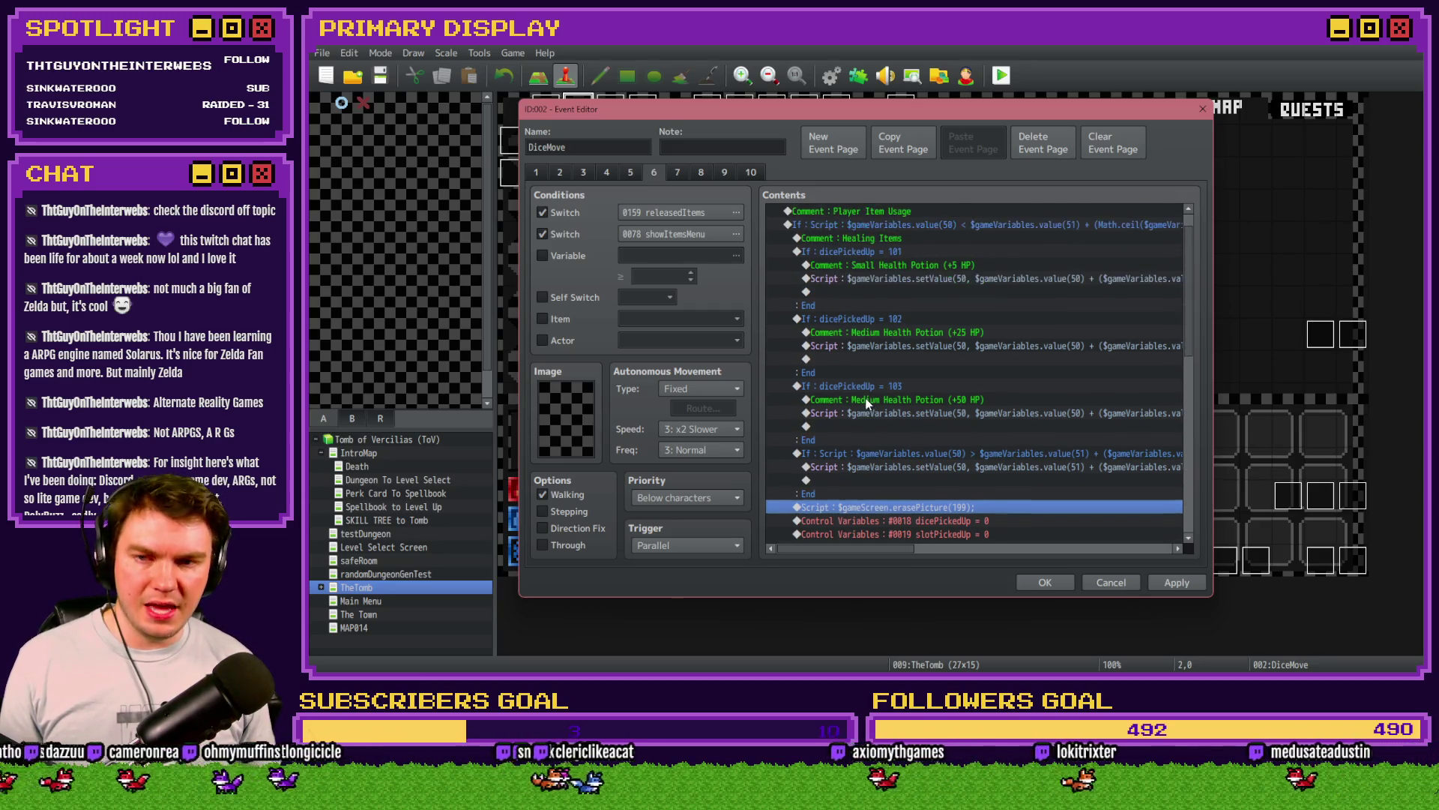
left_click(898, 286)
scroll(894, 416, "down", 6)
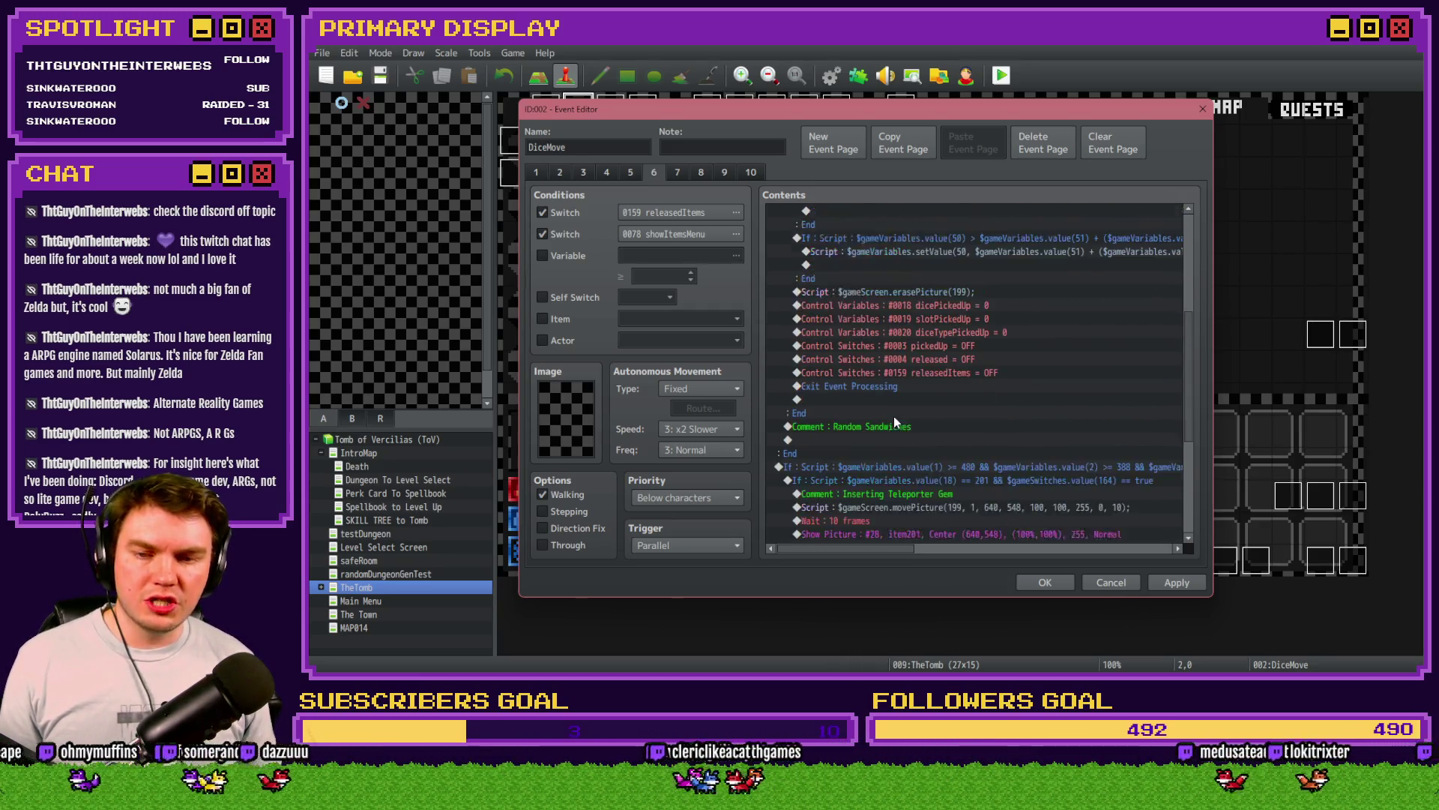
left_click(844, 412)
key("ctrl+v")
Step: Change the pasted branch to dicePickedUp = 104 with comment 'Random Sandwich 1' and save the event
double_click(875, 412)
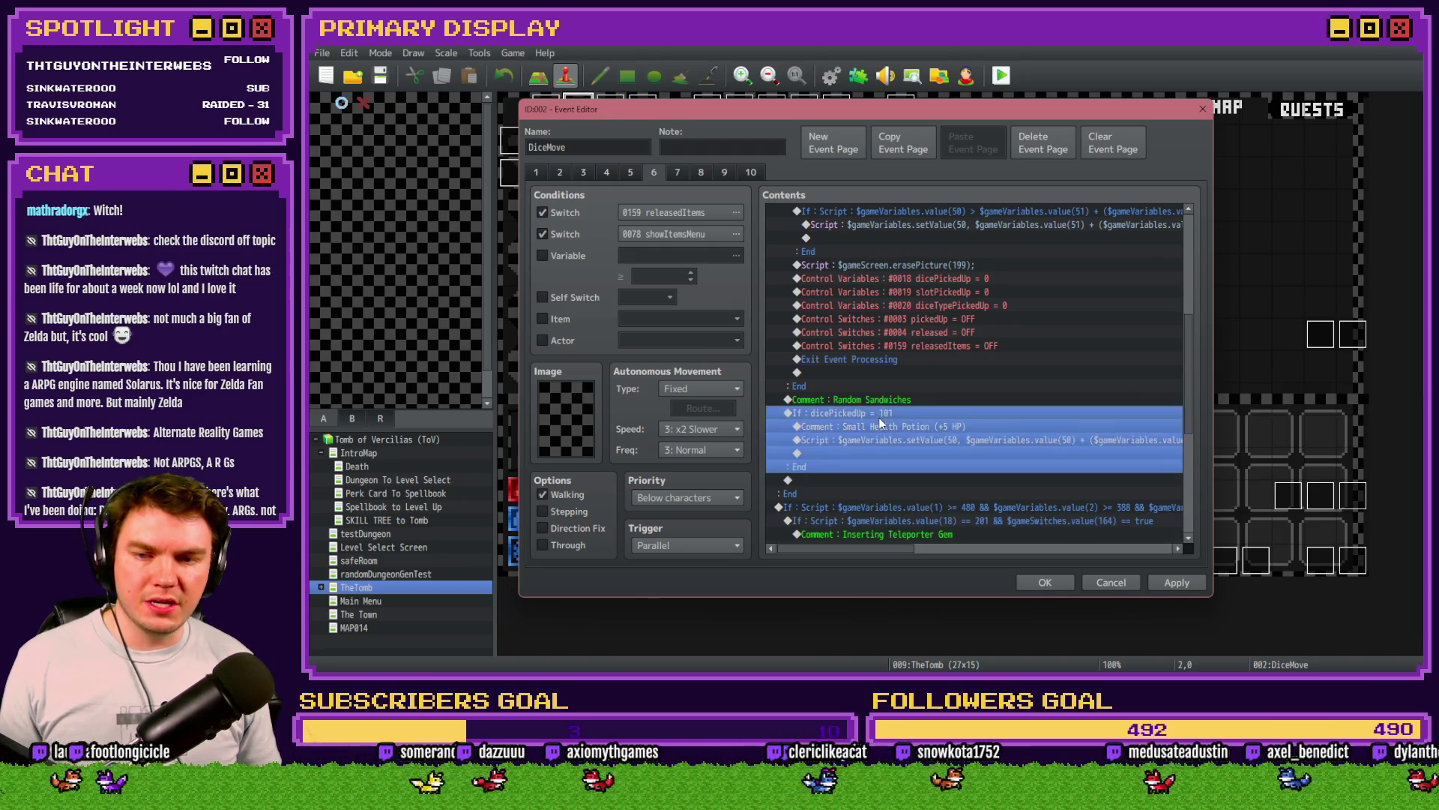
key("BackSpace")
type("5")
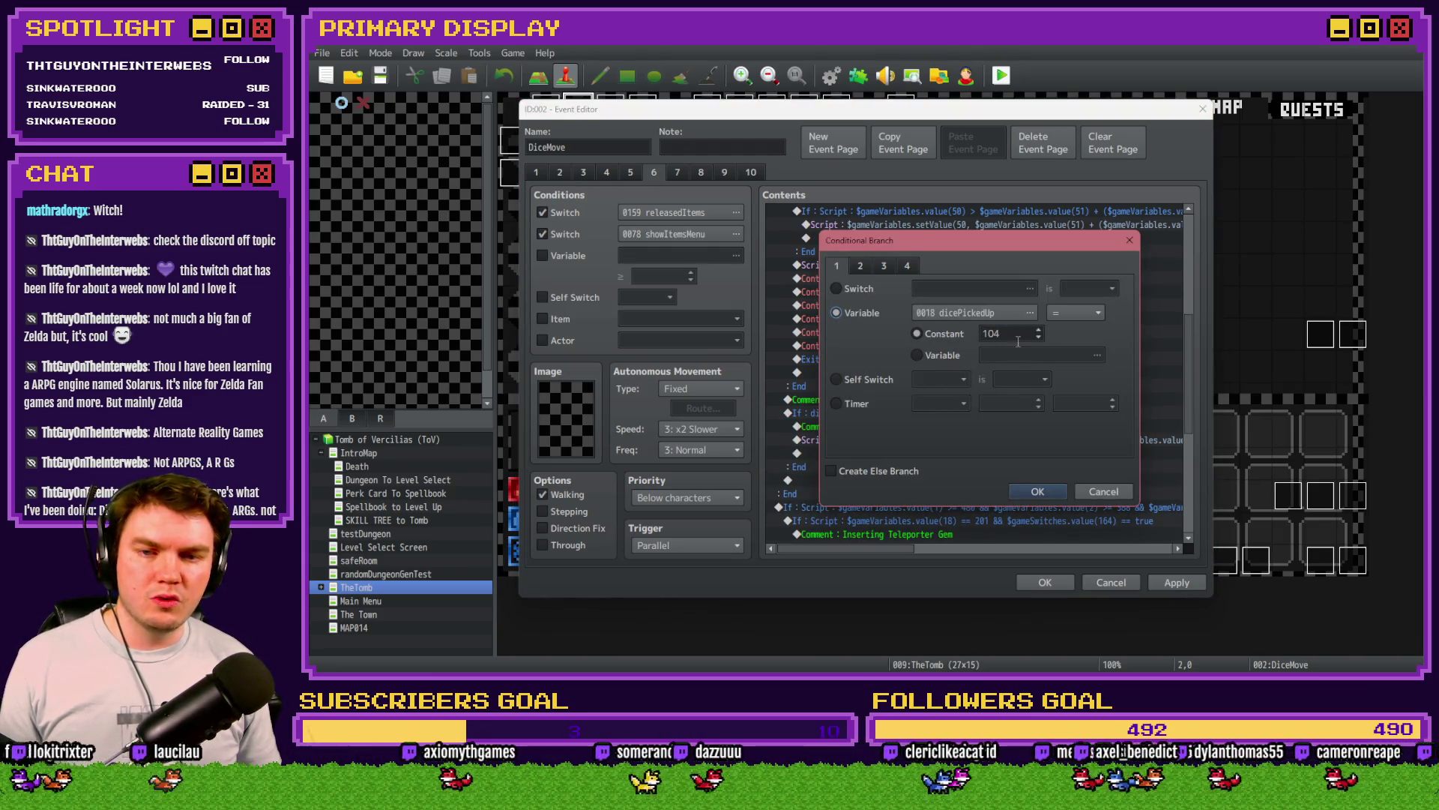
left_click(1052, 489)
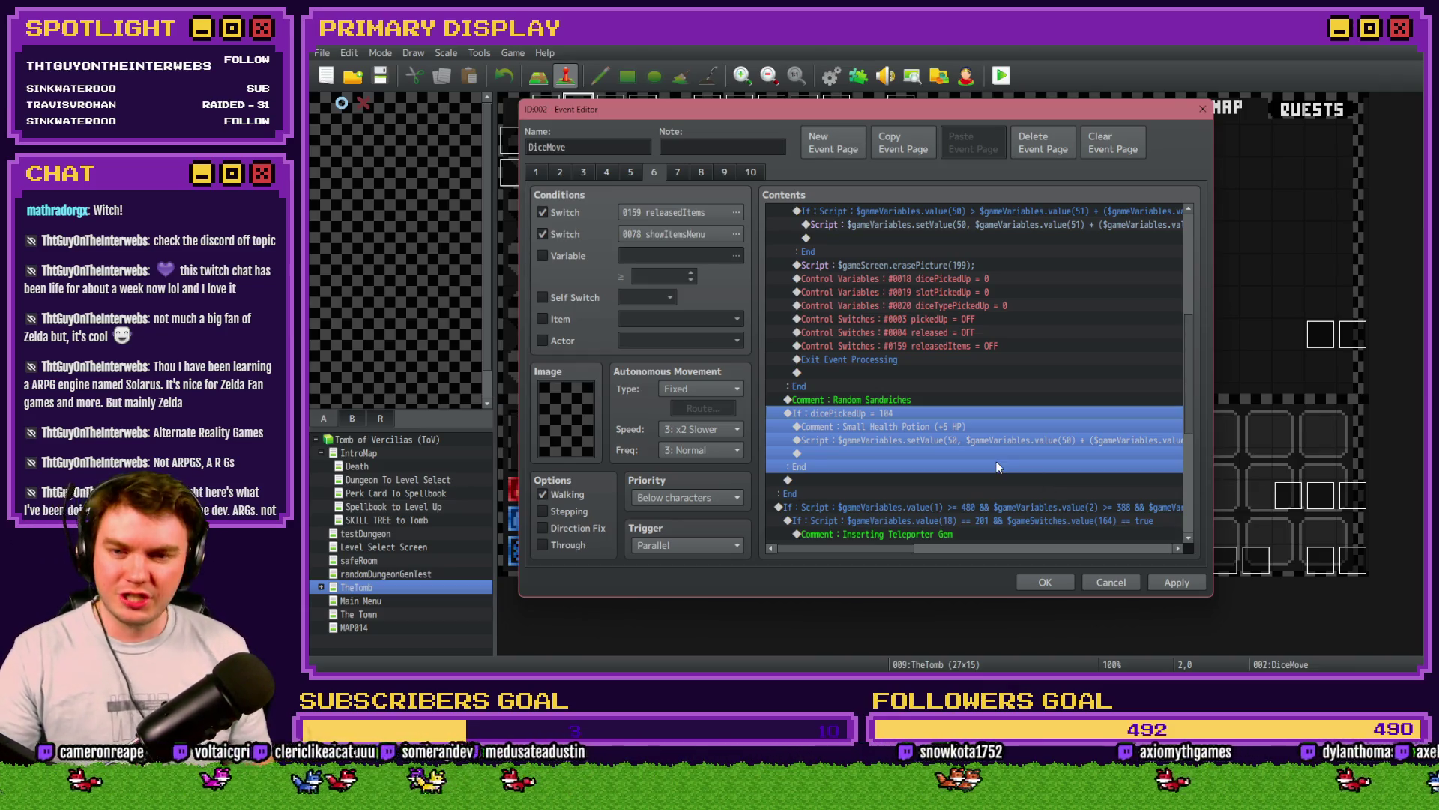
double_click(890, 427)
left_click_drag(982, 333, 799, 321)
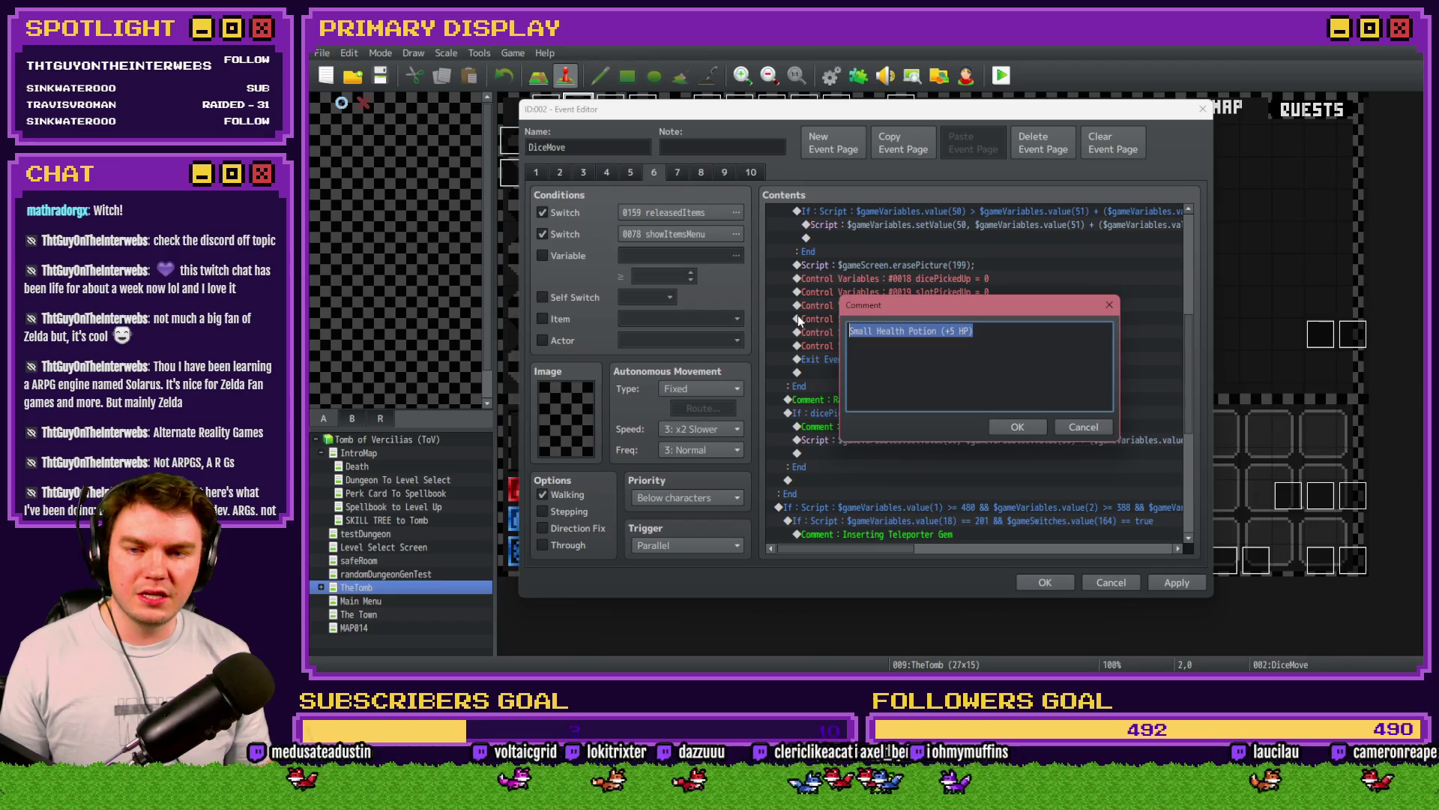
type("Random Sa")
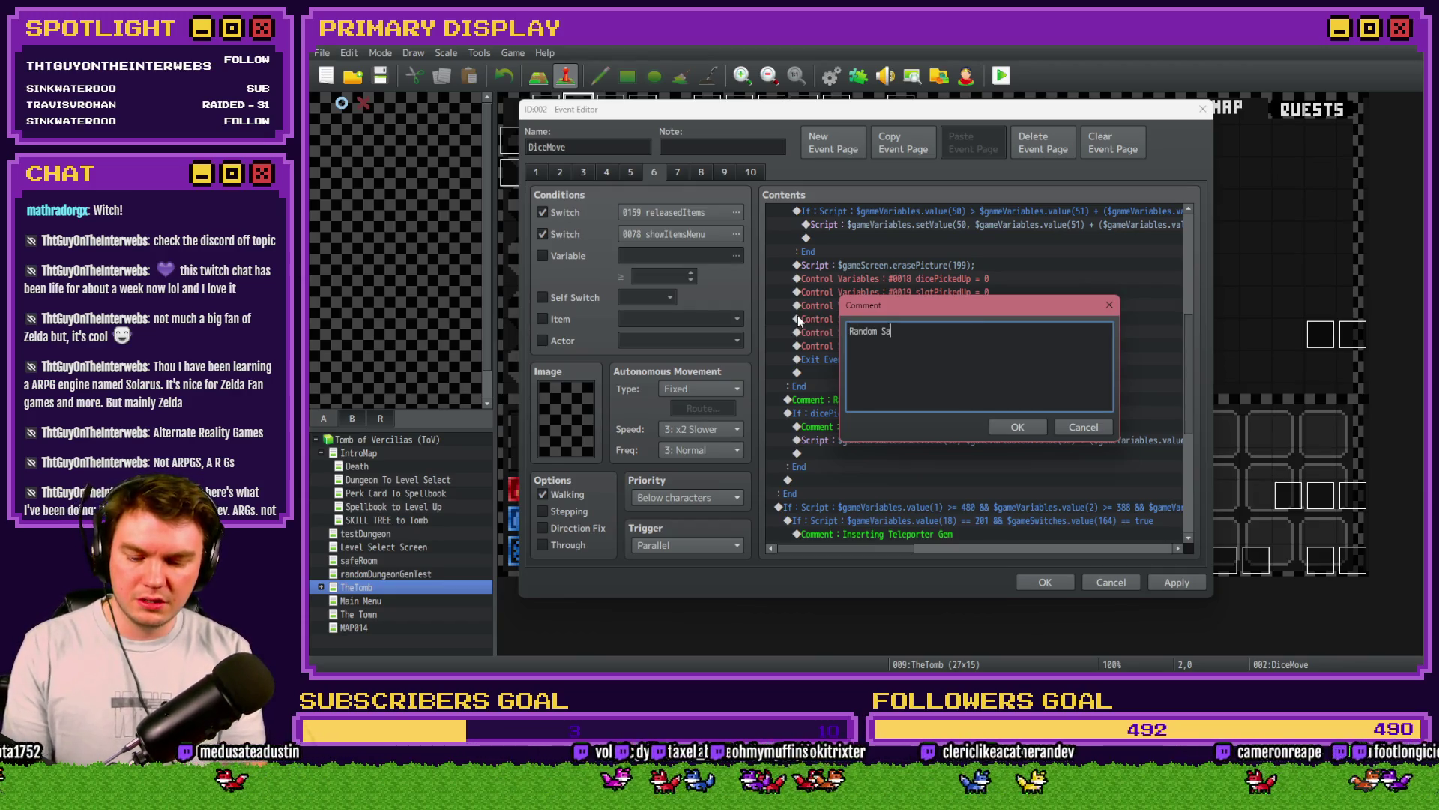
type("ndwich 1")
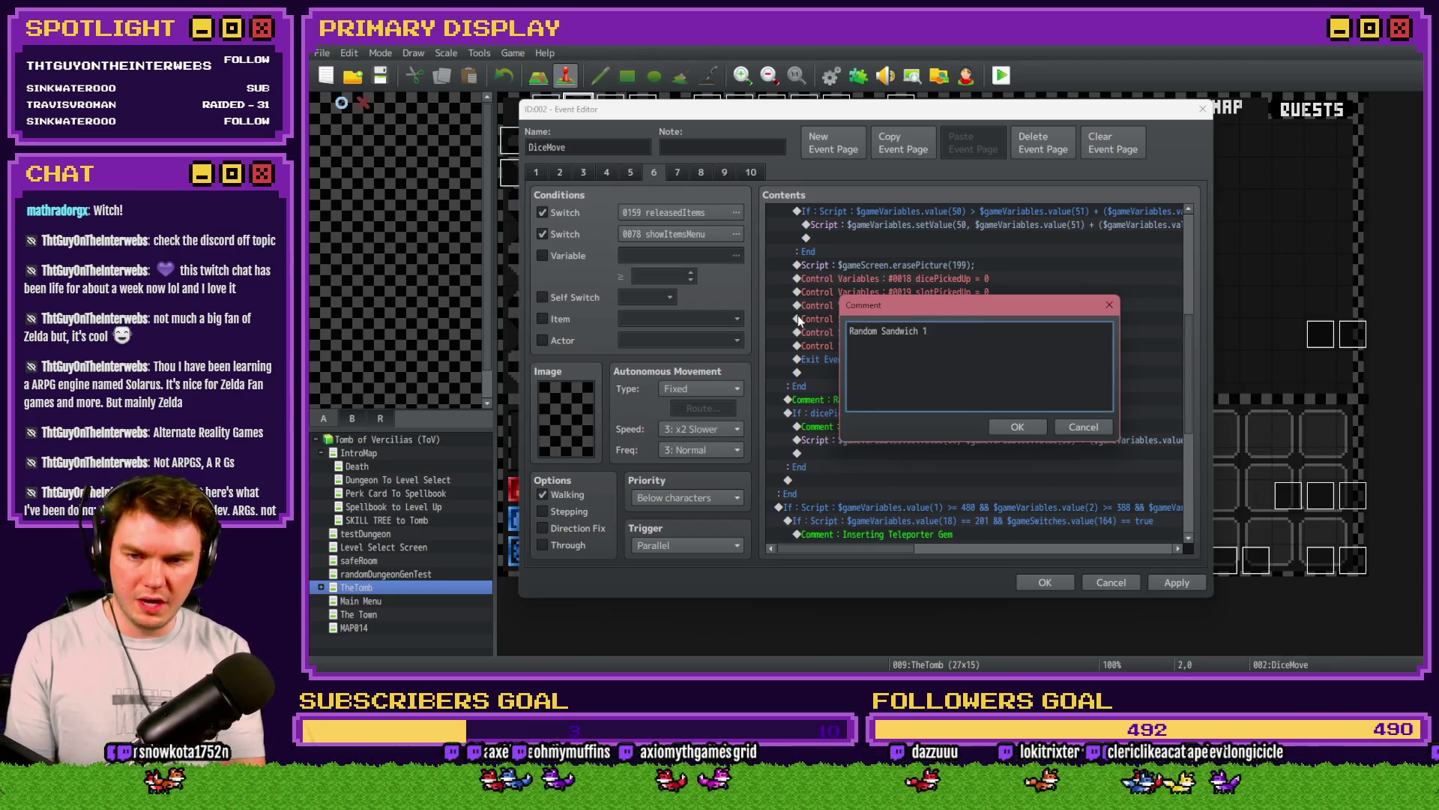
key("ctrl+Return")
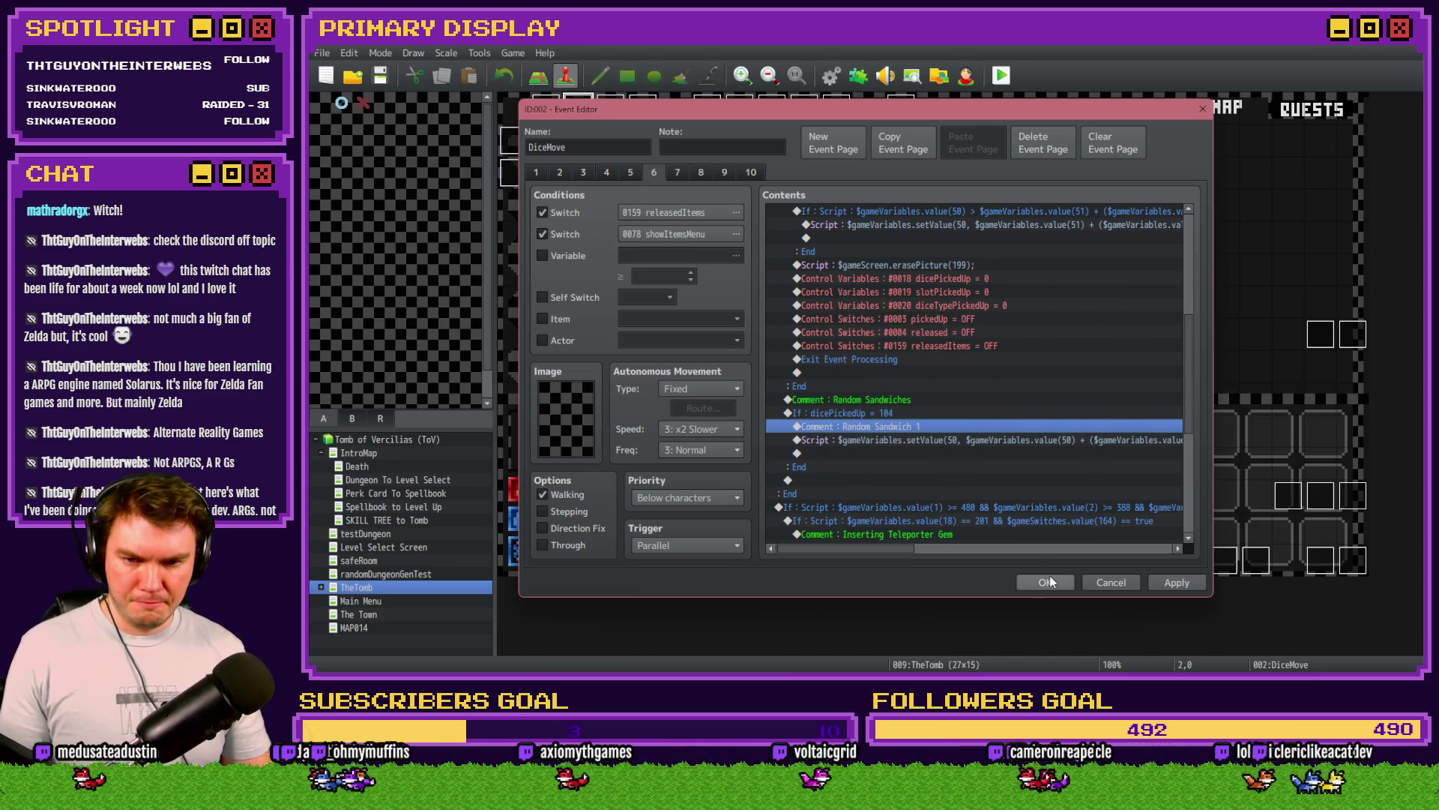
left_click(1044, 581)
left_click(831, 75)
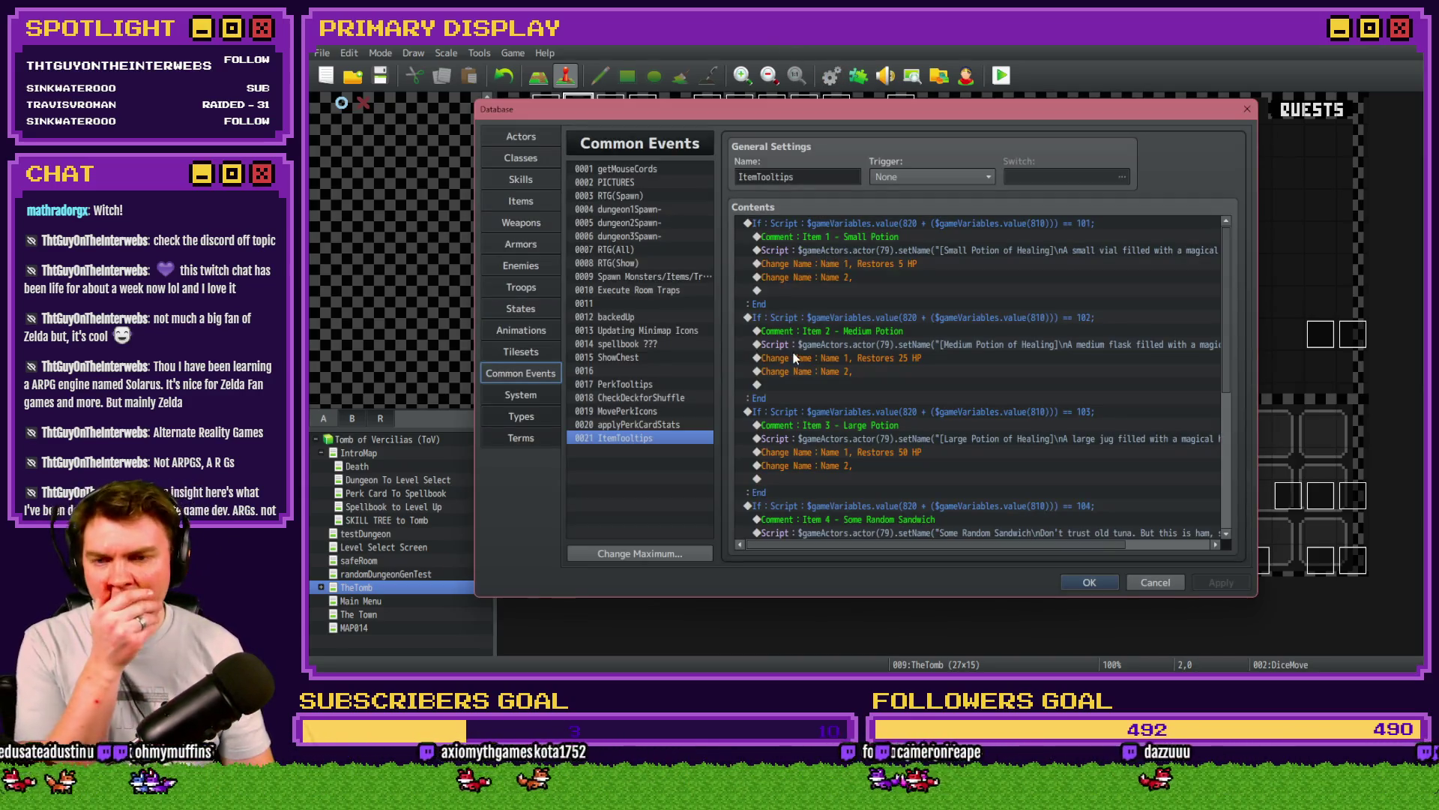
Step: Copy the 'Could restore 100% HP' and 'reduce 50% HP' lines from ItemTooltips
scroll(854, 379, "down", 5)
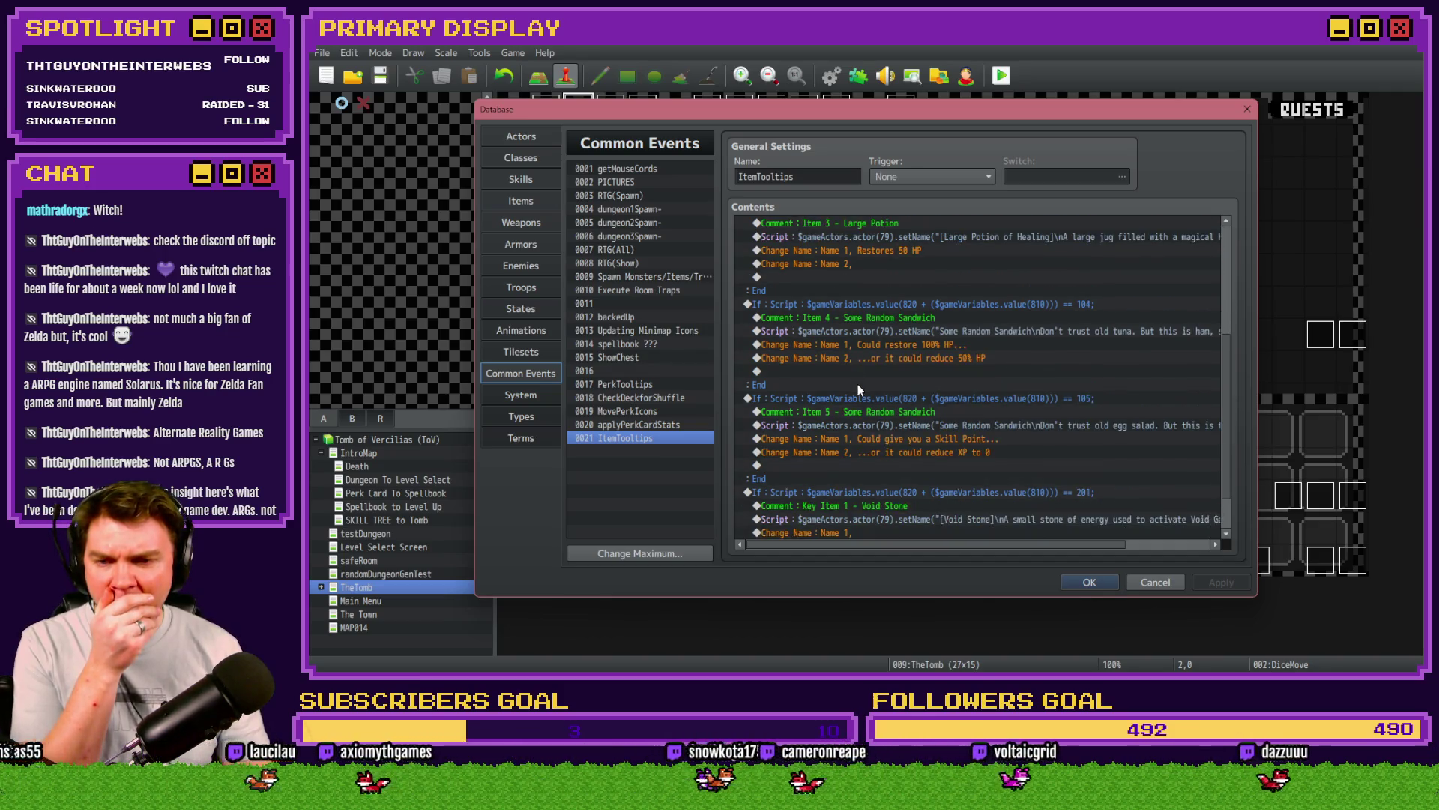
left_click(927, 333)
left_click(930, 344)
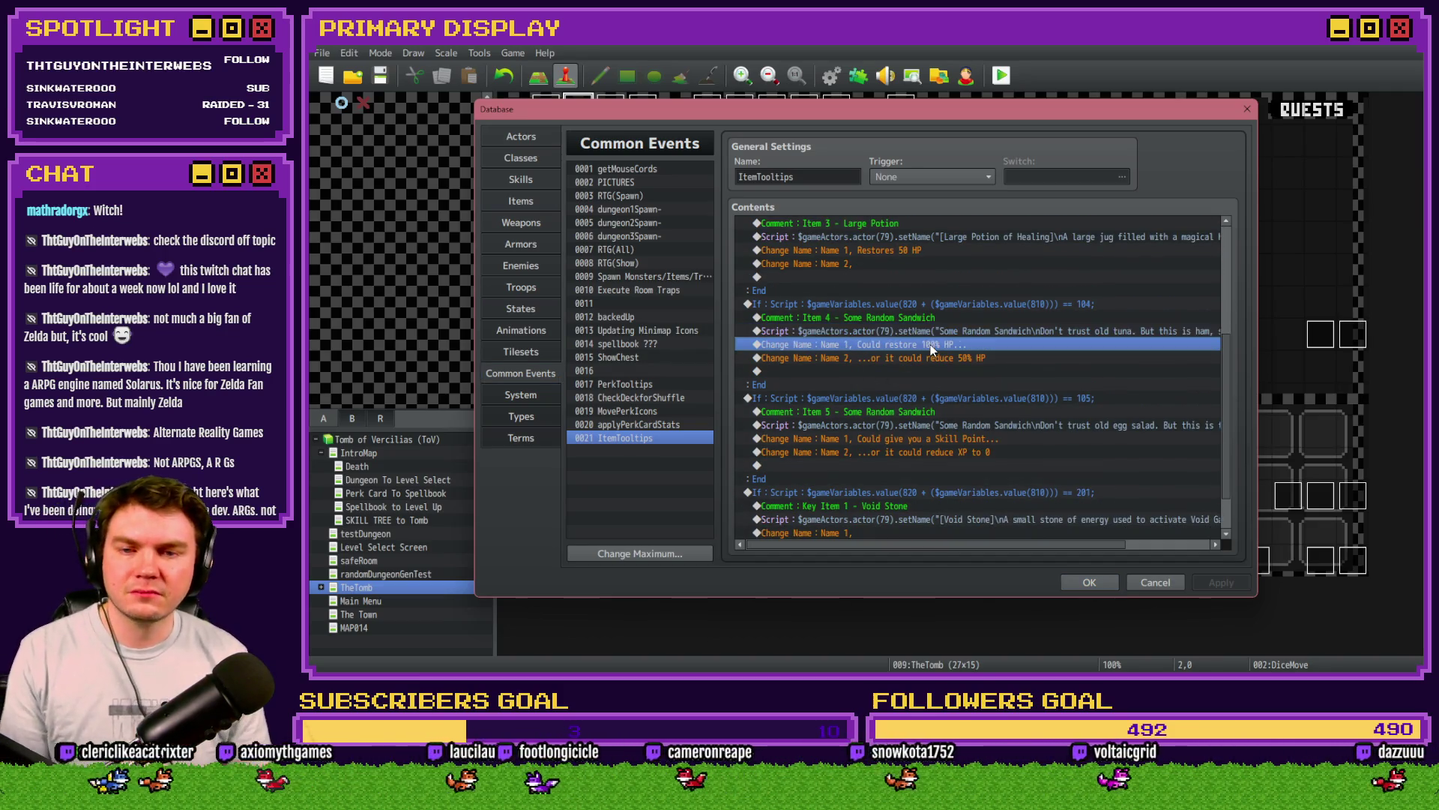
left_click(929, 358, "shift")
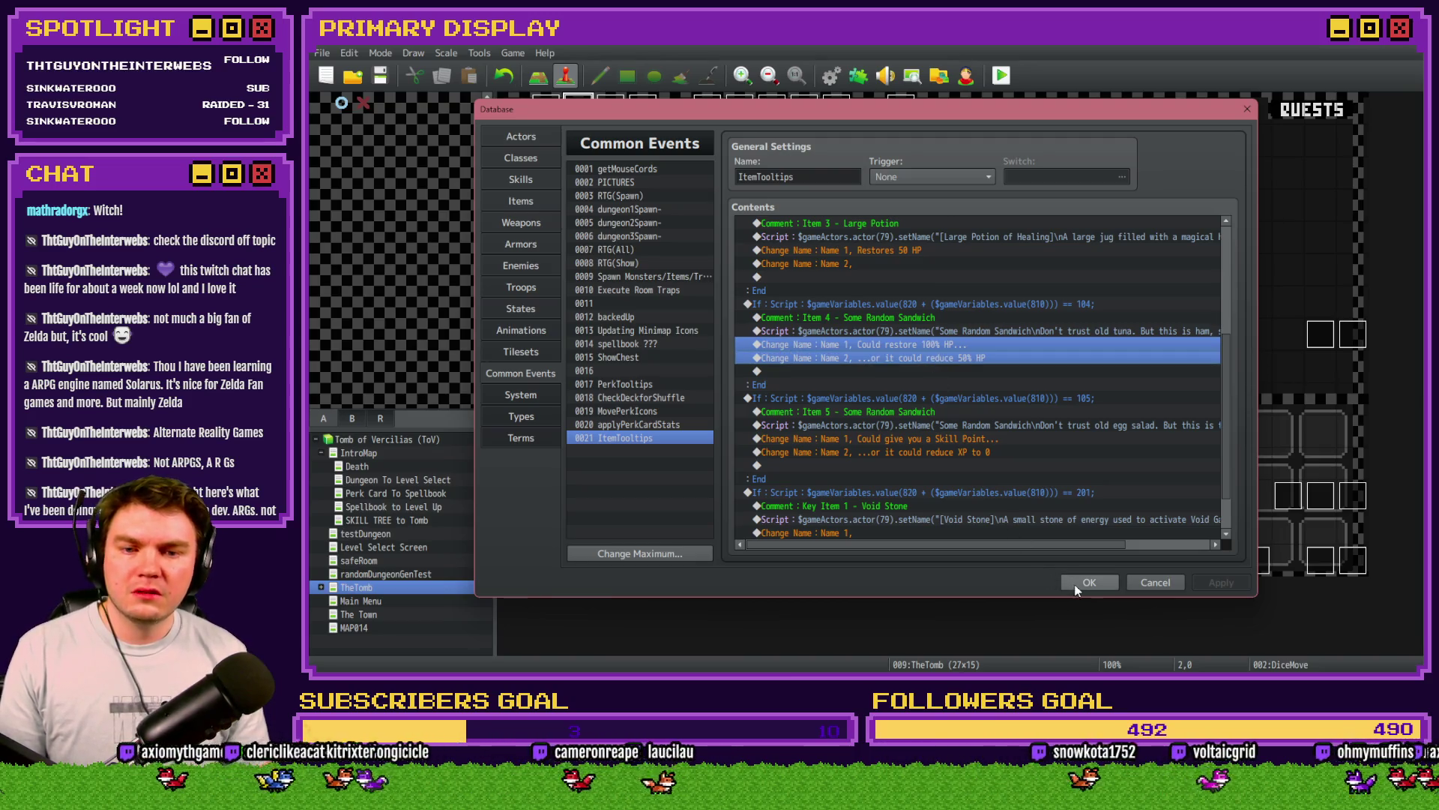
left_click(1087, 583)
Step: Paste the two sandwich description lines above DiceMove page 6's Random Sandwich 1 comment
double_click(584, 118)
left_click(631, 171)
left_click(653, 171)
scroll(946, 435, "down", 10)
scroll(949, 437, "down", 3)
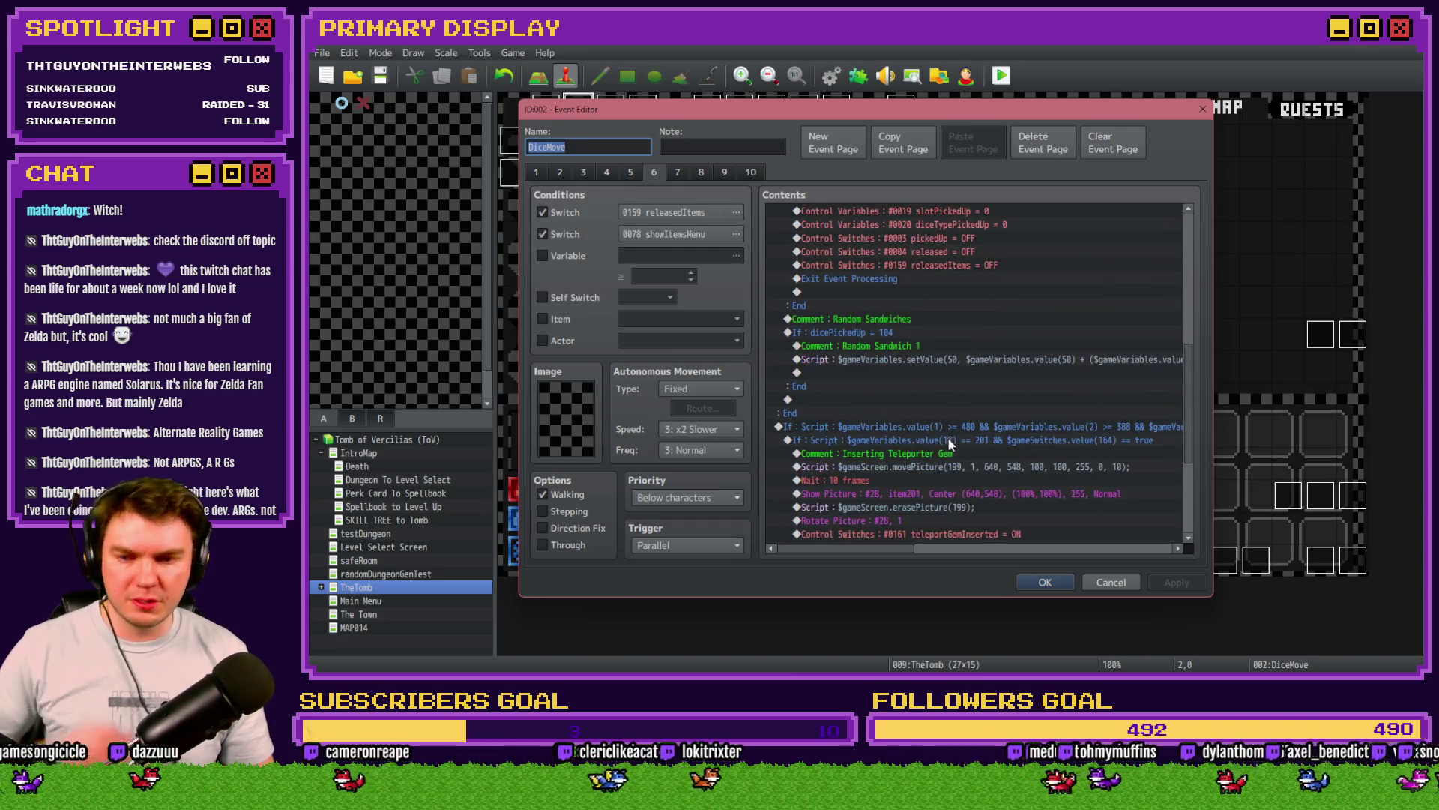
left_click(916, 344)
key("ctrl+v")
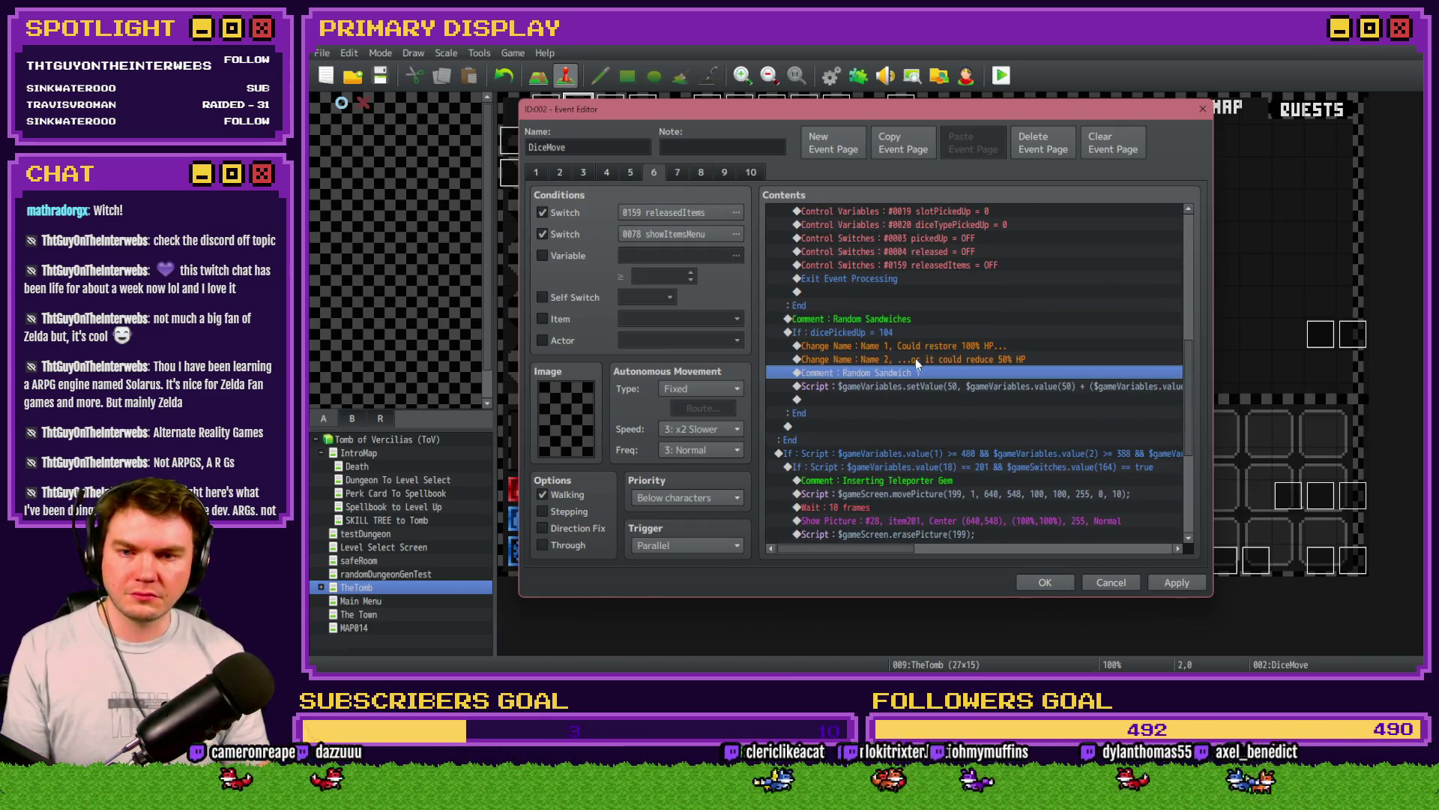
double_click(916, 371)
Step: Add the line 'Could restore 100% HP or it could reduce 50% HP' to the comment
left_click_drag(961, 306, 940, 437)
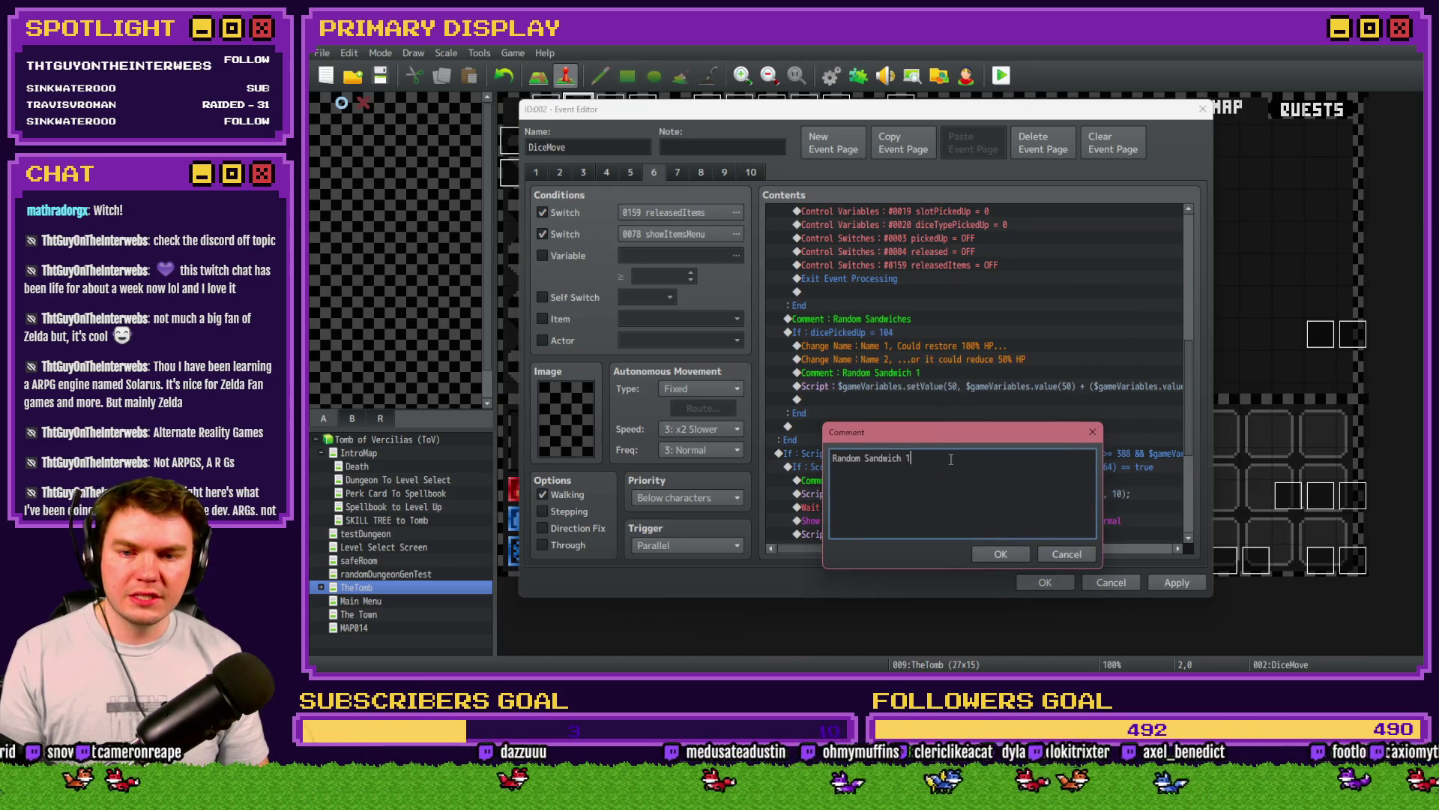
key("Return")
type("Could restyore")
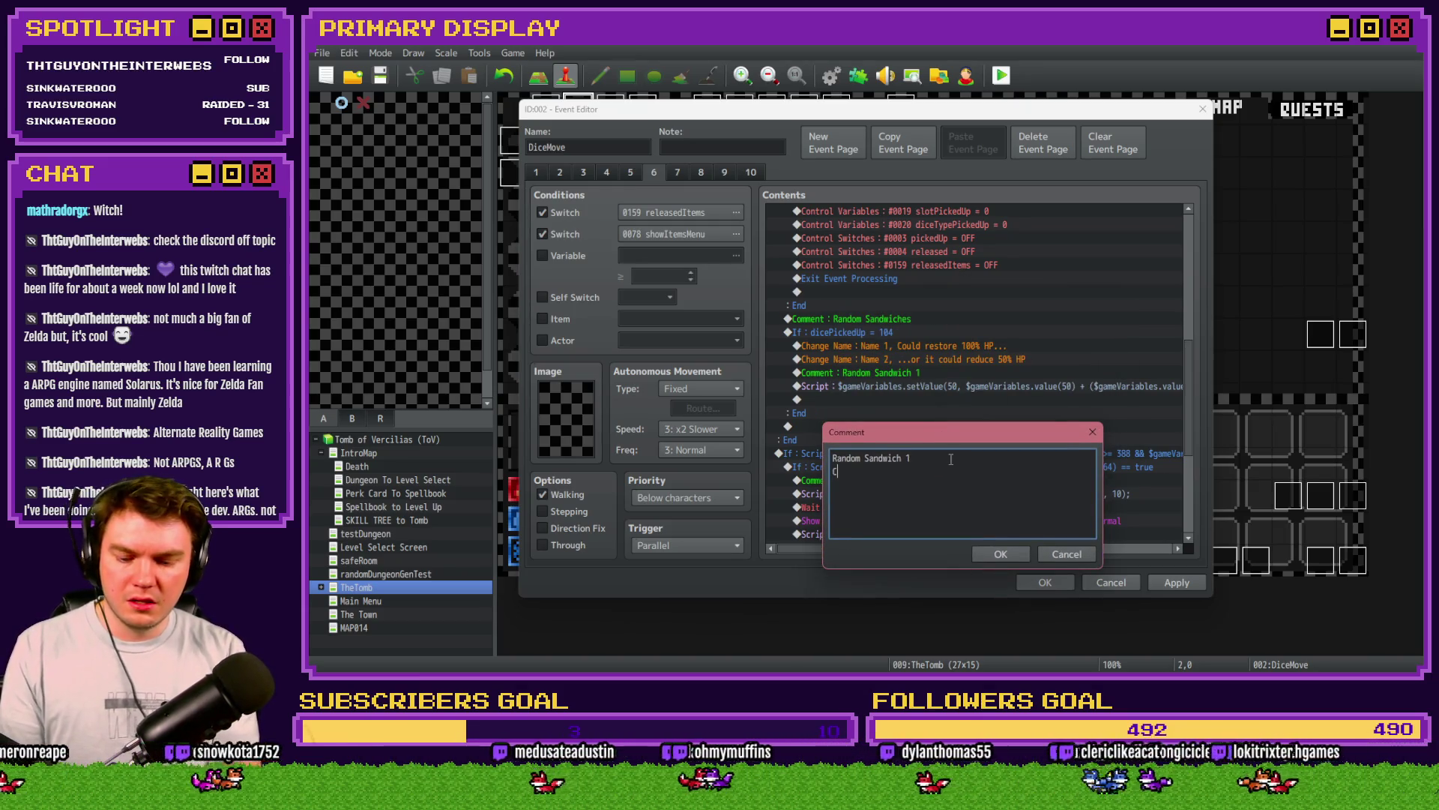
key("BackSpace")
key("BackSpace")
key("BackSpace")
type("tore 100% H")
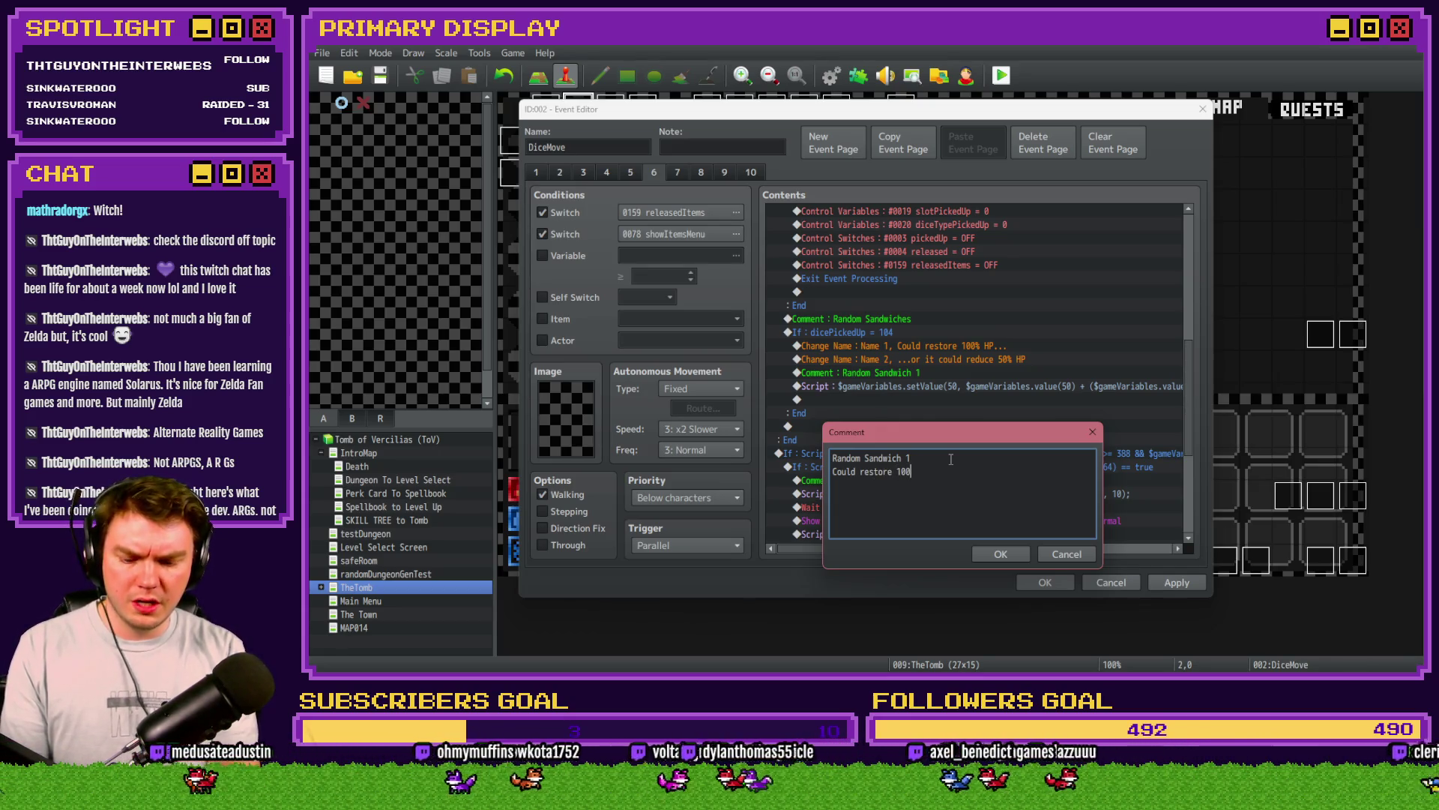
type("P")
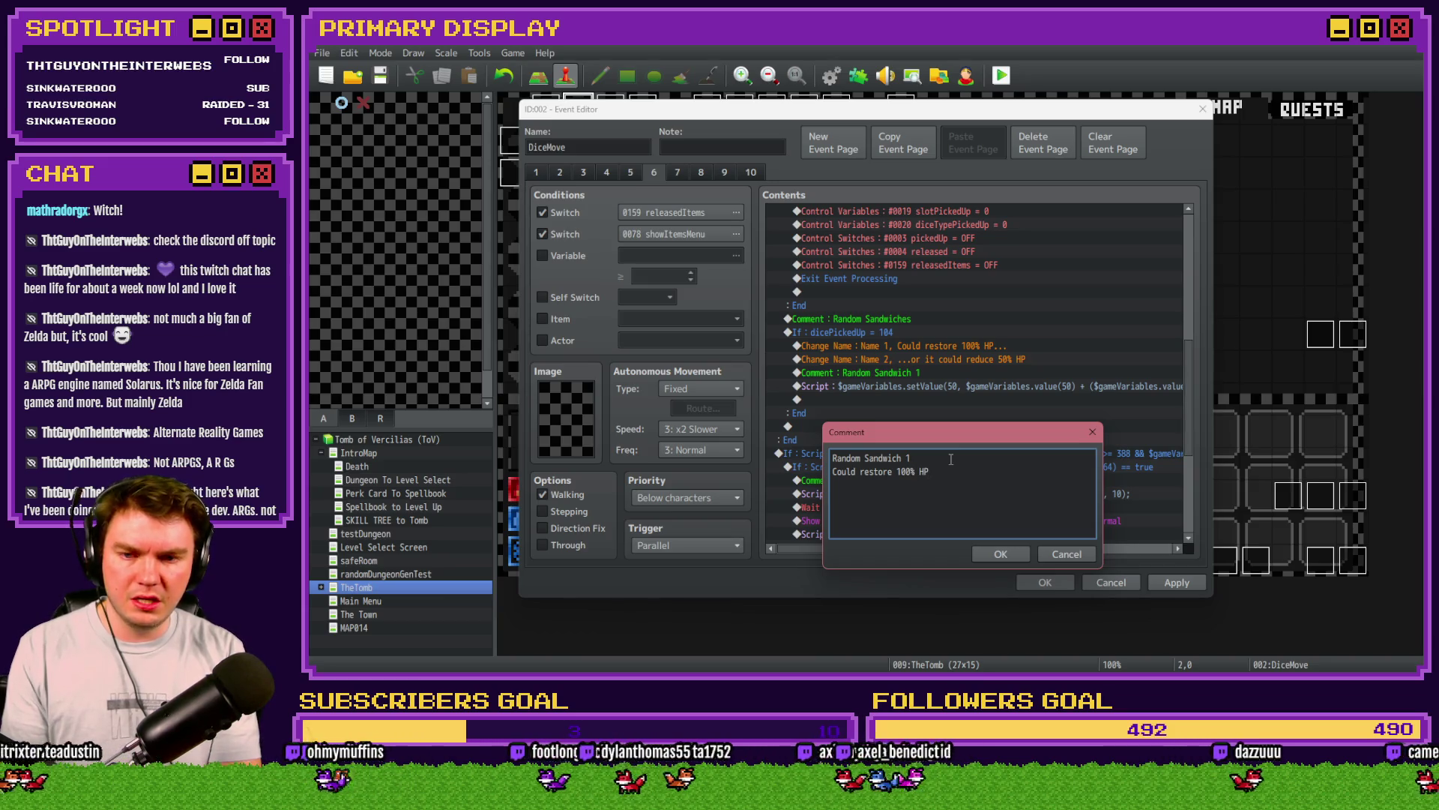
type(" or it co9")
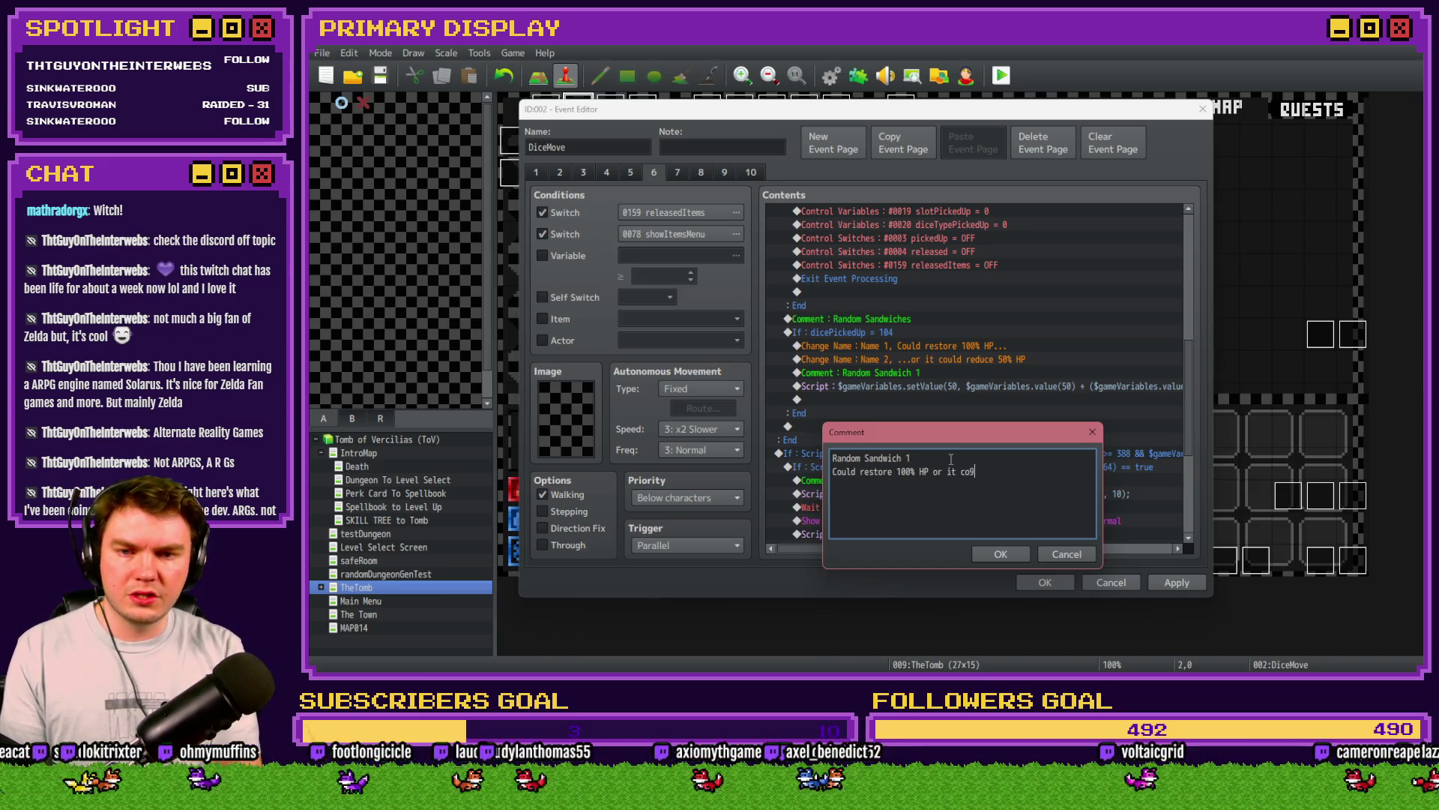
key("BackSpace")
type("ul;d")
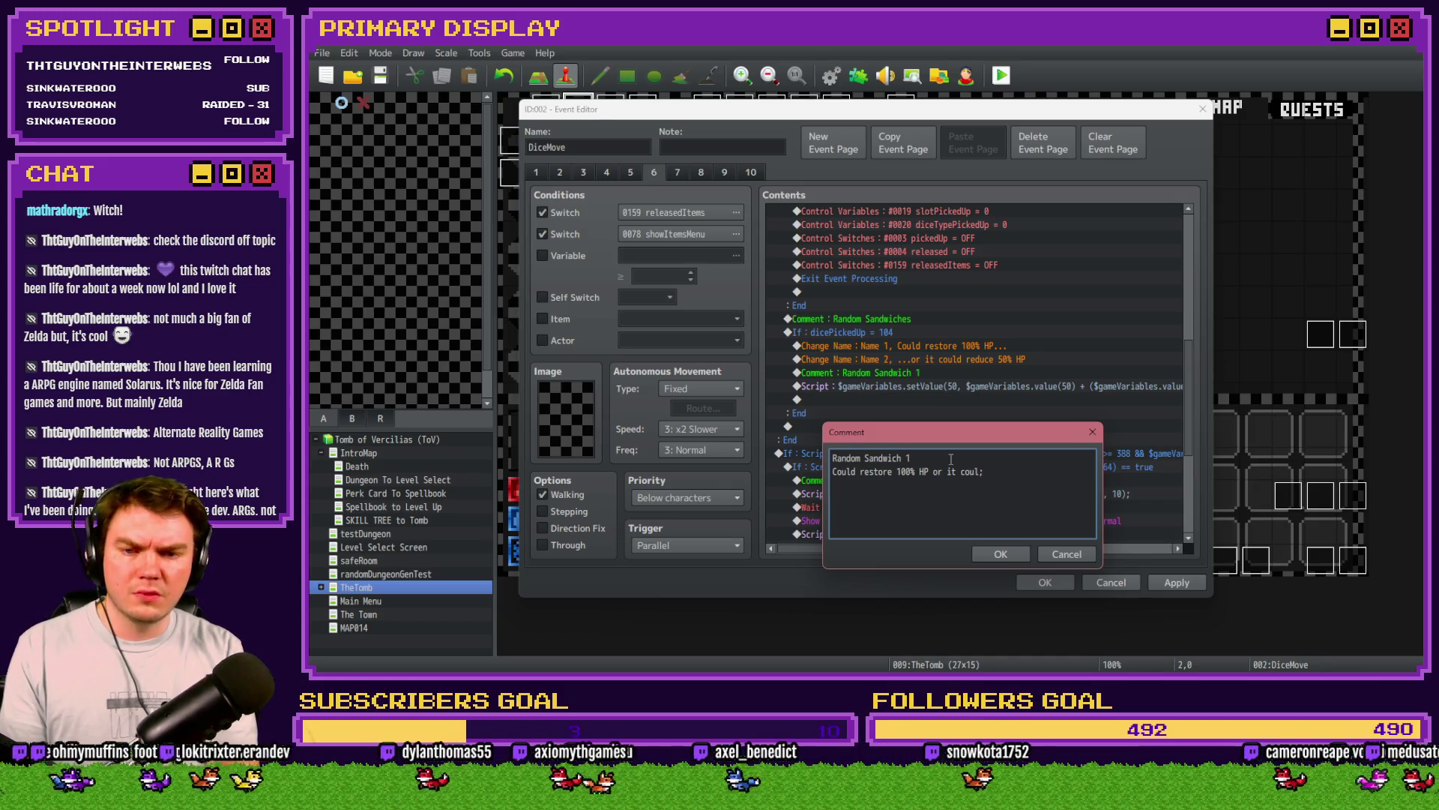
key("BackSpace")
type("edu")
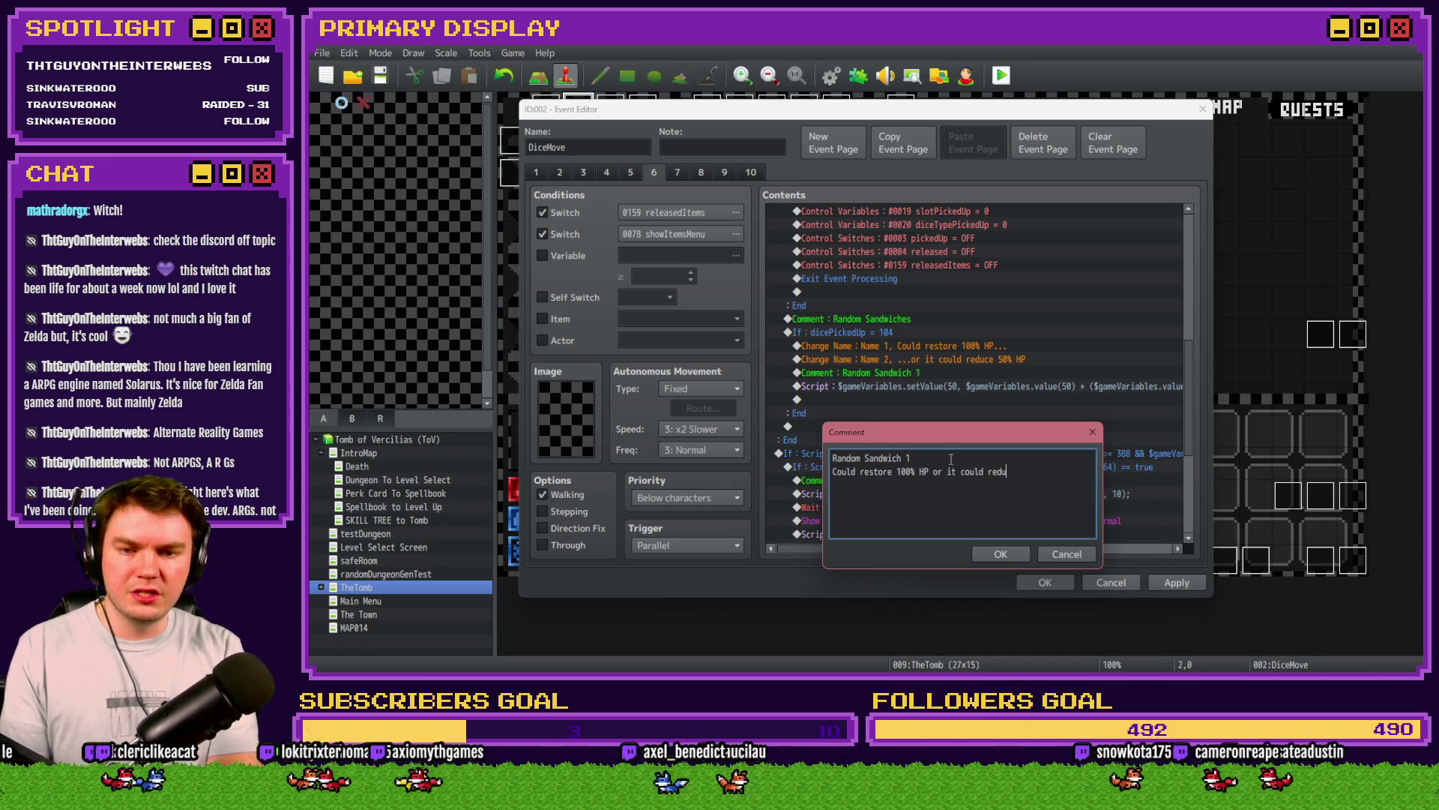
type("ce 50% HP")
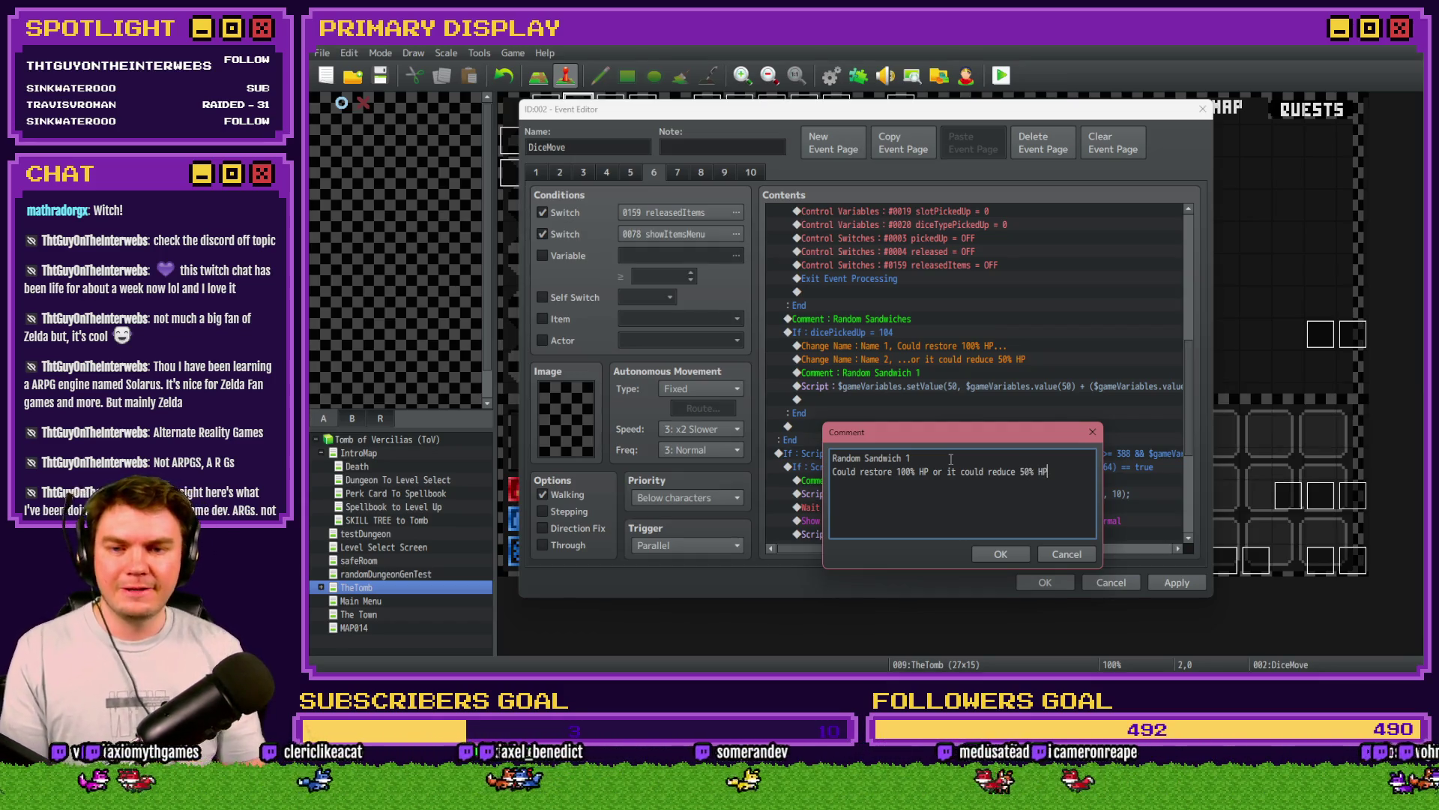
left_click(1000, 554)
Step: Delete both pasted Change Name description lines
left_click(928, 347)
key("Delete")
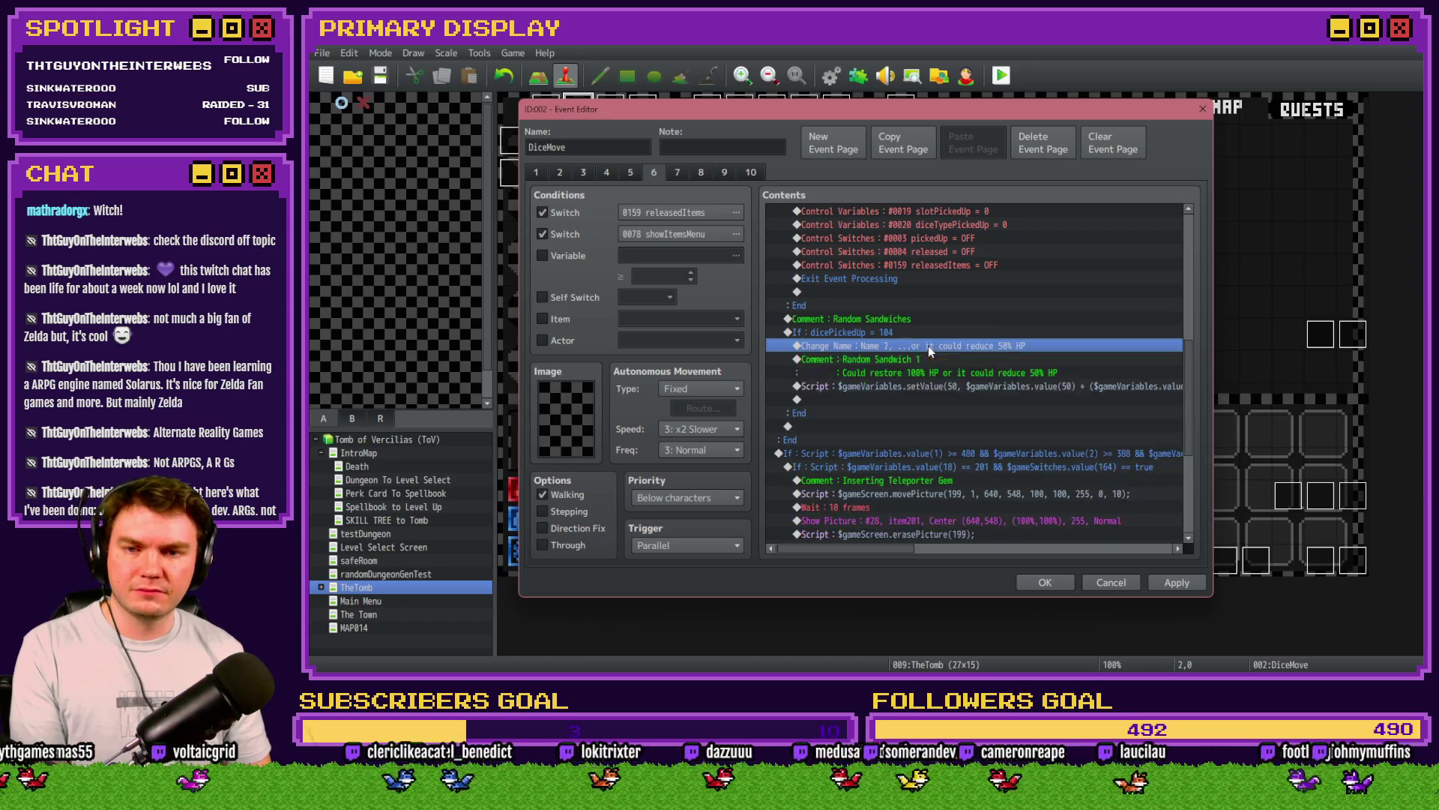
key("Delete")
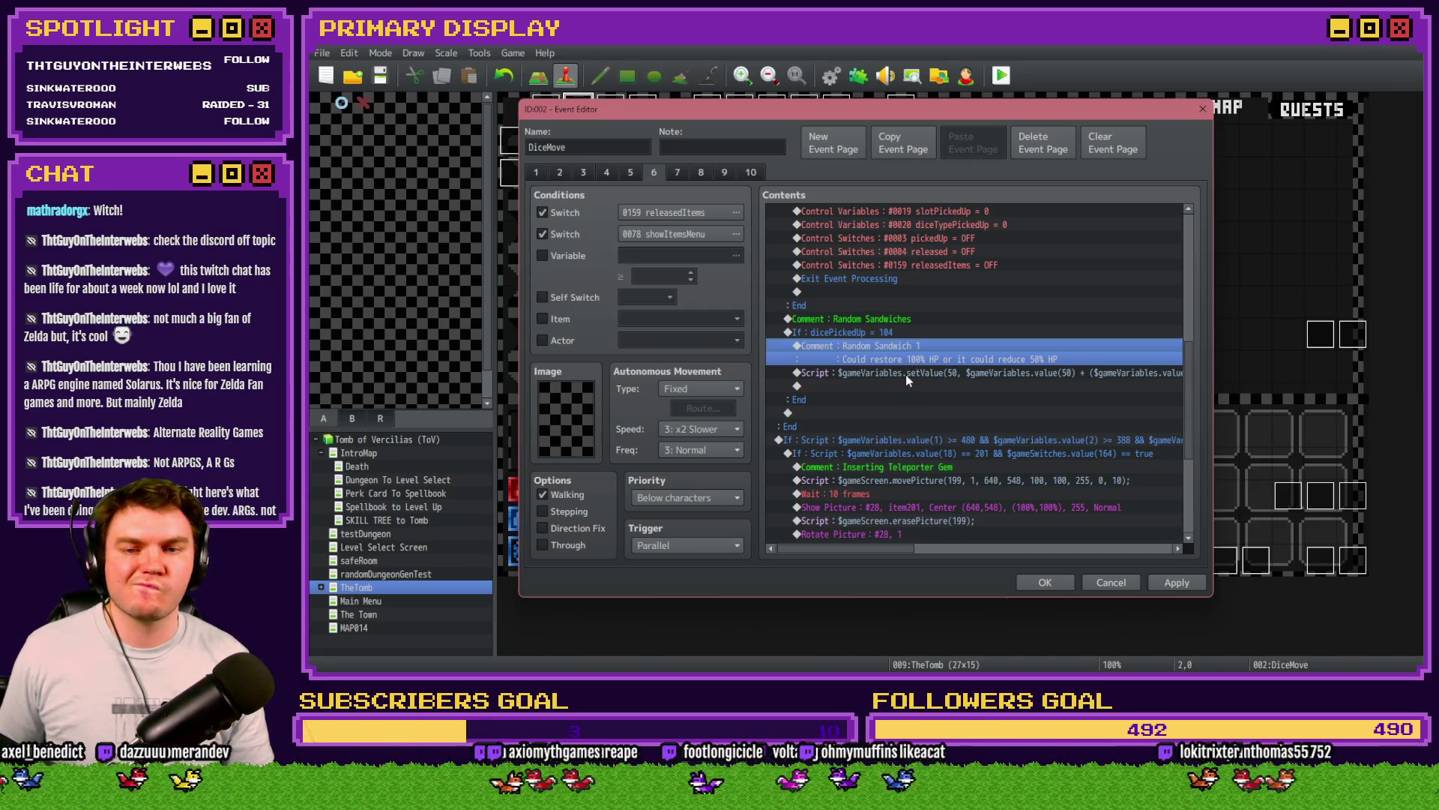
Step: Add a Control Variables command setting 0912 randomNumber2 to Random 1 ~ 2
double_click(905, 386)
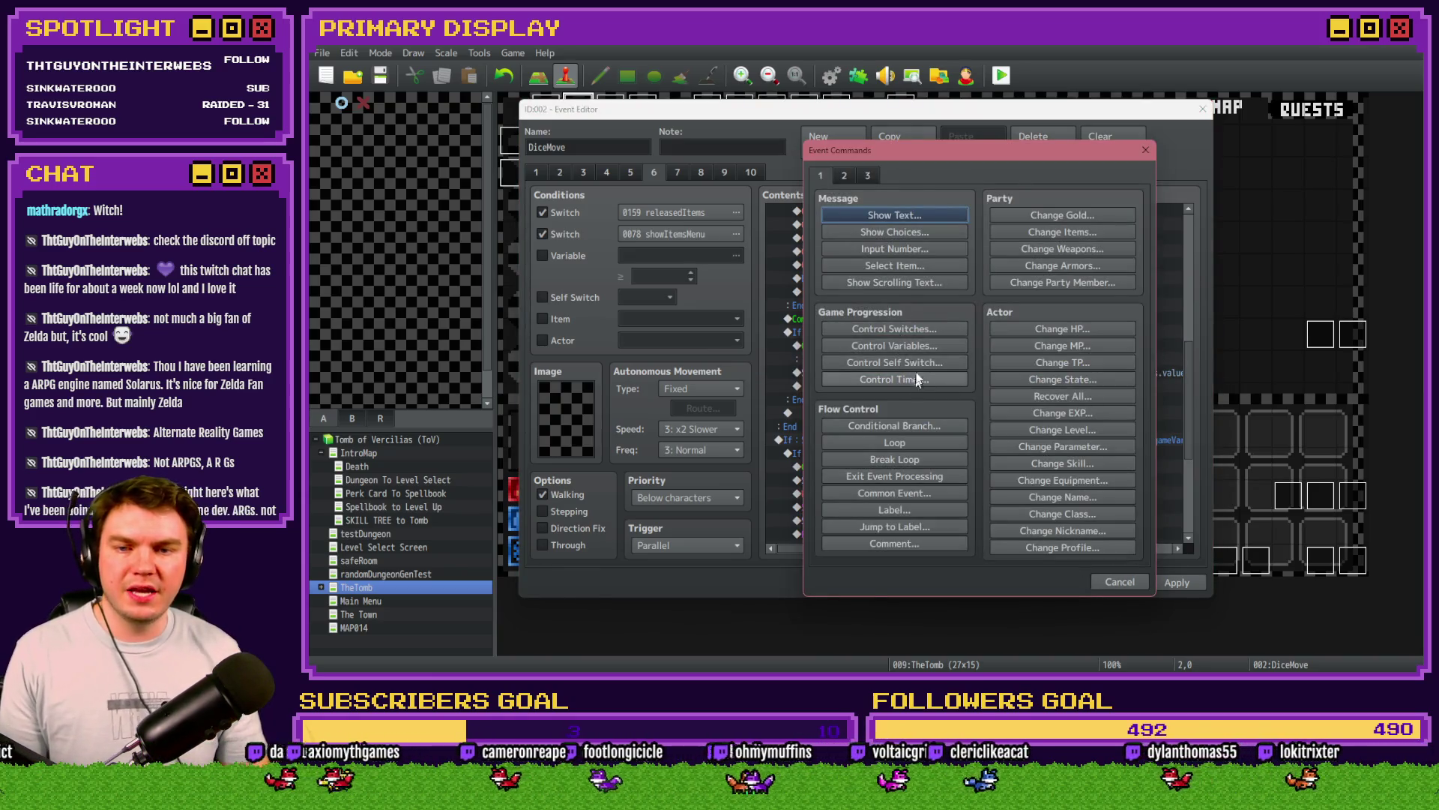
left_click(894, 345)
left_click(964, 279)
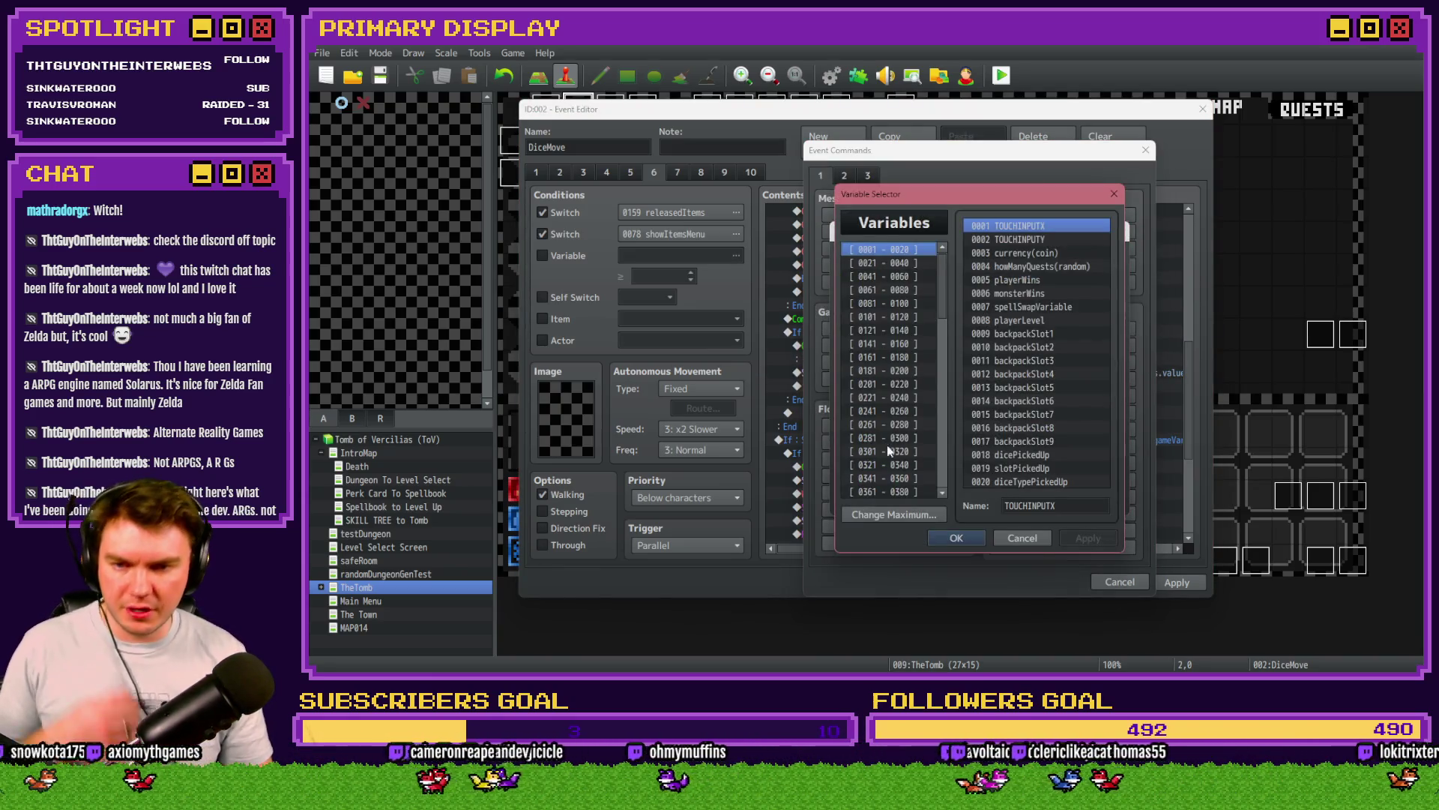
left_click(942, 449)
left_click(941, 454)
left_click(899, 317)
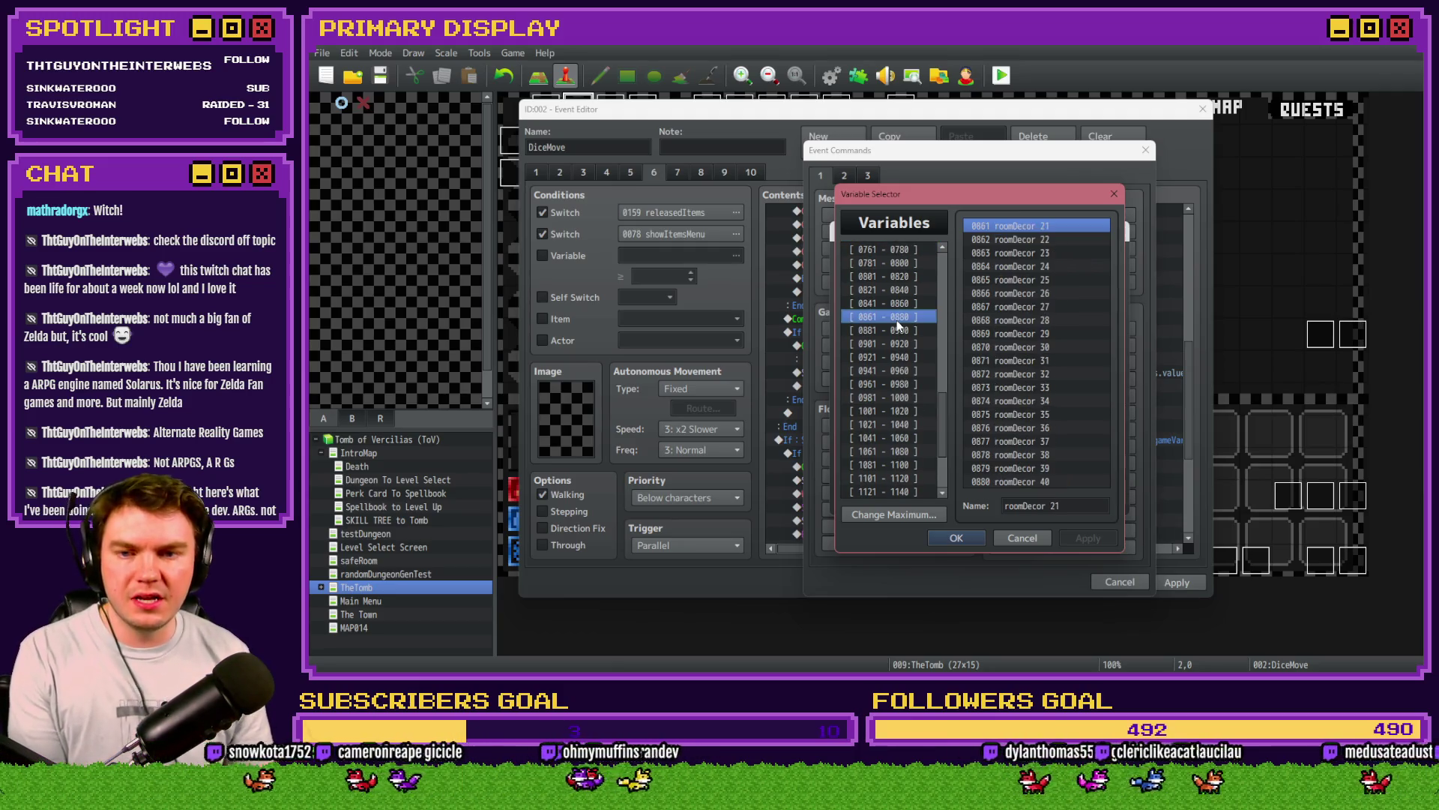
left_click(899, 330)
left_click(899, 344)
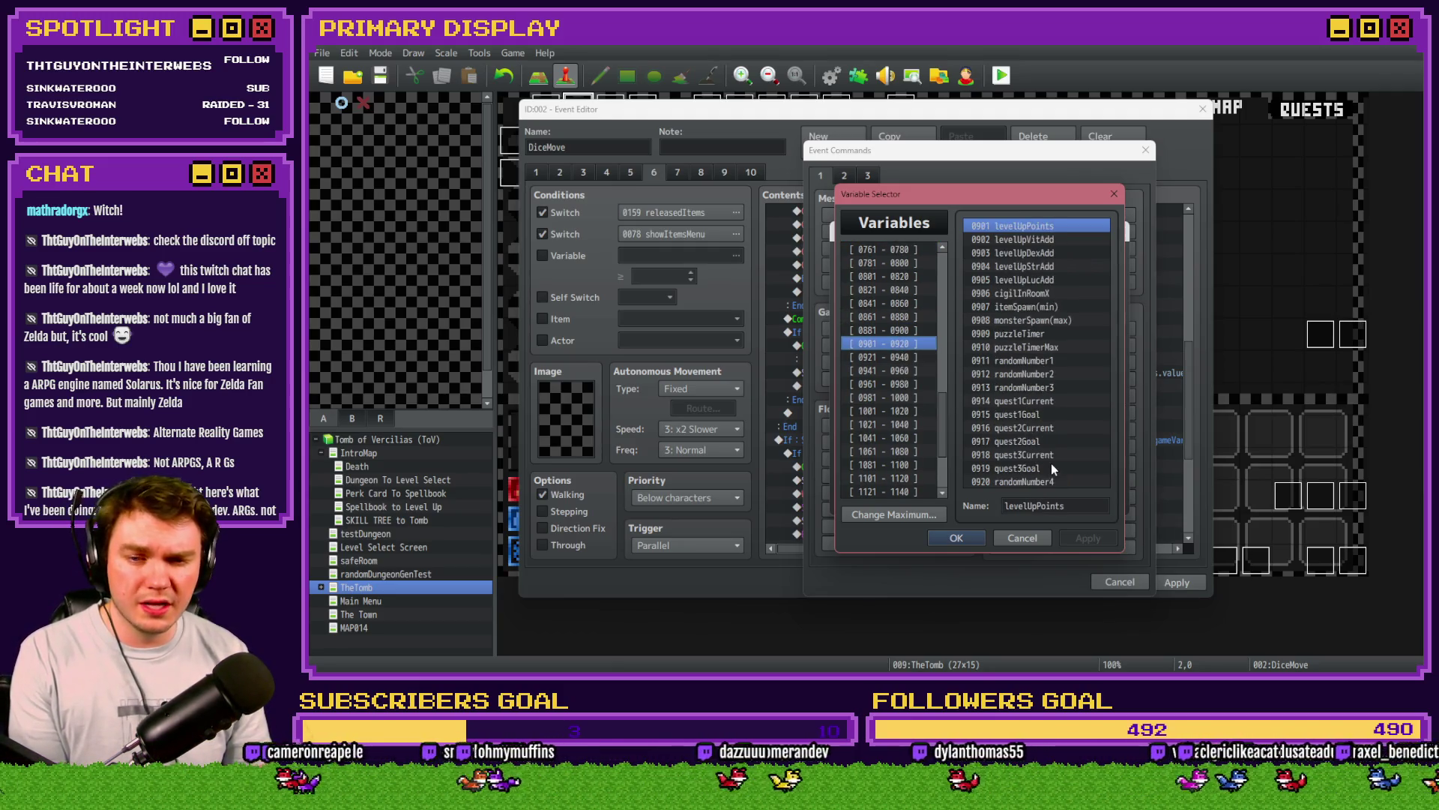
double_click(1032, 376)
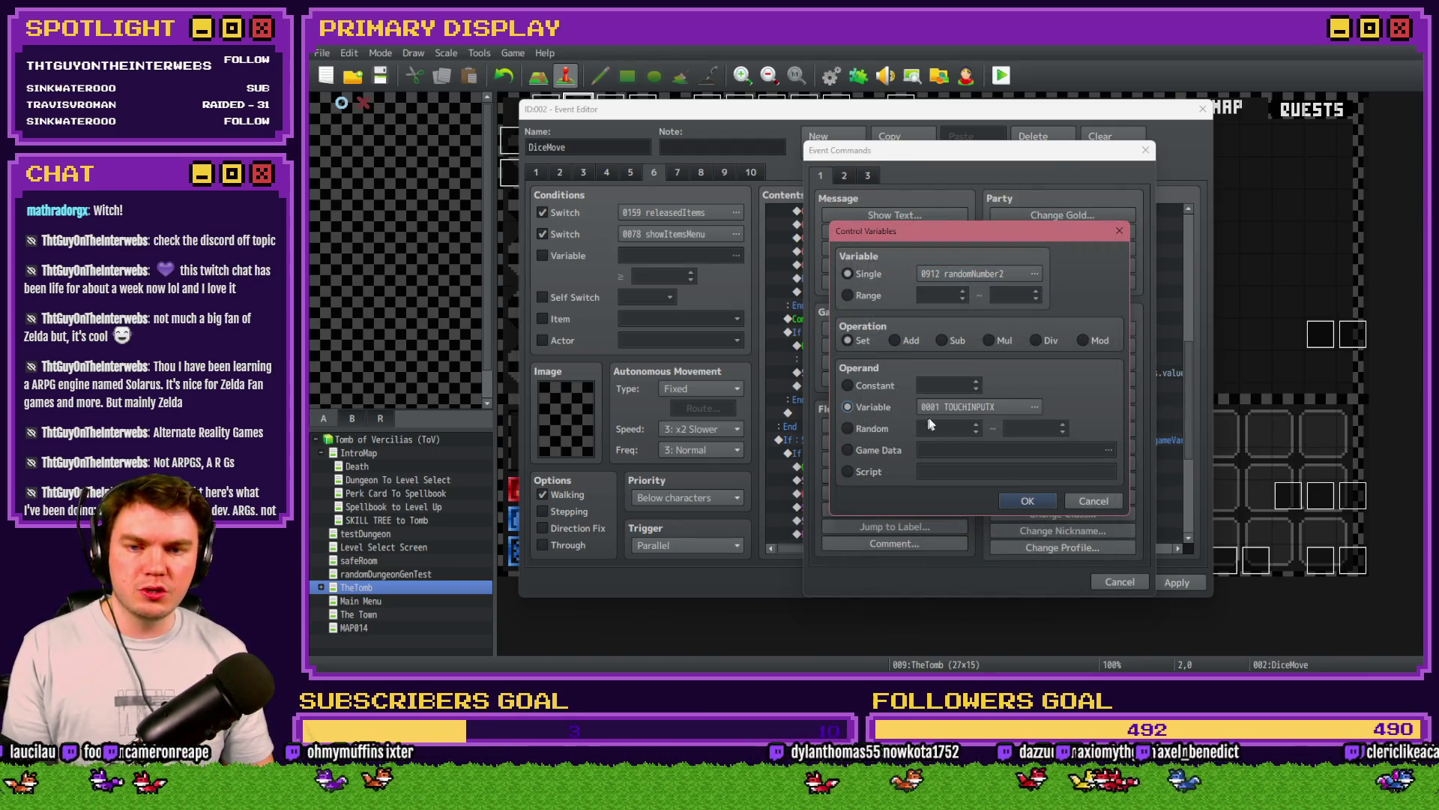
left_click(847, 428)
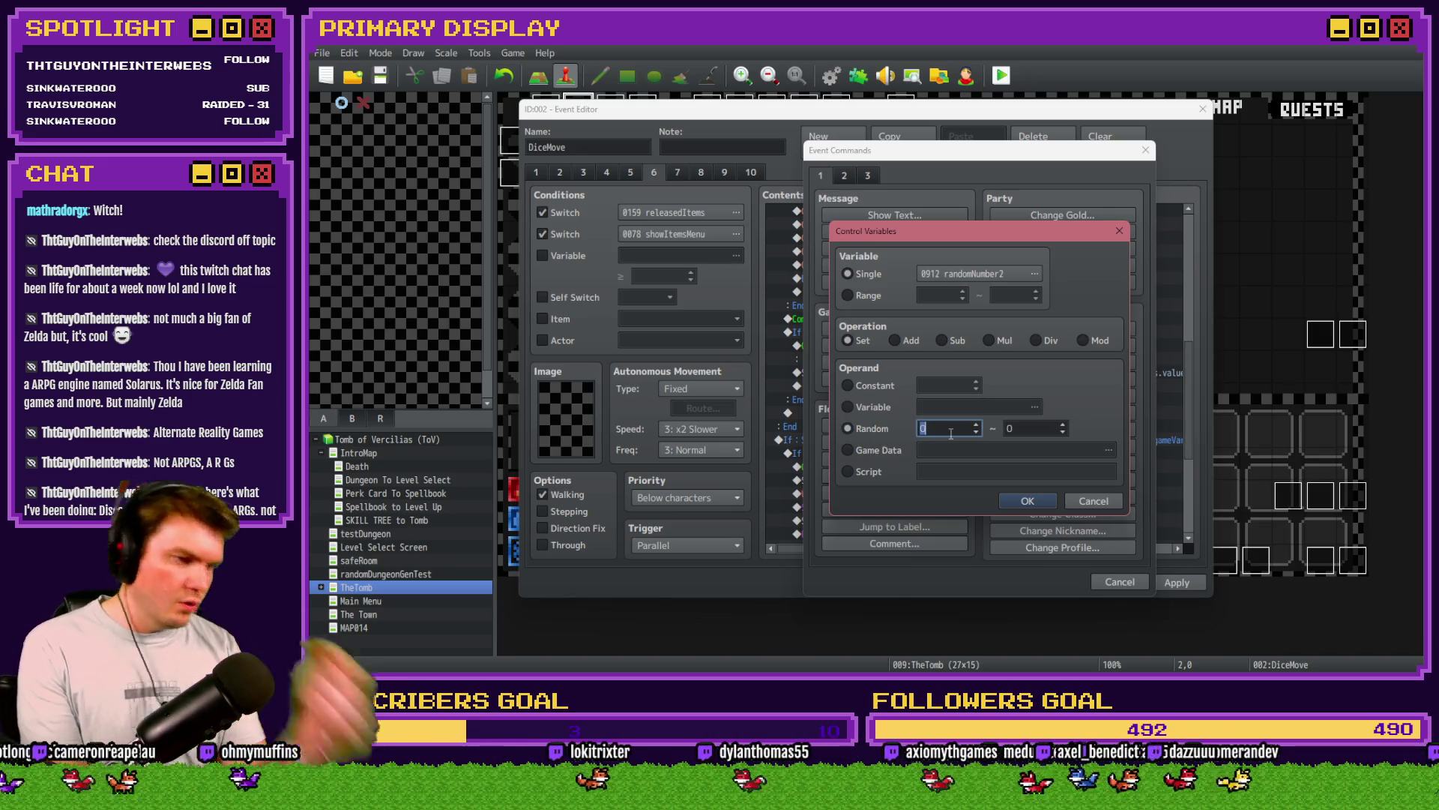
type("1")
key("Tab")
type("2")
left_click(1028, 501)
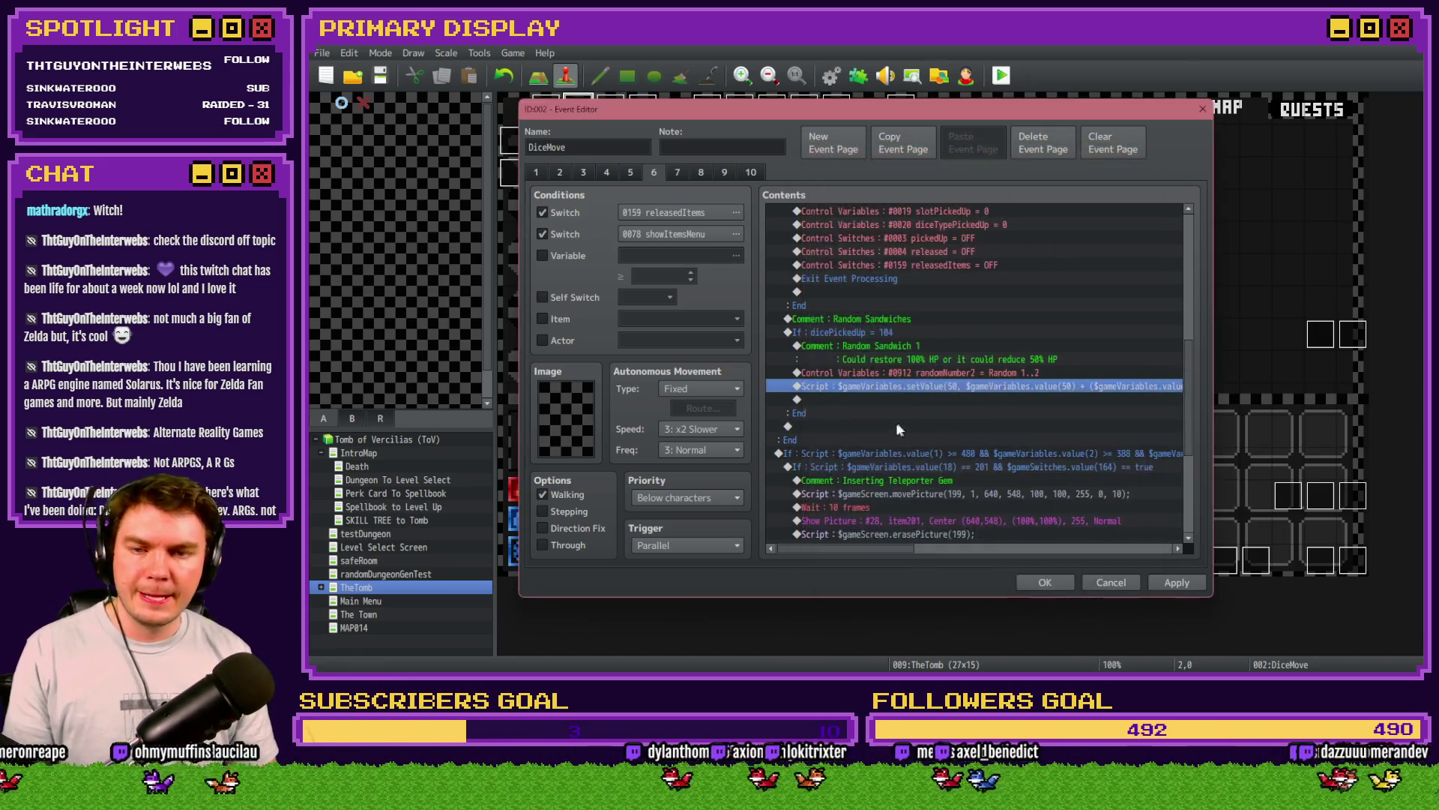
double_click(911, 379)
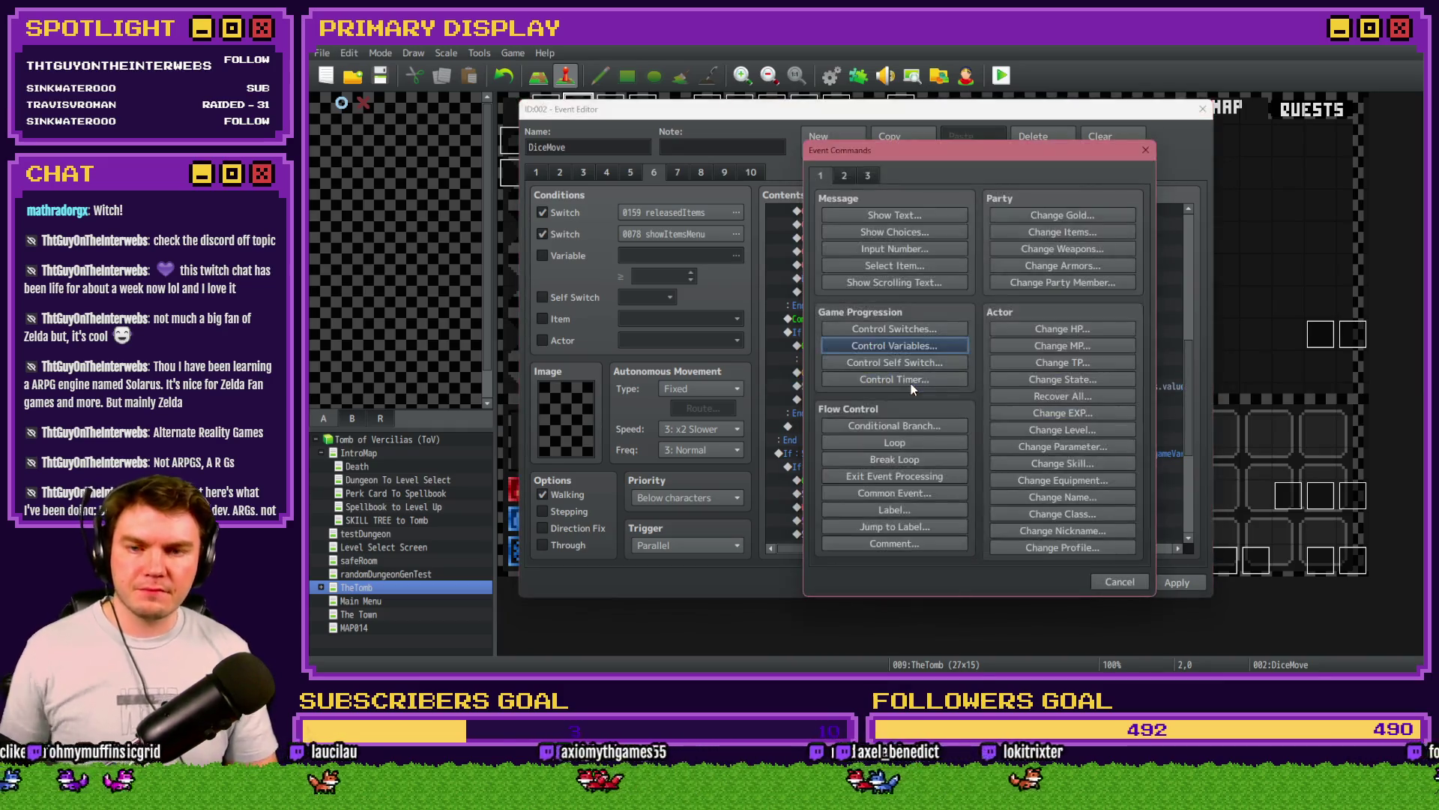
Step: Insert a Conditional Branch for randomNumber2 = 1 with an Else side
left_click(920, 425)
left_click(836, 313)
double_click(952, 314)
double_click(1021, 376)
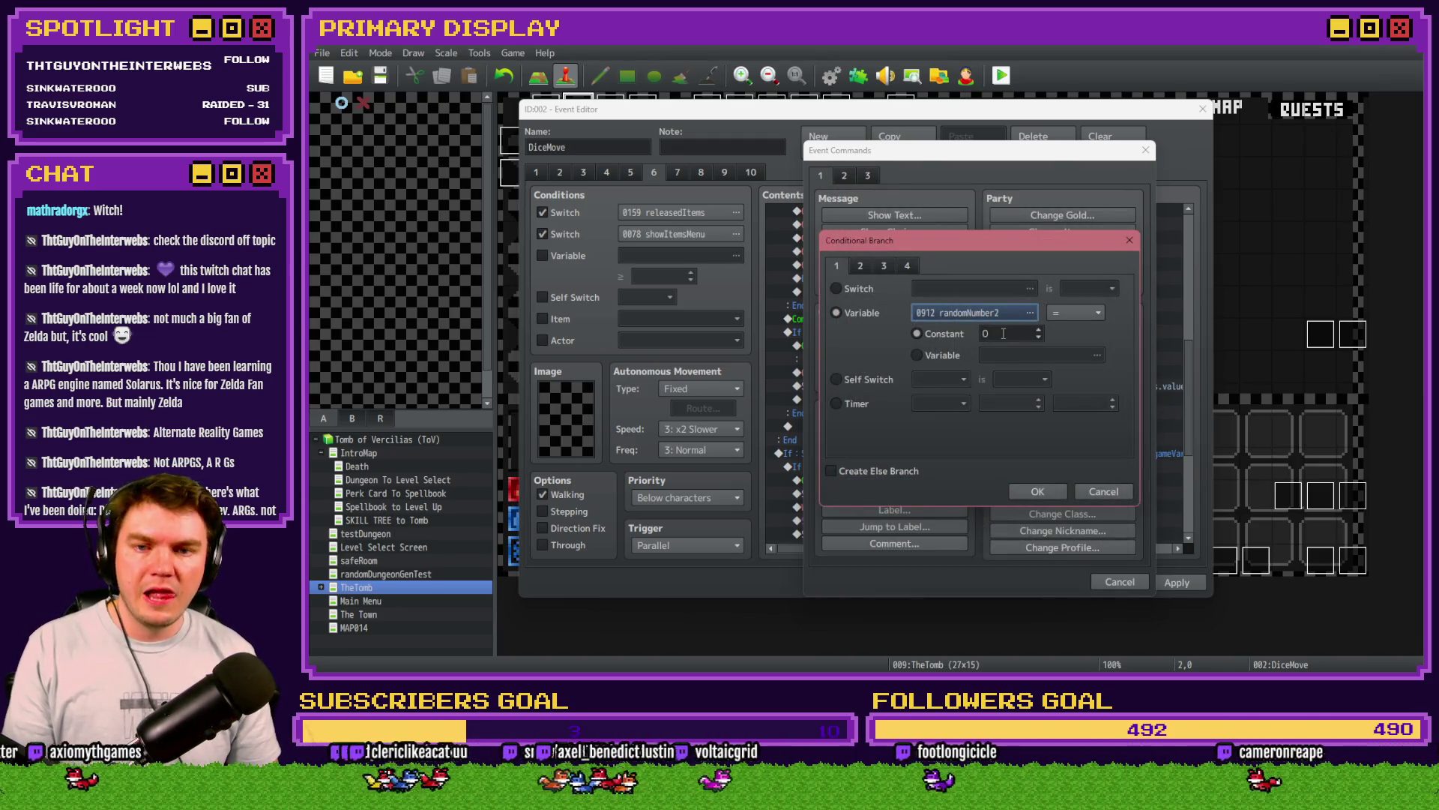
double_click(1003, 333)
type("1")
left_click(910, 472)
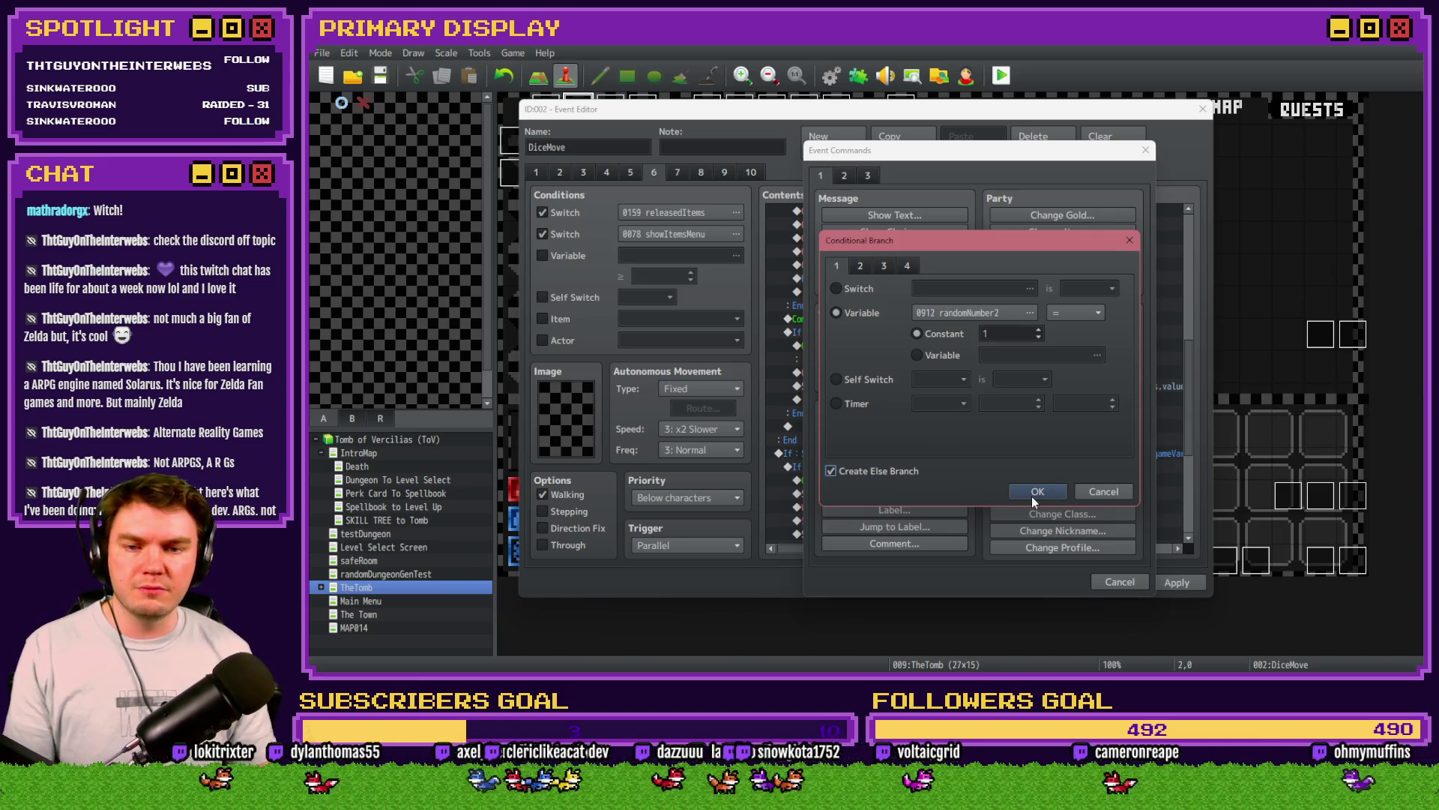
left_click(1032, 494)
left_click(880, 385)
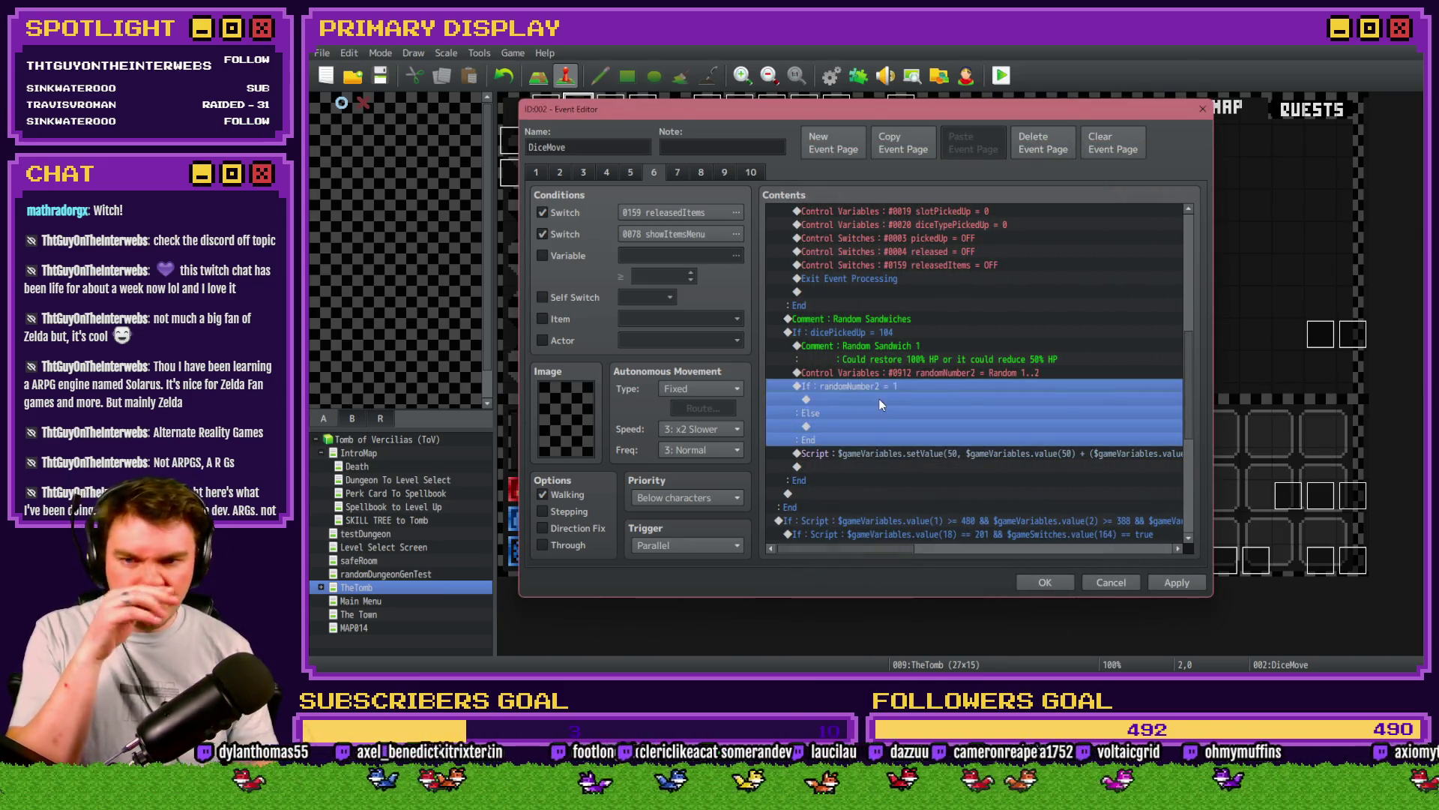
Step: Move the HP setValue script into the Else side and paste a copy into the If side
left_click(879, 399)
left_click(888, 353)
left_click(880, 400)
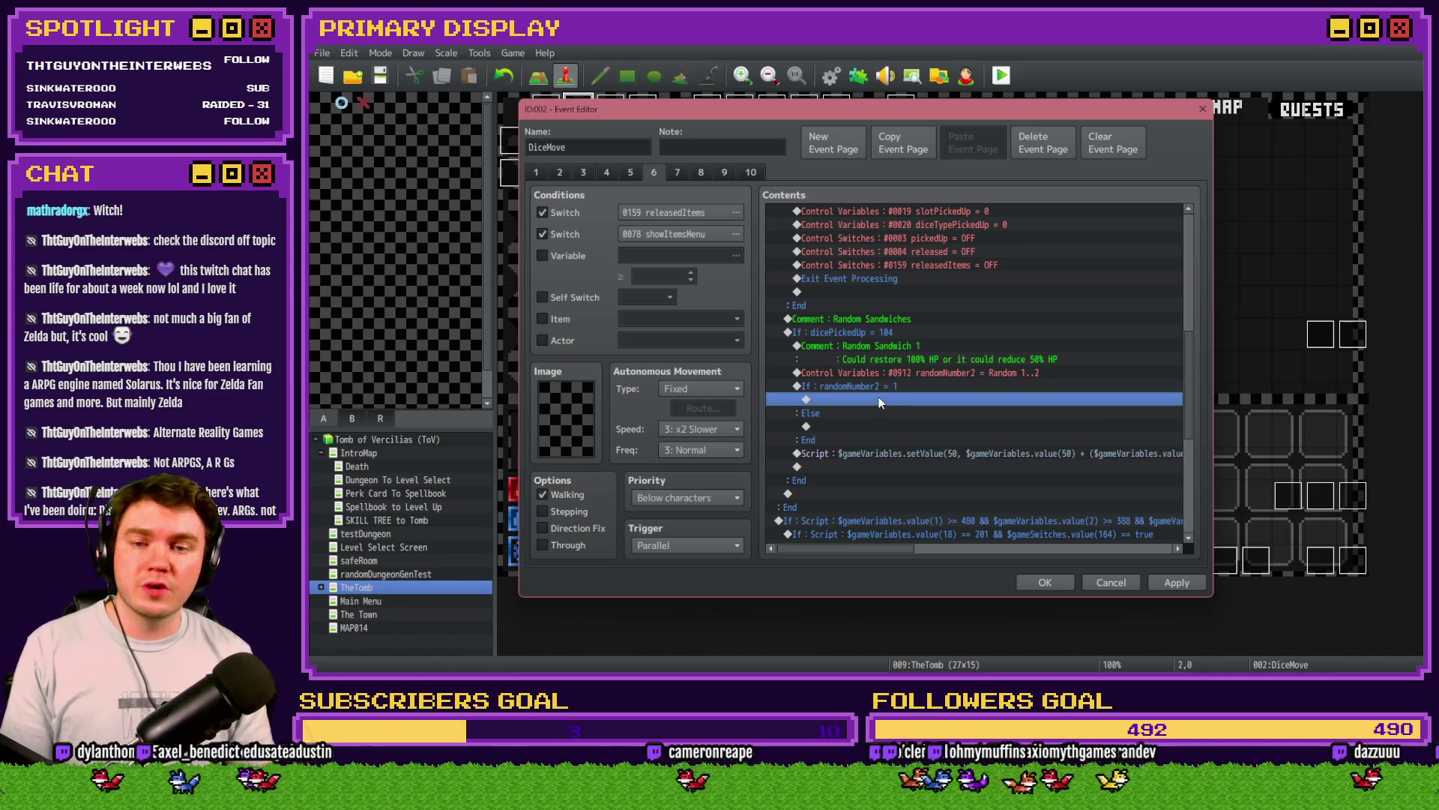
left_click(873, 426)
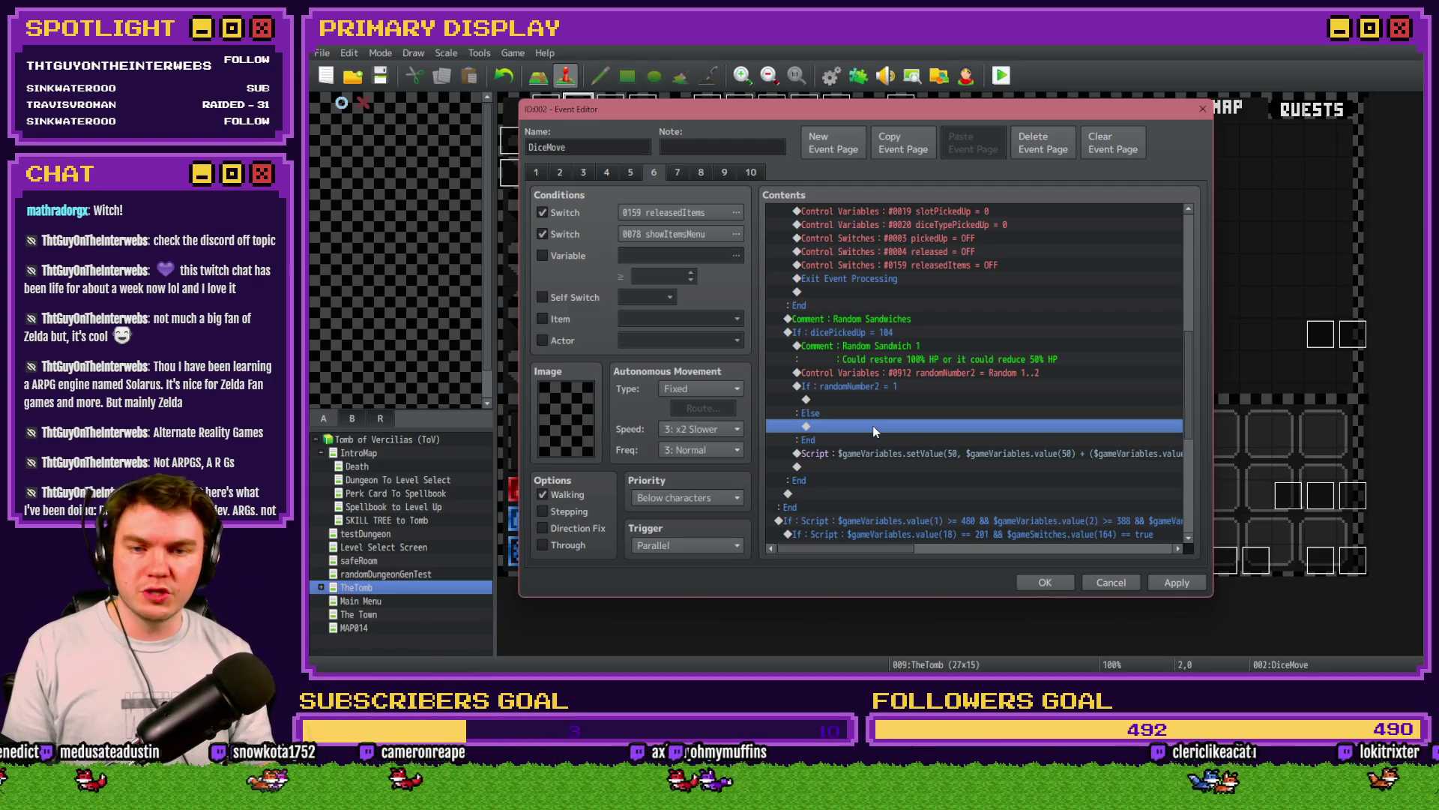
left_click(881, 452)
key("ctrl+x")
left_click(870, 426)
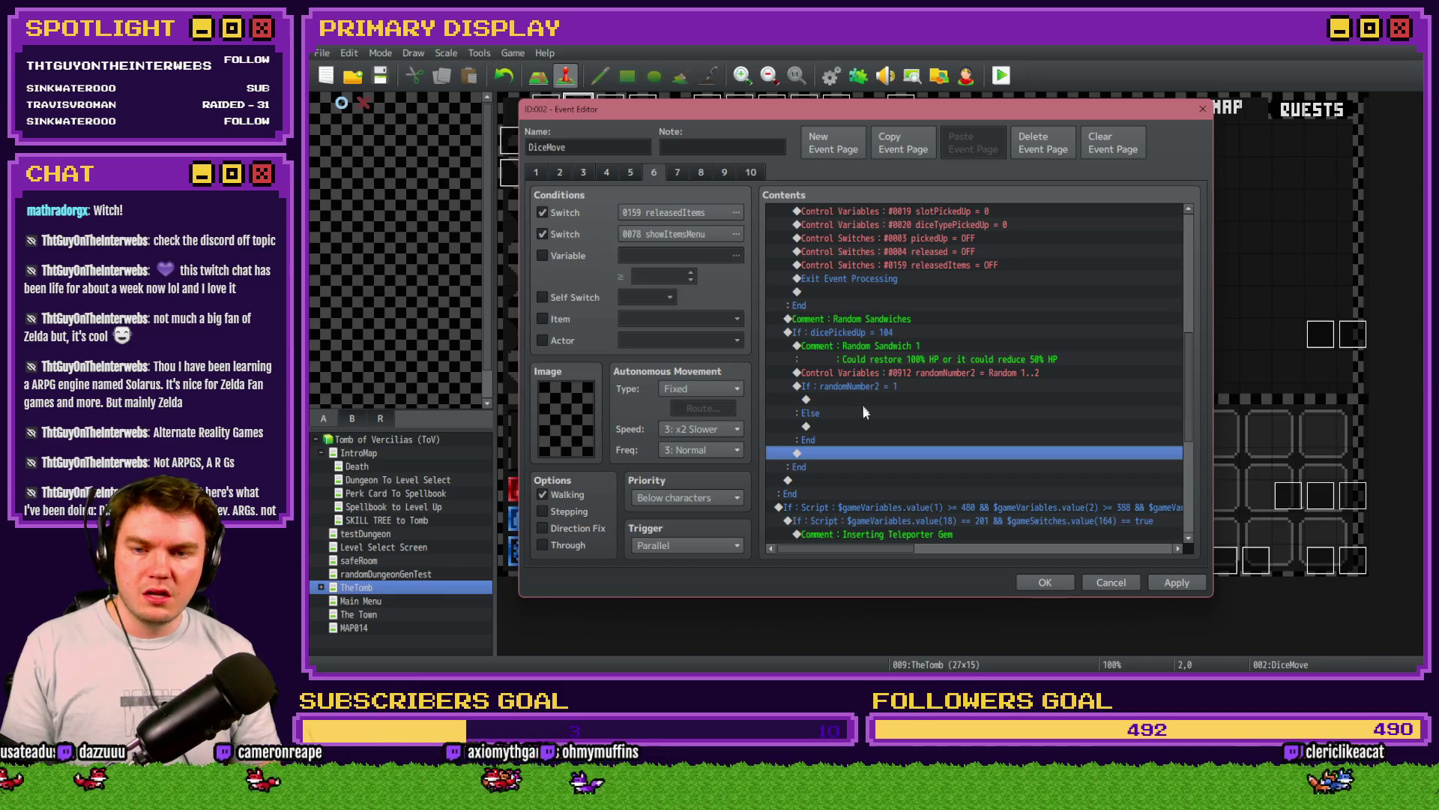
key("ctrl+v")
left_click(869, 402)
key("ctrl+v")
left_click(880, 404)
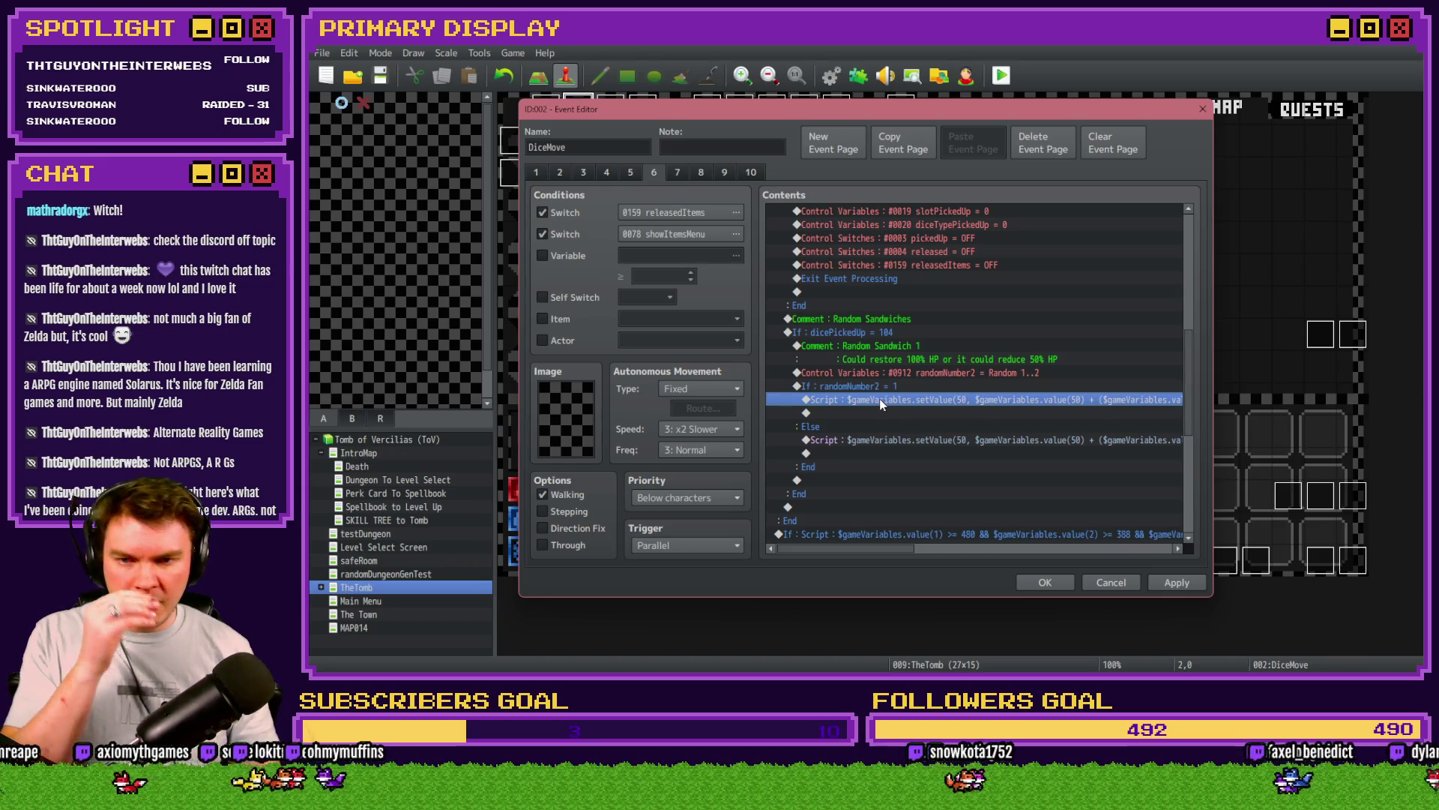
Step: Edit the If-side script to use $gameVariables.value(51) instead of value(50)
double_click(879, 402)
key("ctrl+a")
left_click(914, 289)
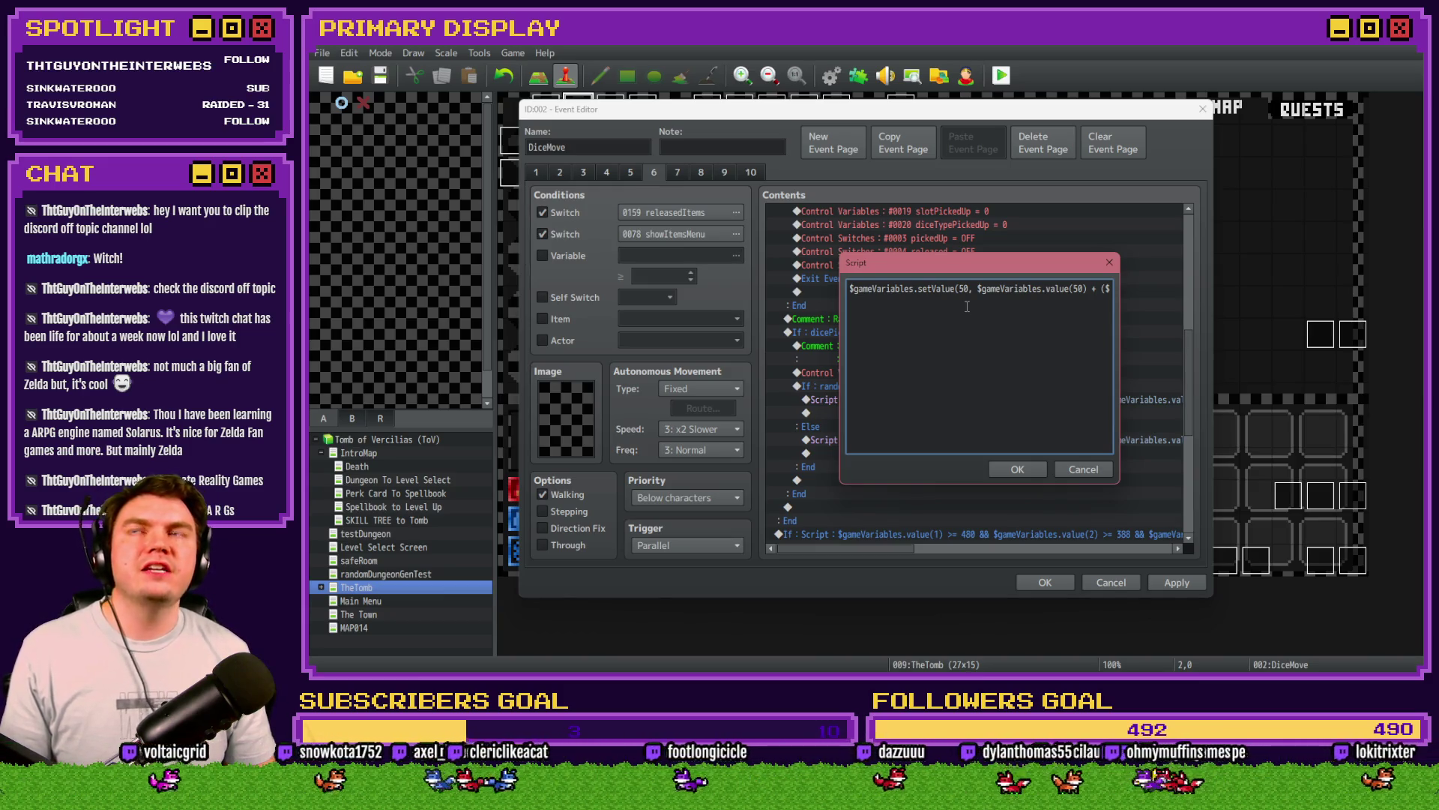
left_click(1084, 289)
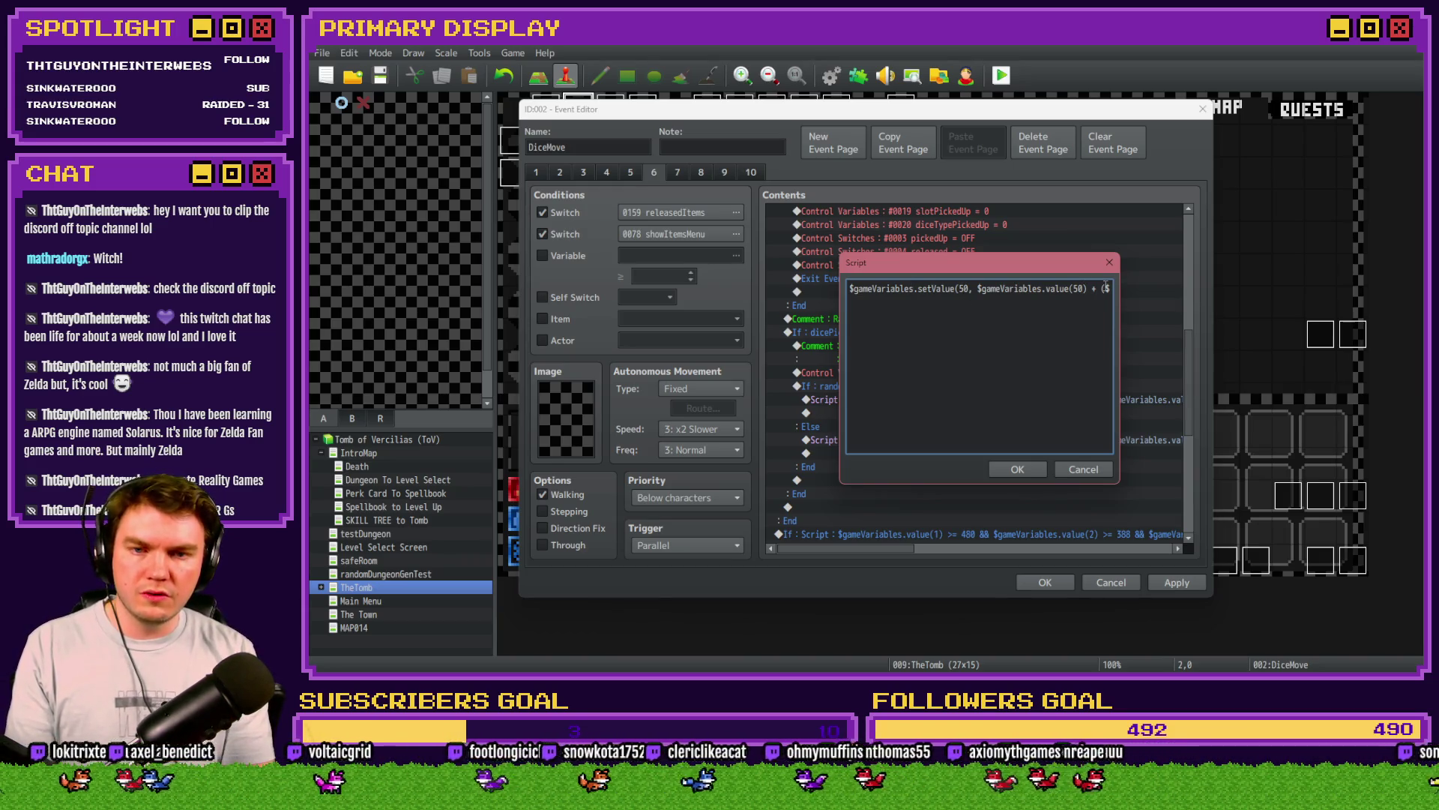
type("1")
key("Right")
key("Right")
key("Right")
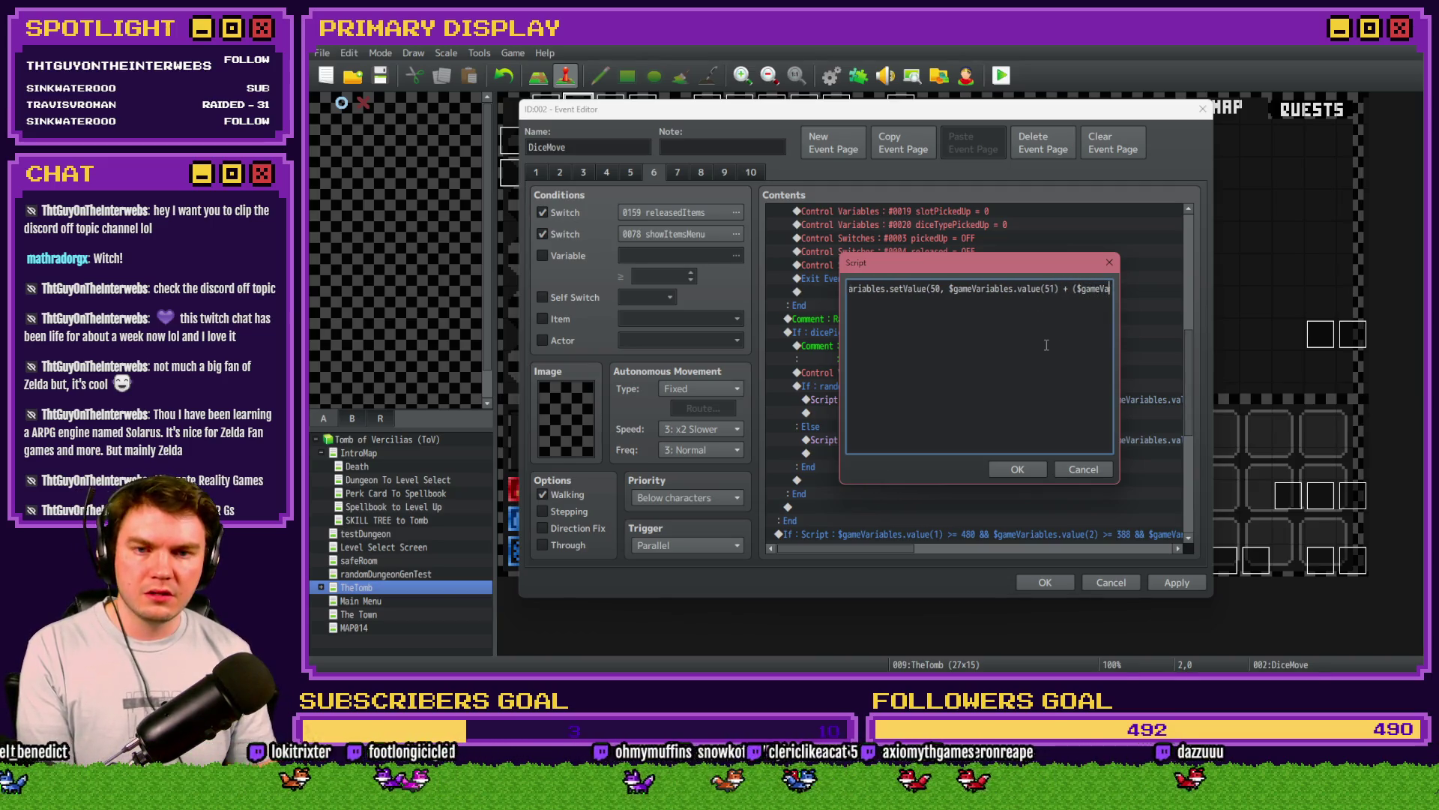
key("Right")
key("Right")
key("Right")
key("Right")
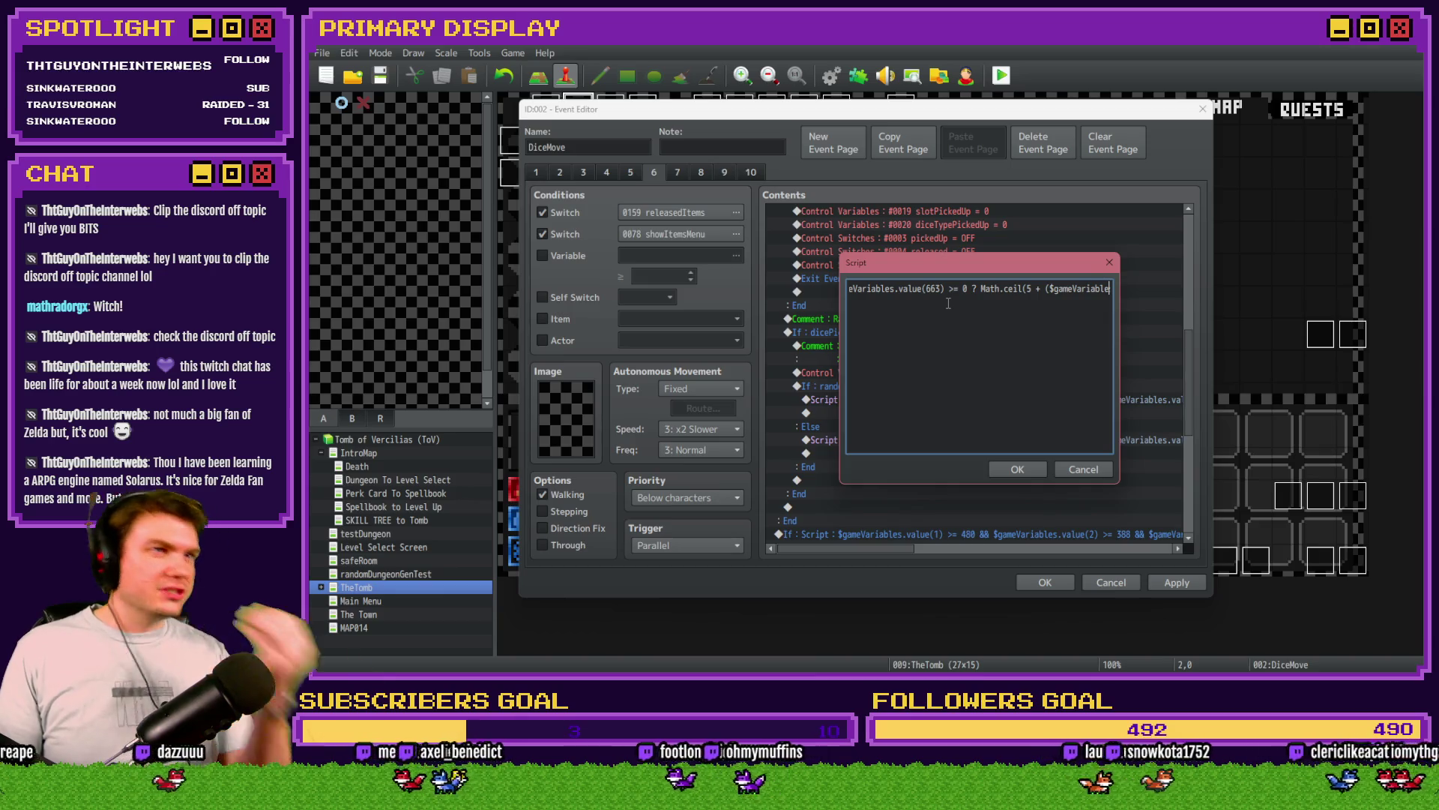
key("End")
key("Home")
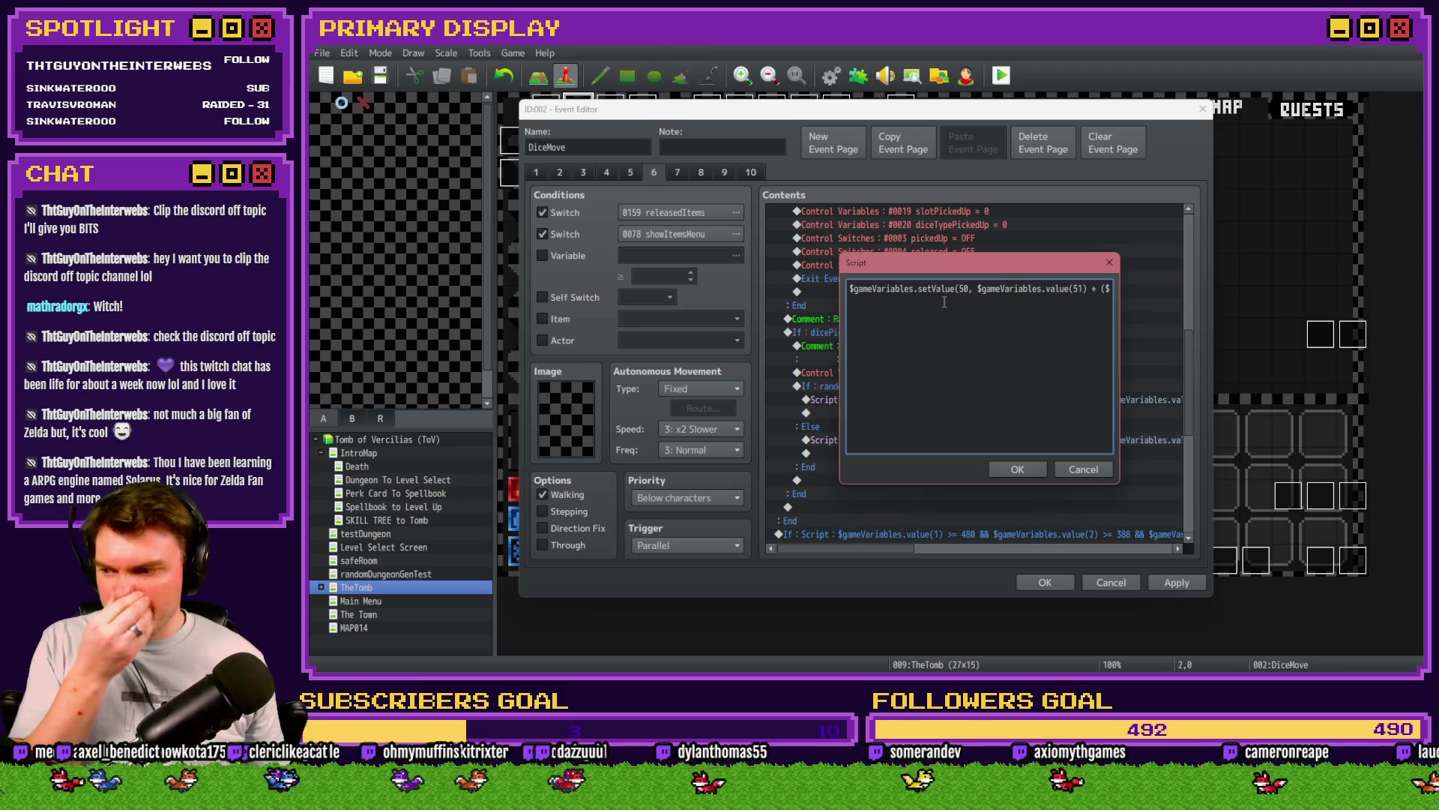
Step: Confirm the value(51) script and compare it with the existing value(50) > value(51) cap script
left_click(1017, 469)
scroll(998, 435, "up", 3)
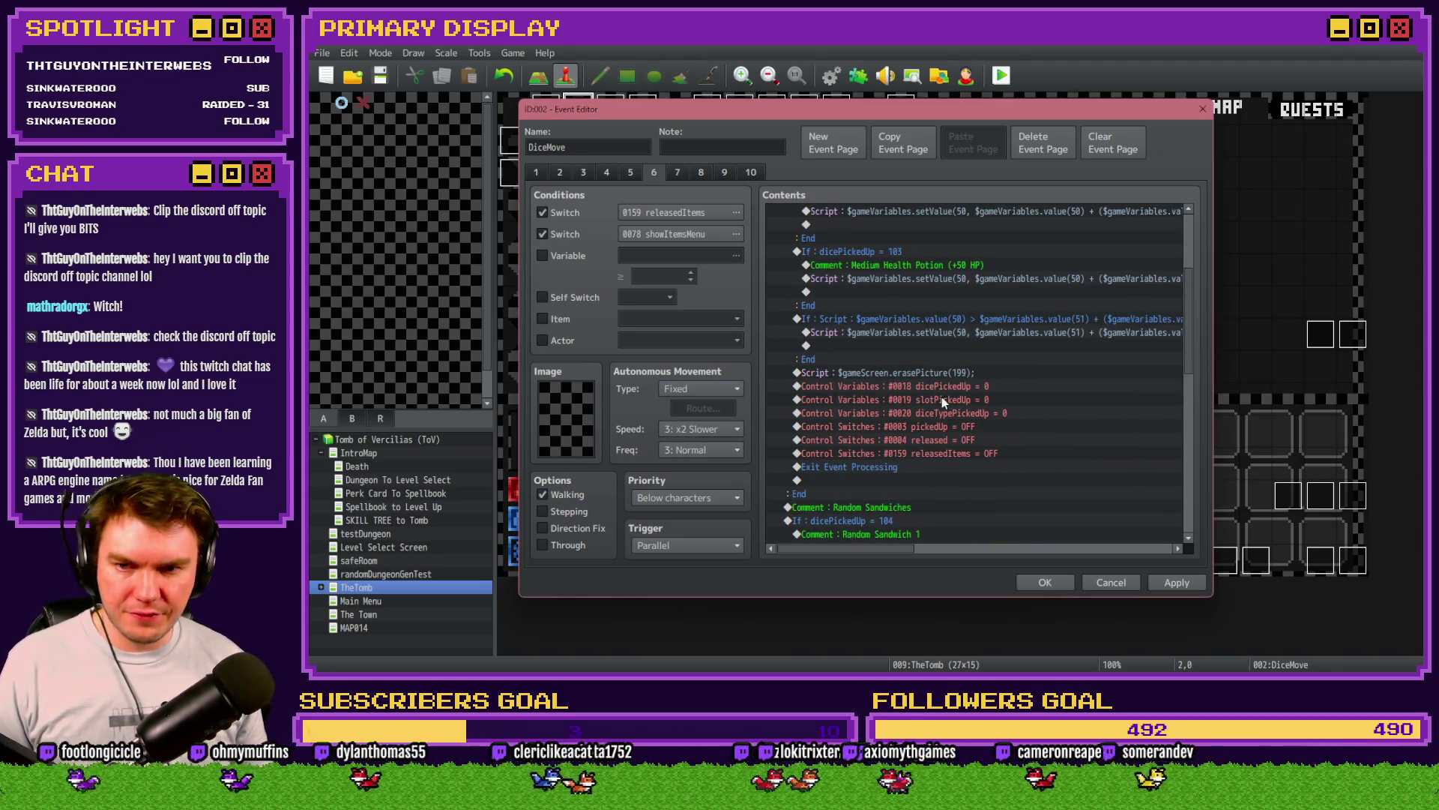
left_click(984, 313)
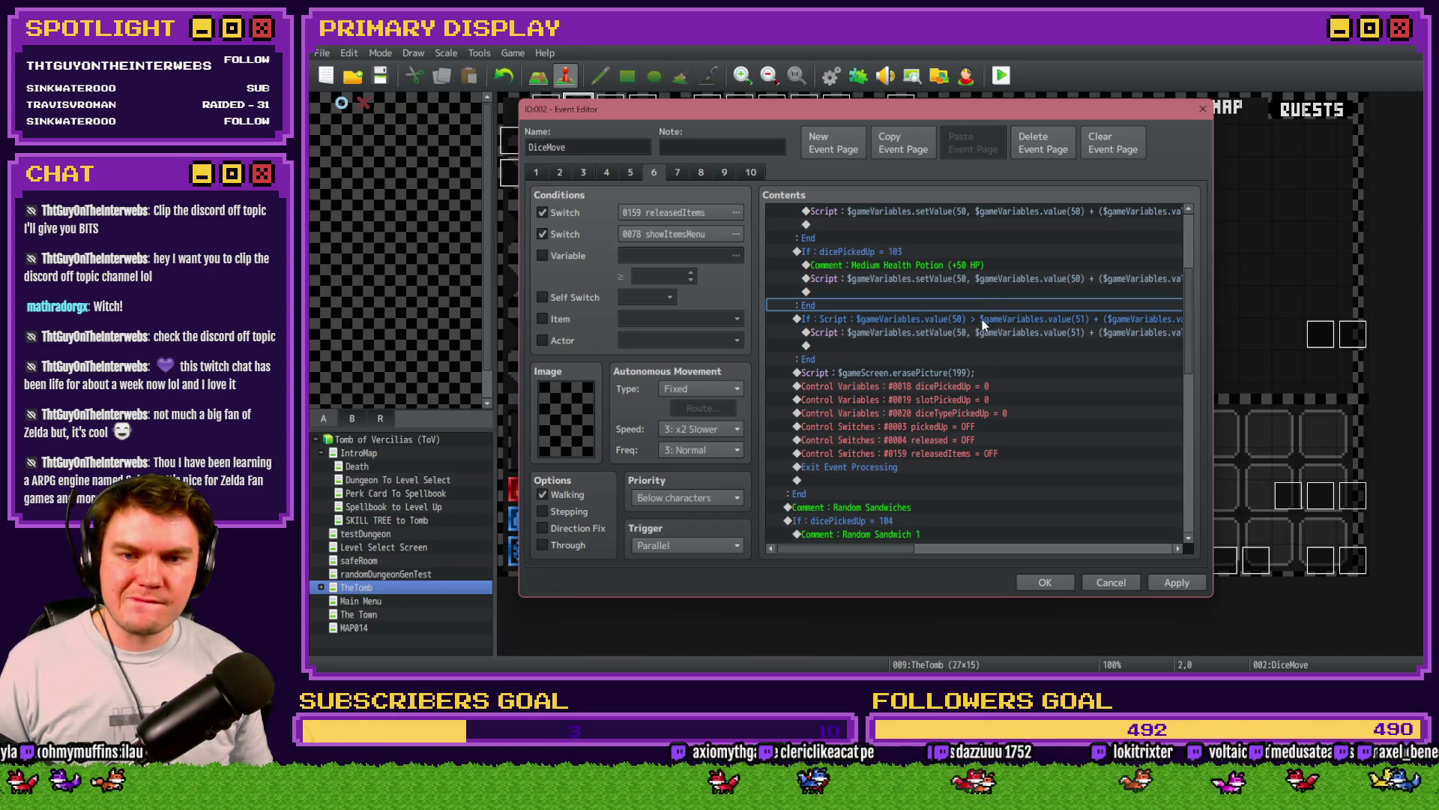
left_click(979, 333)
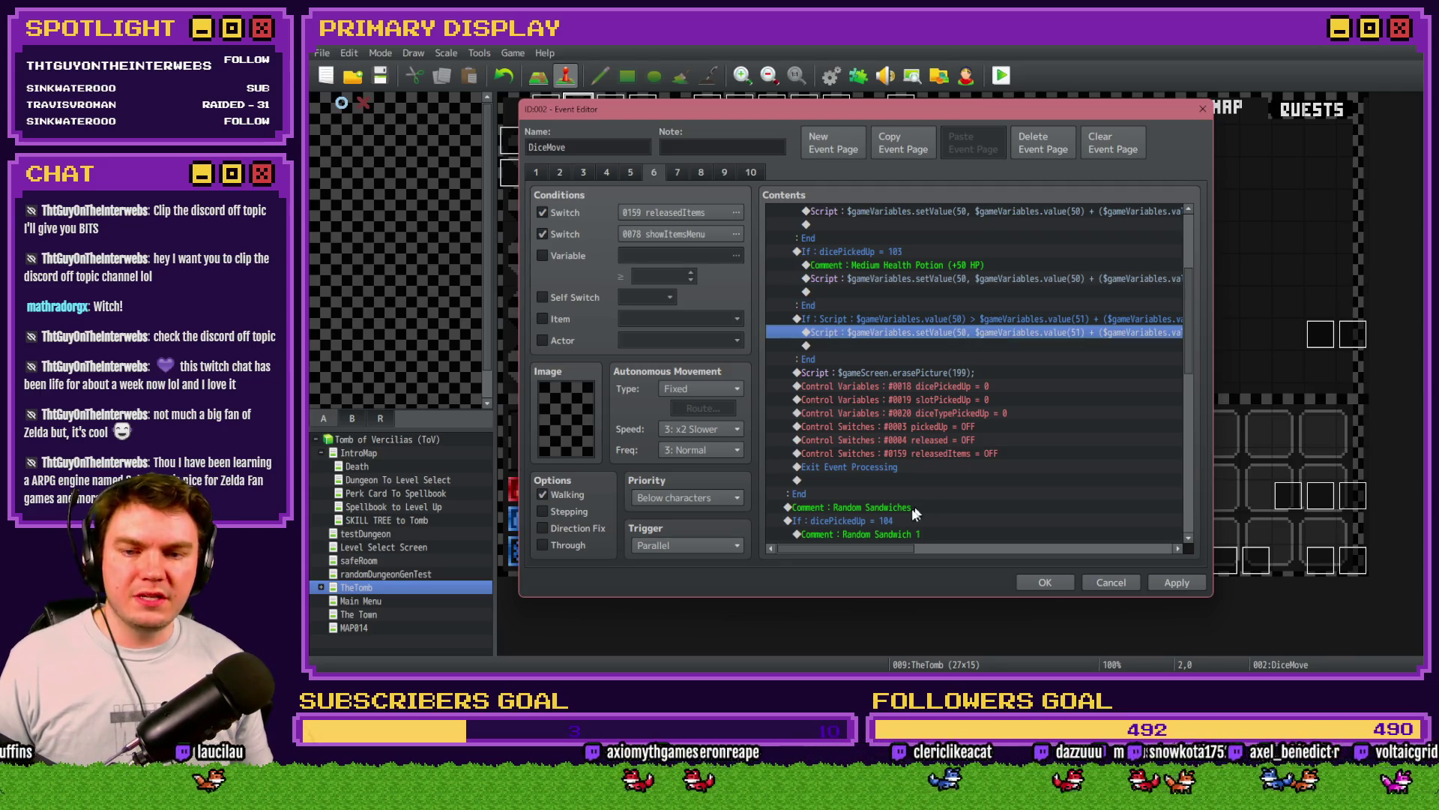
left_click_drag(899, 548, 979, 556)
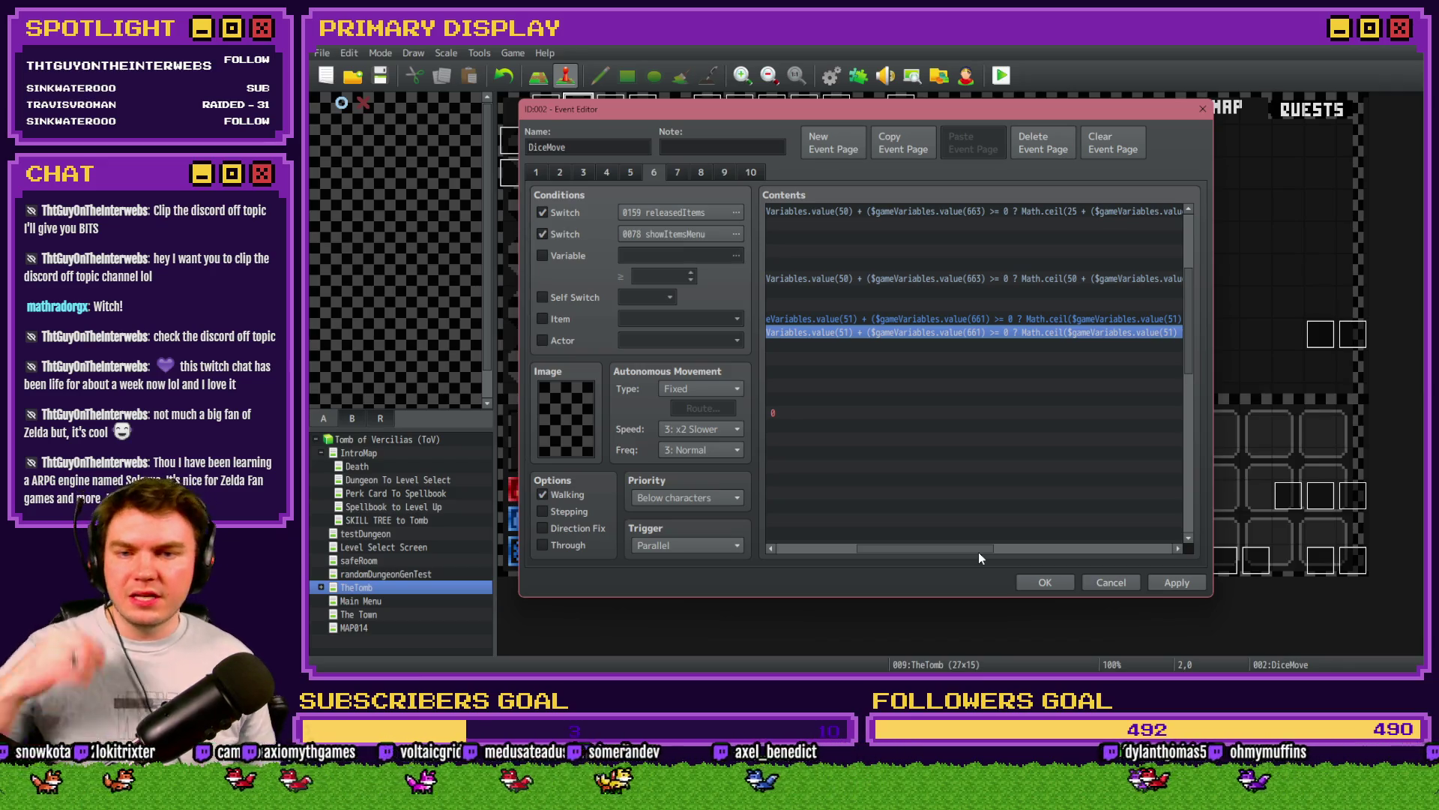
mouse_move(978, 552)
left_mouse_down()
mouse_move(1163, 552)
mouse_move(910, 550)
left_mouse_up()
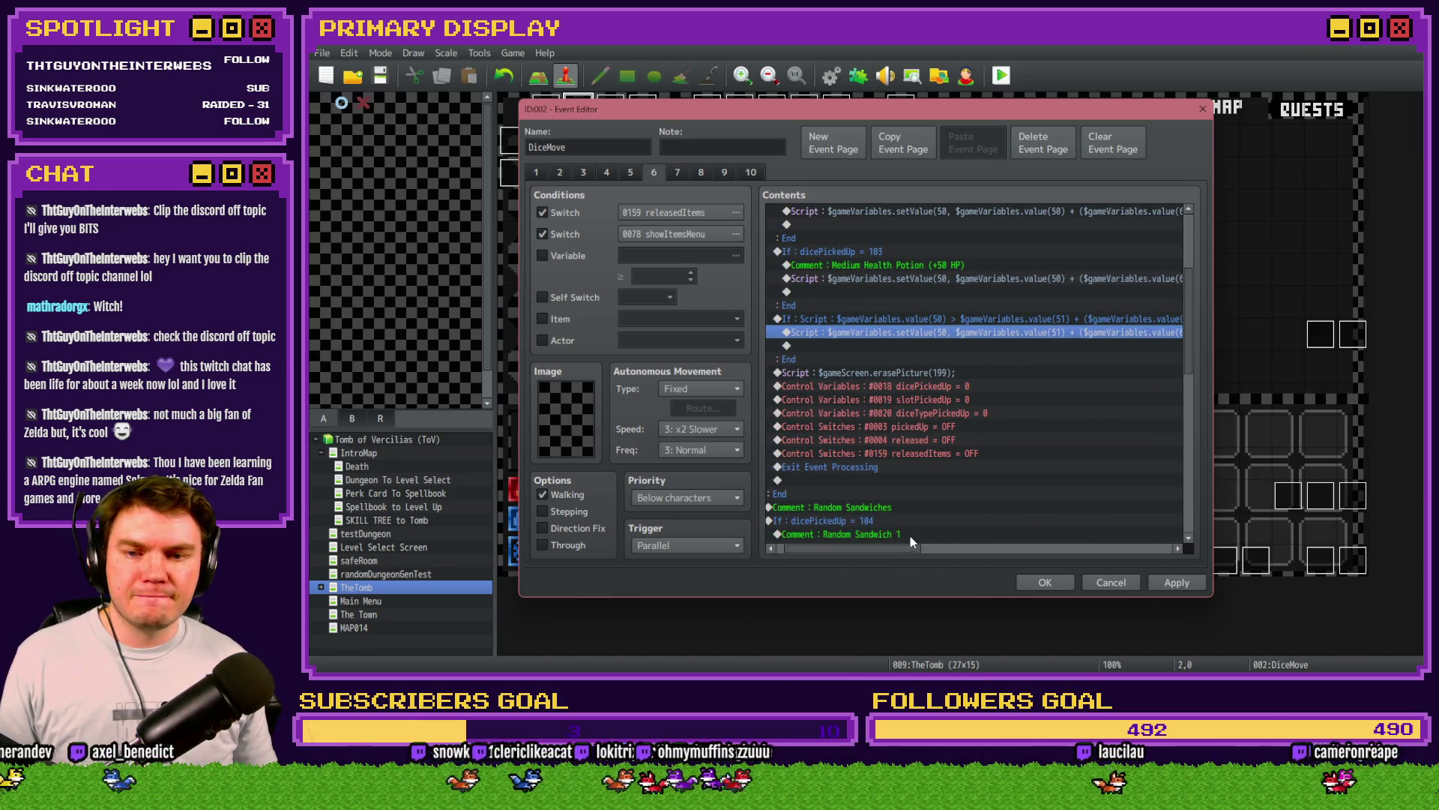
scroll(889, 501, "down", 6)
left_click(919, 359)
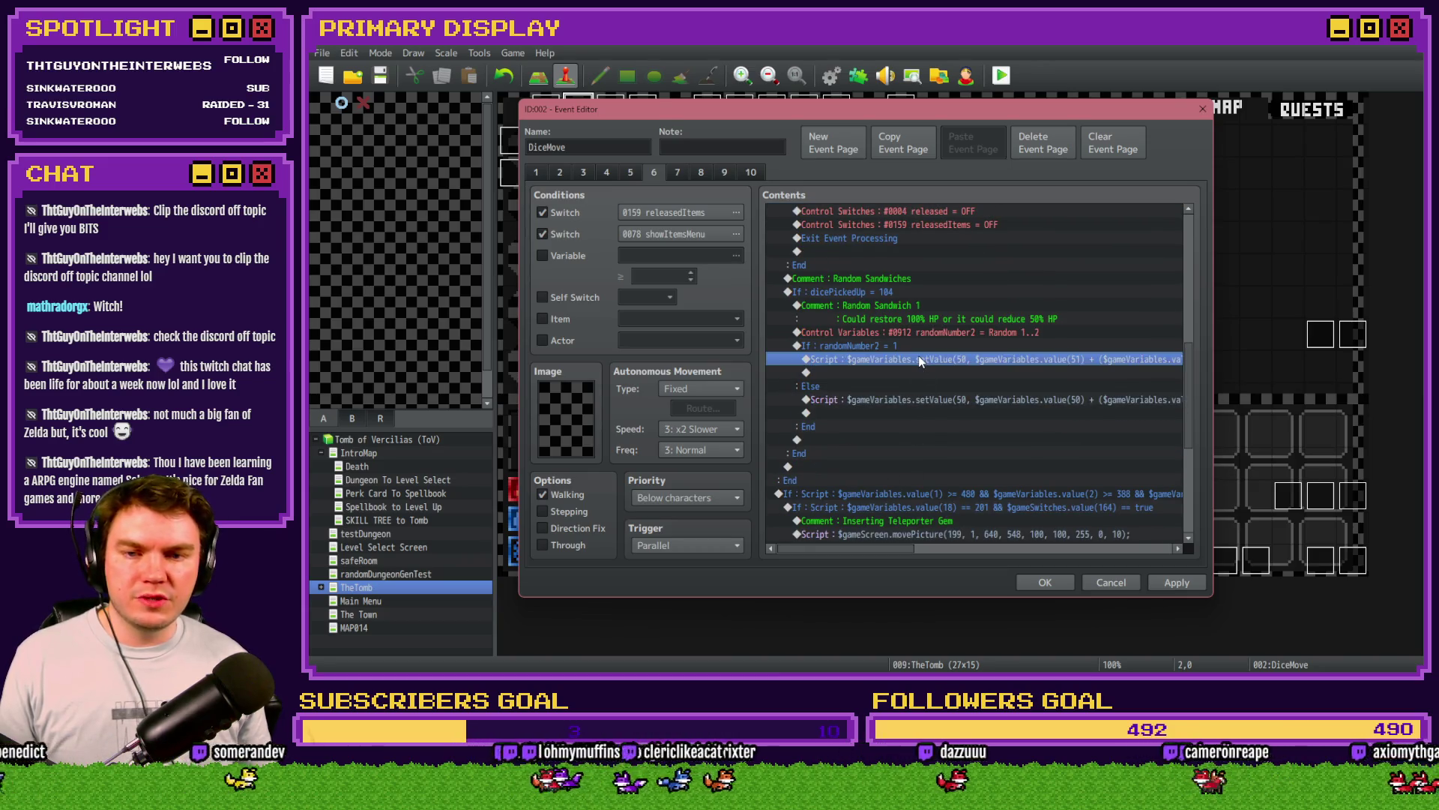
key("Down")
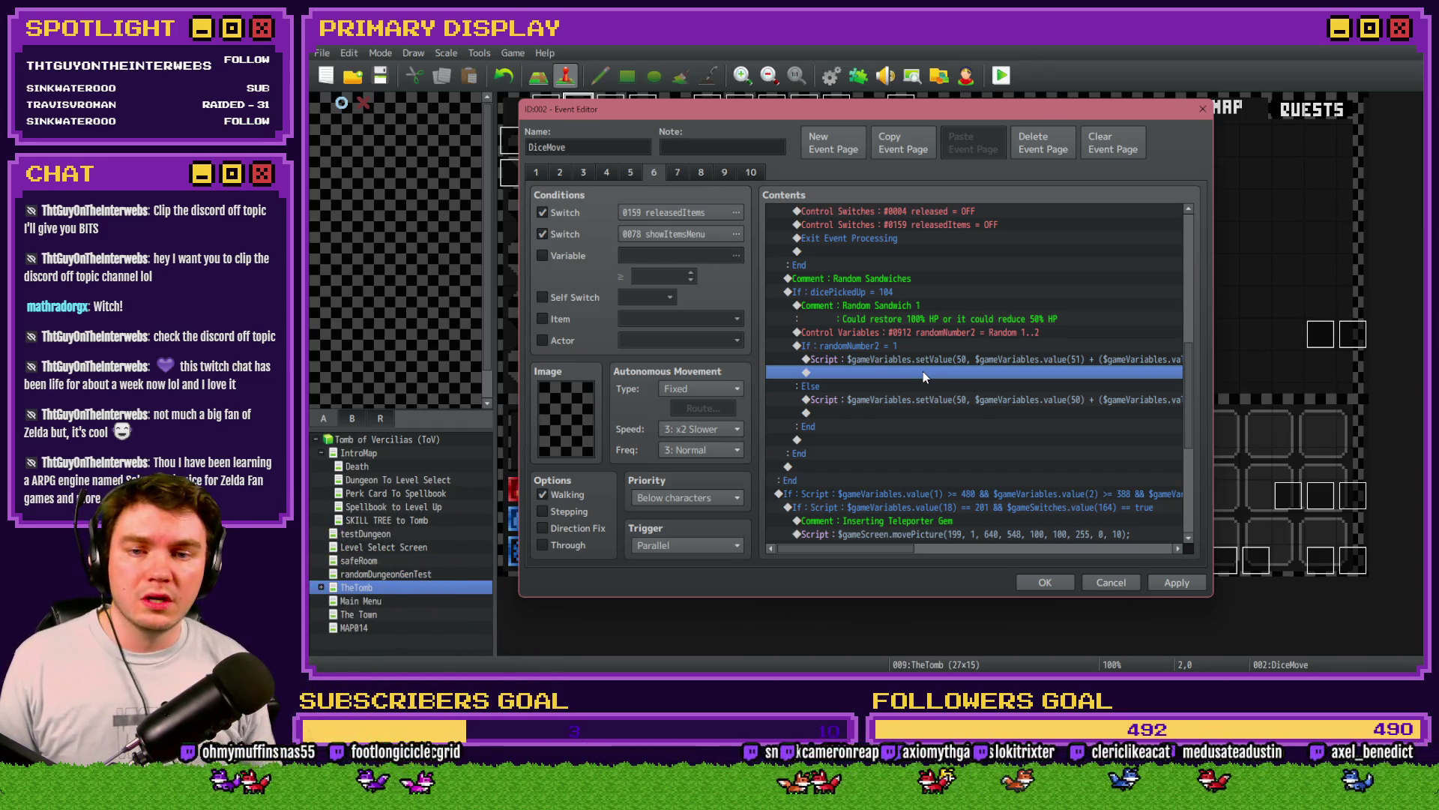
Step: Set randomNumber2's random range to 1 ~ 1 and save the event
double_click(947, 332)
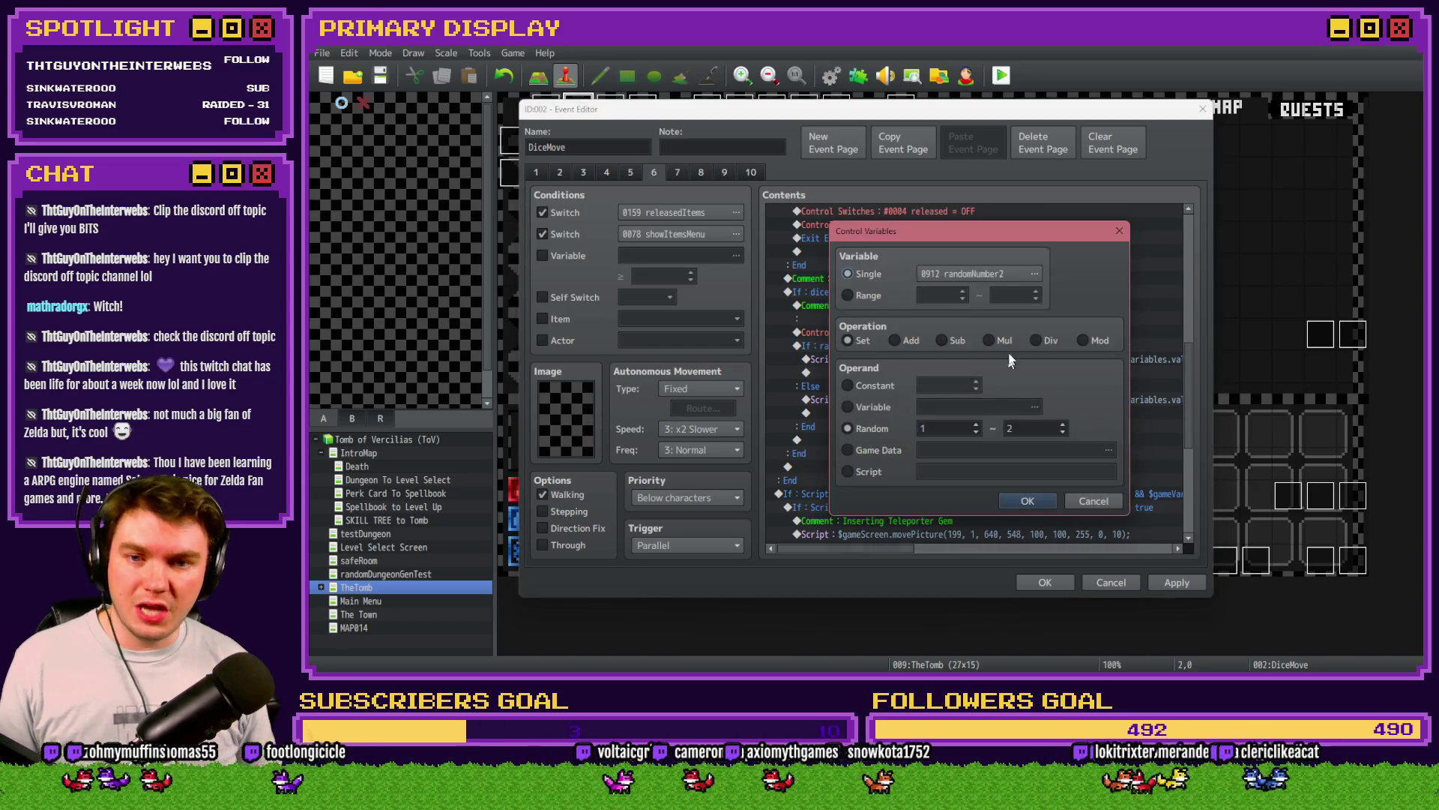
left_click(1028, 501)
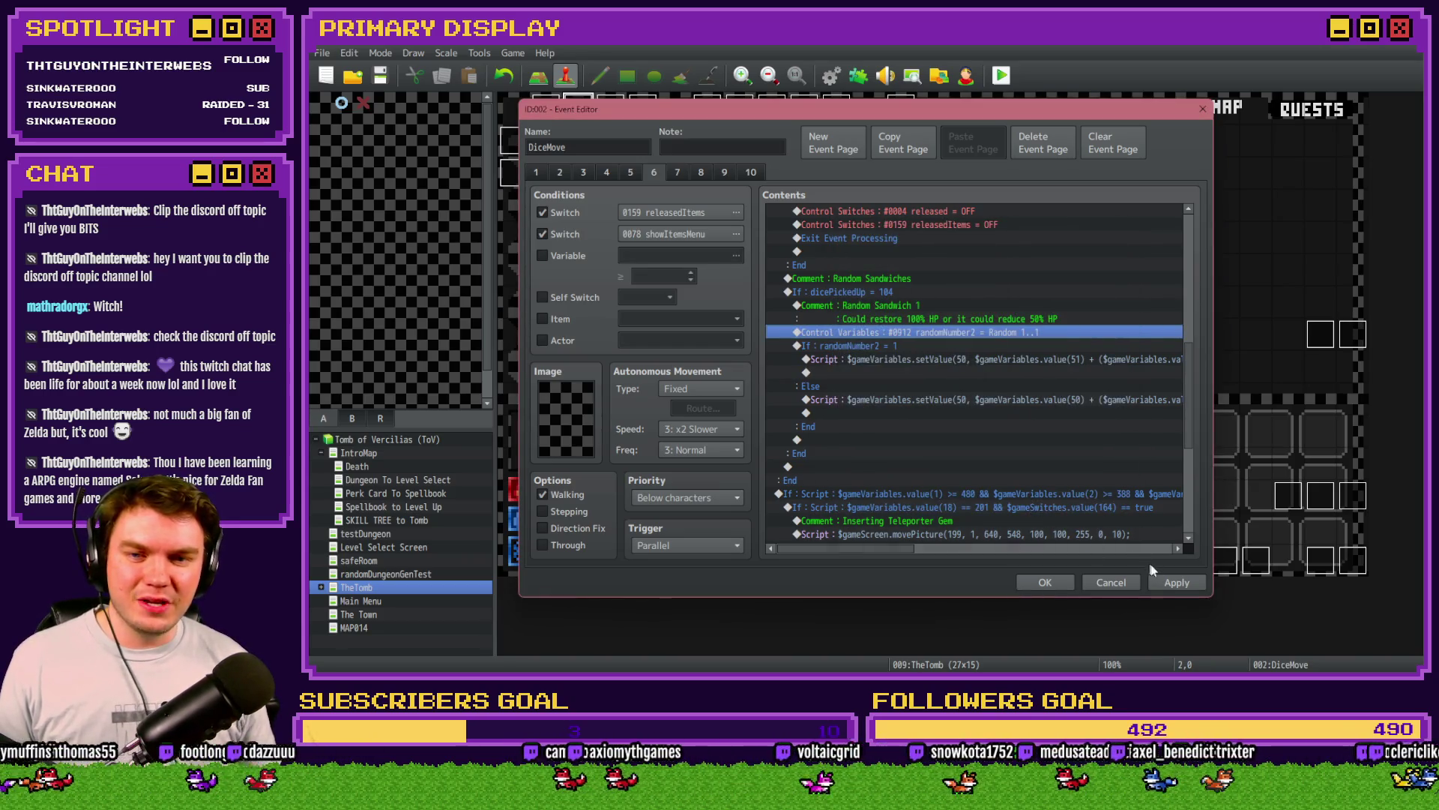
left_click(1169, 584)
left_click(1048, 581)
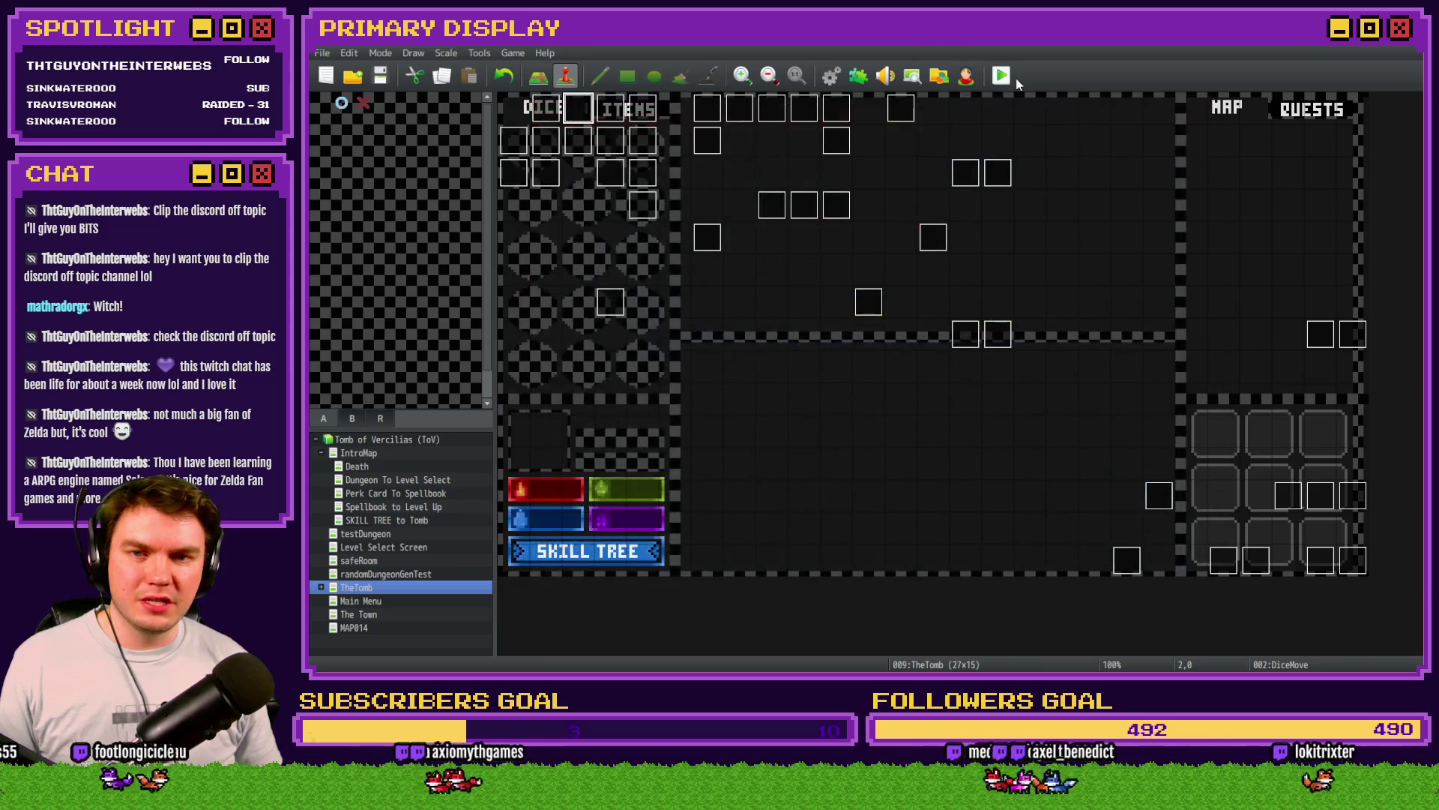
Step: Copy the erasePicture-to-Exit Event Processing cleanup lines into the end of the sandwich branch
double_click(584, 119)
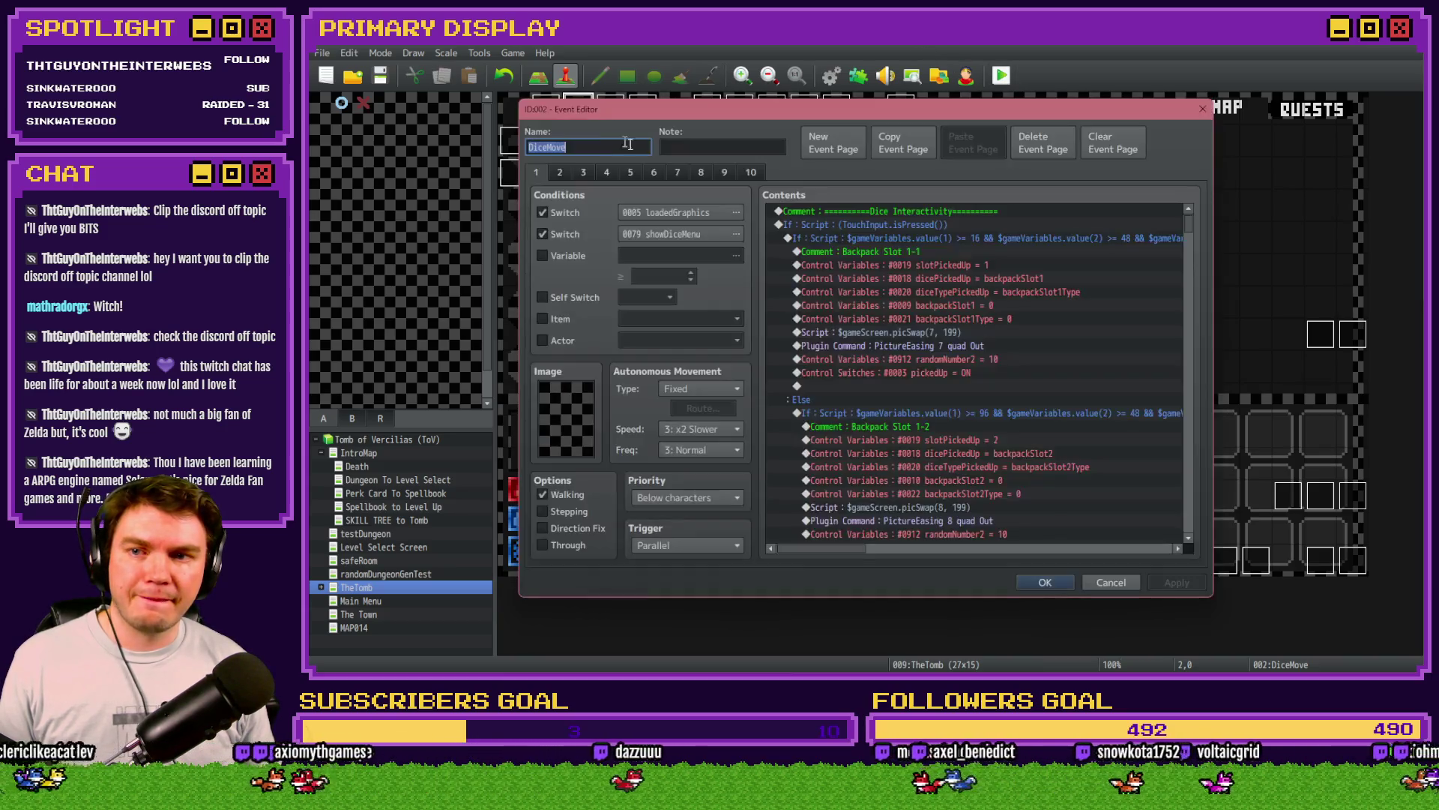
left_click(651, 172)
scroll(861, 319, "down", 10)
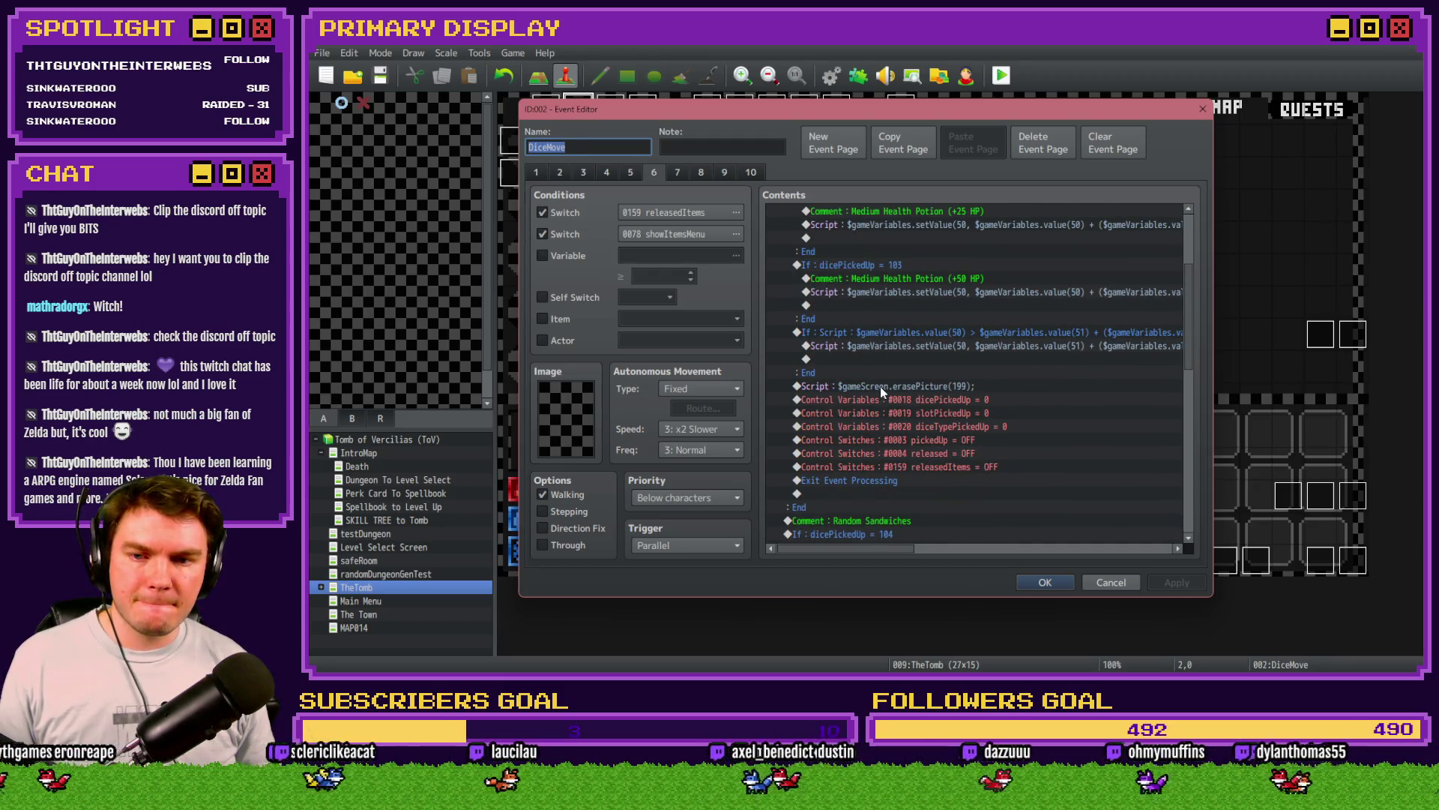
left_click(880, 385)
left_click(873, 478, "shift")
scroll(892, 457, "down", 3)
scroll(892, 457, "down", 3)
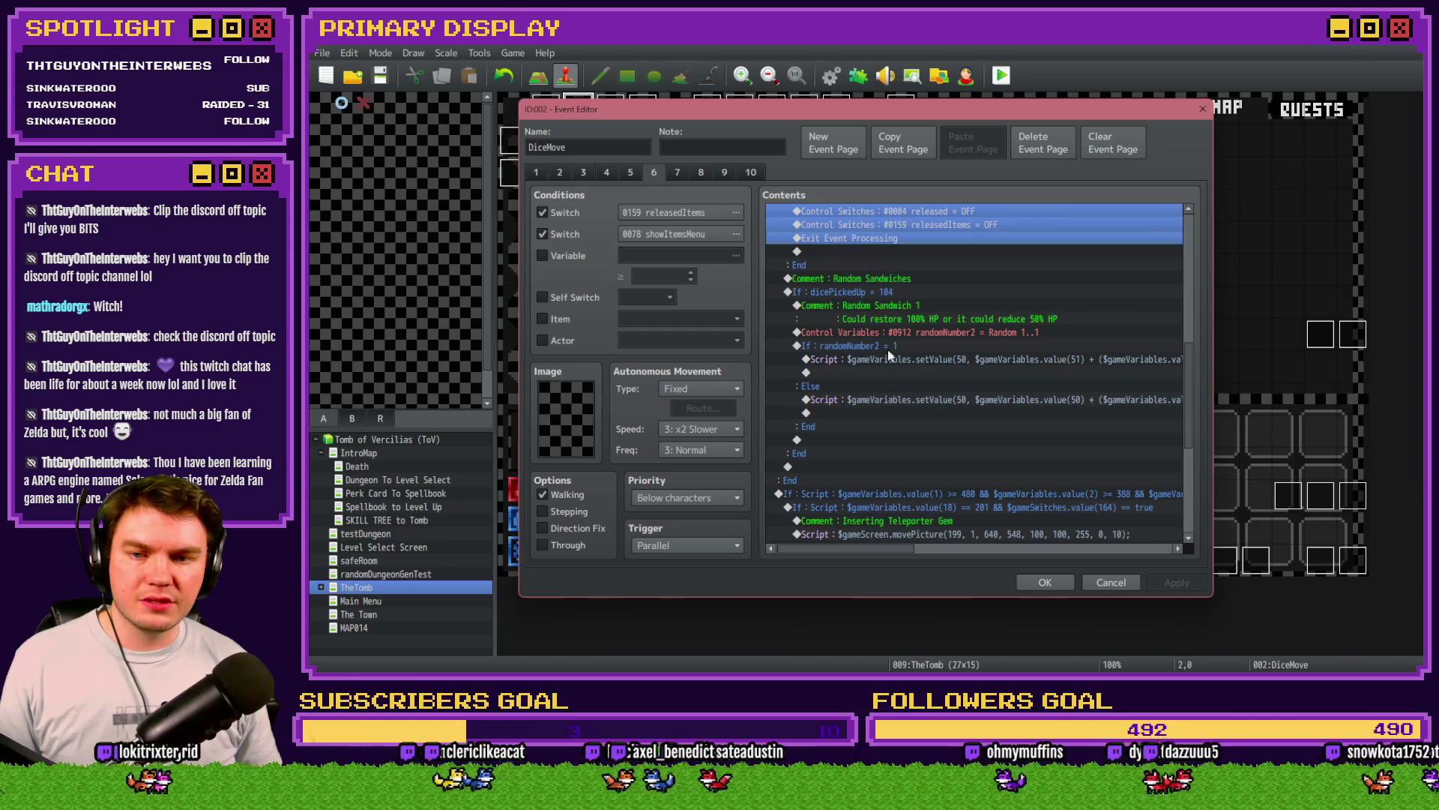
left_click(889, 292)
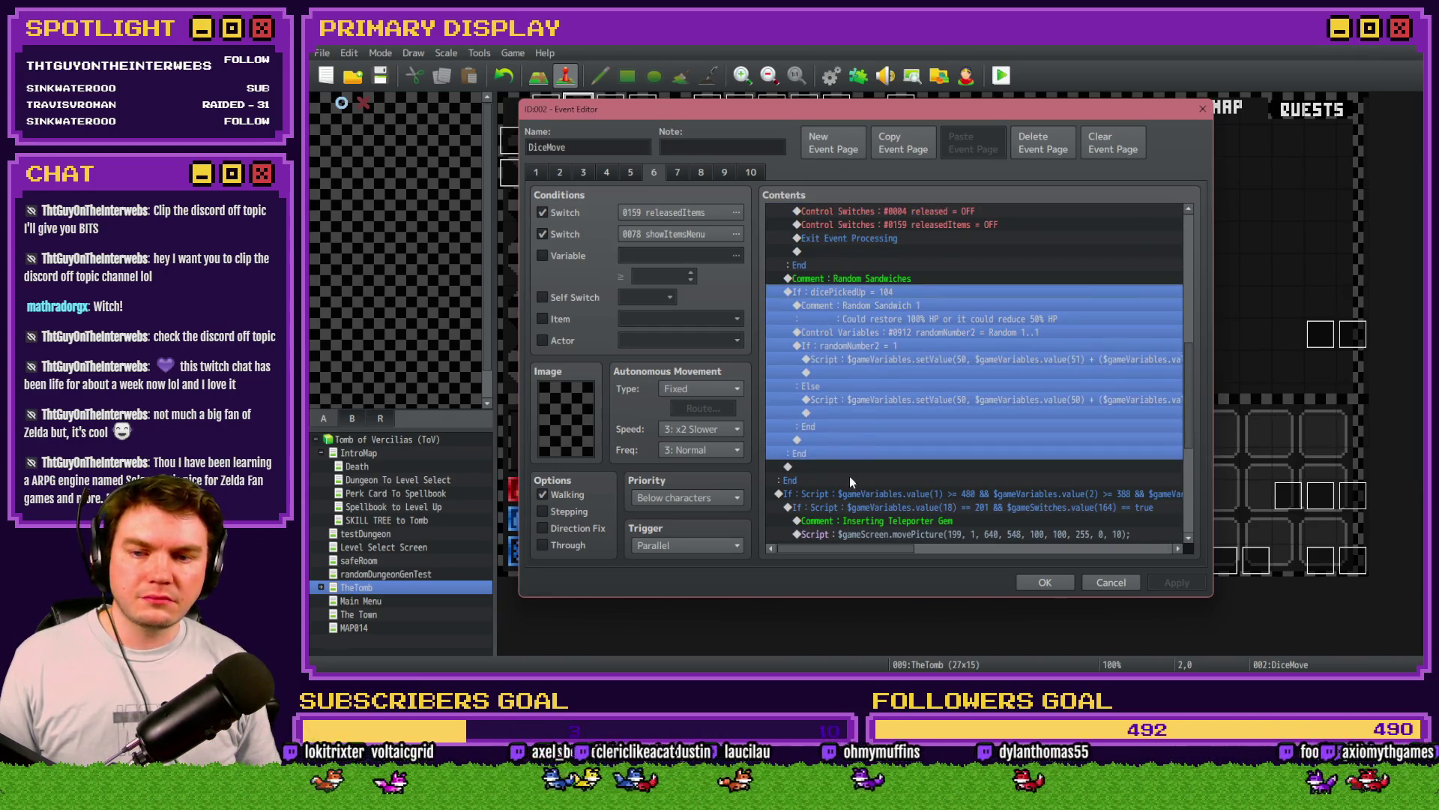
left_click(854, 467)
key("ctrl+v")
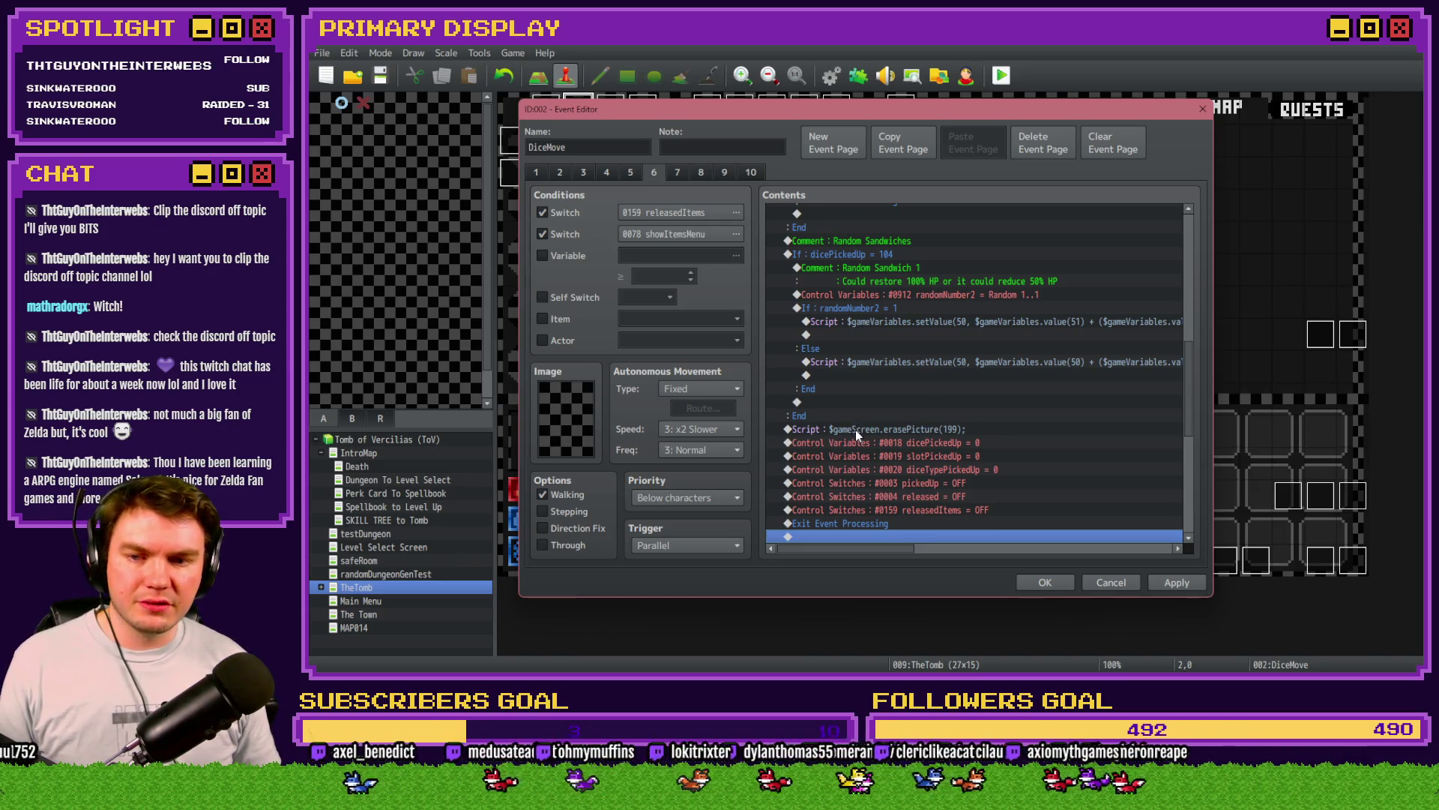
Step: Delete the pasted erasePicture and leftover Exit Event Processing lines
left_click(856, 429)
key("Delete")
key("Delete")
key("Delete")
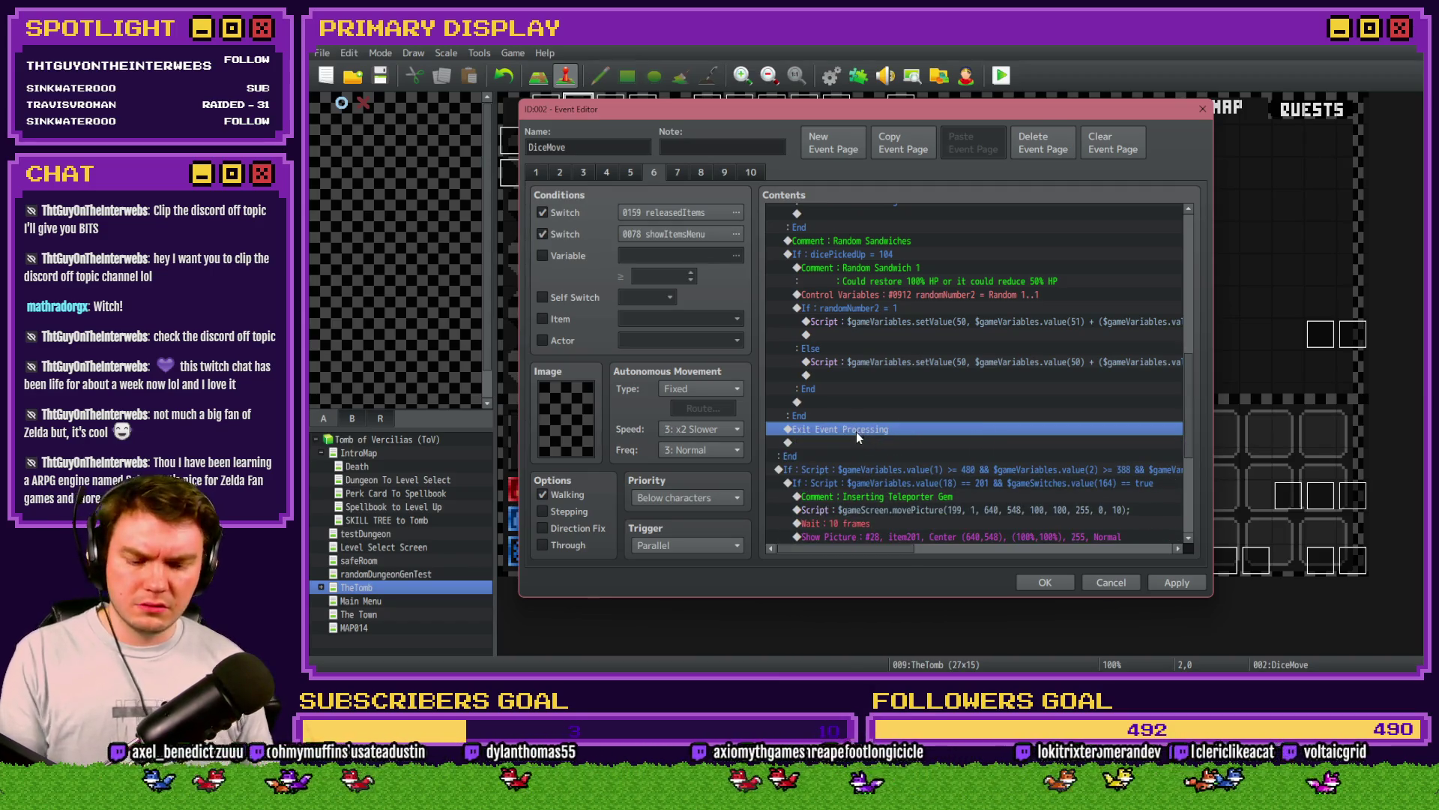
key("Delete")
key("Return")
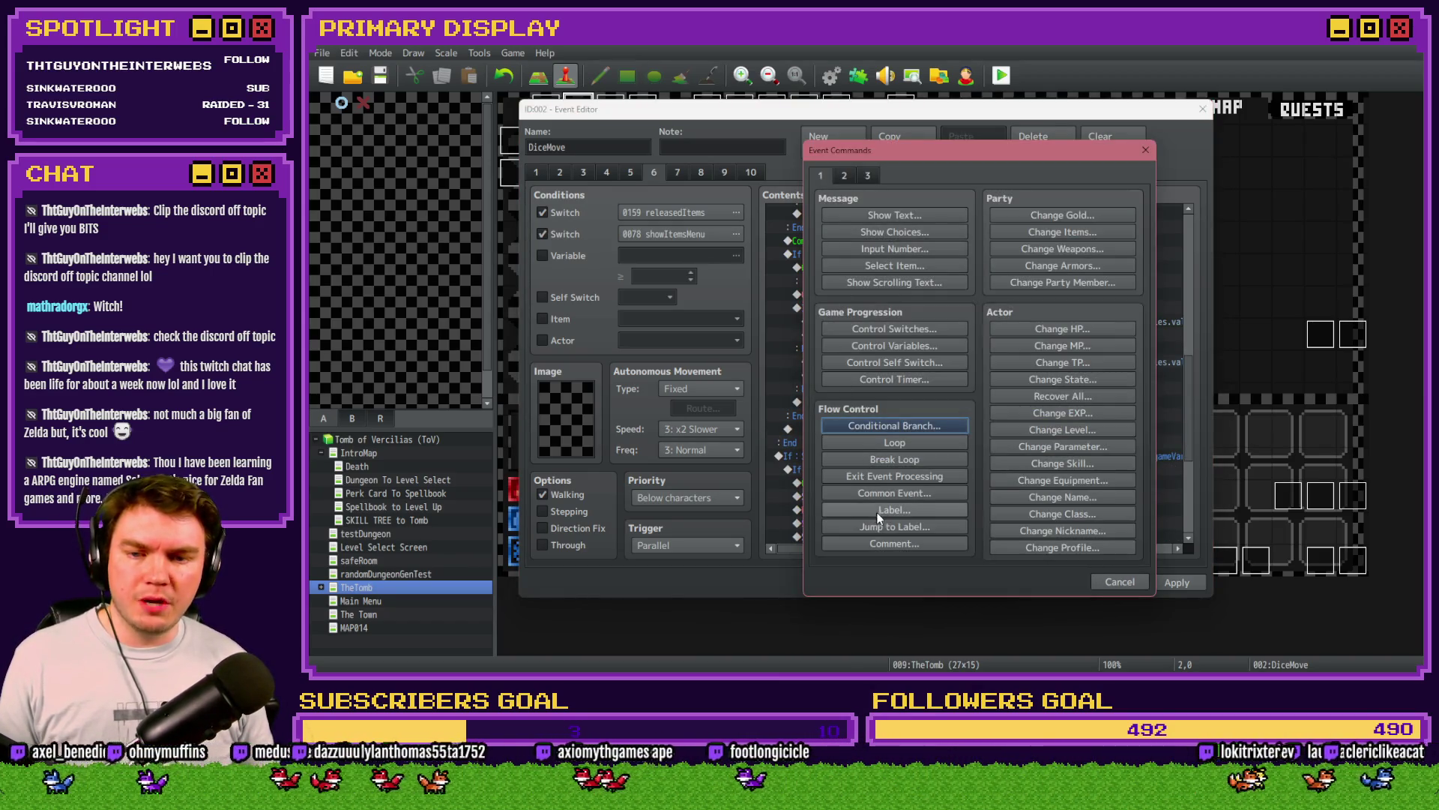
Step: Make the Random Sandwiches branch jump to the label consumedItem
left_click(887, 525)
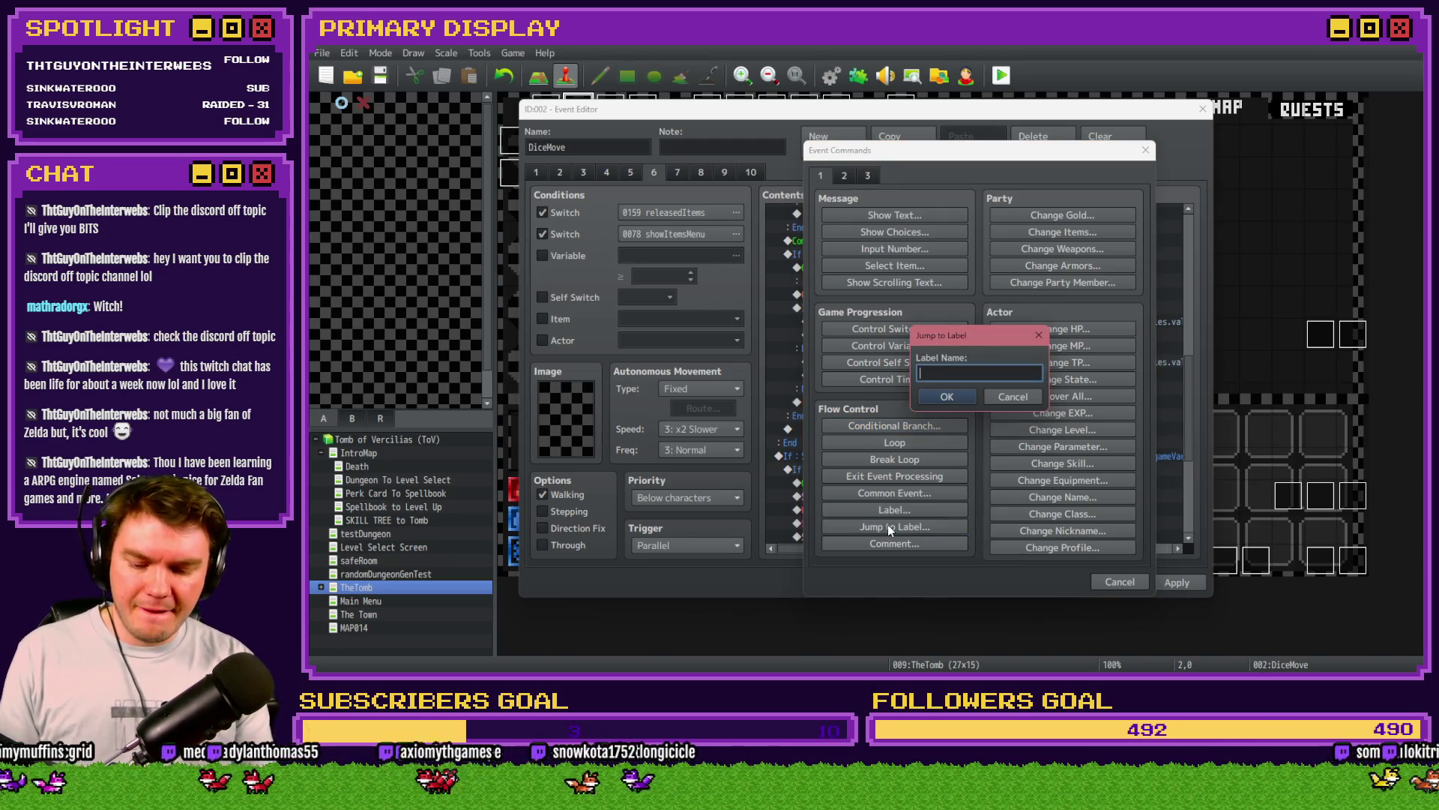
type("consu")
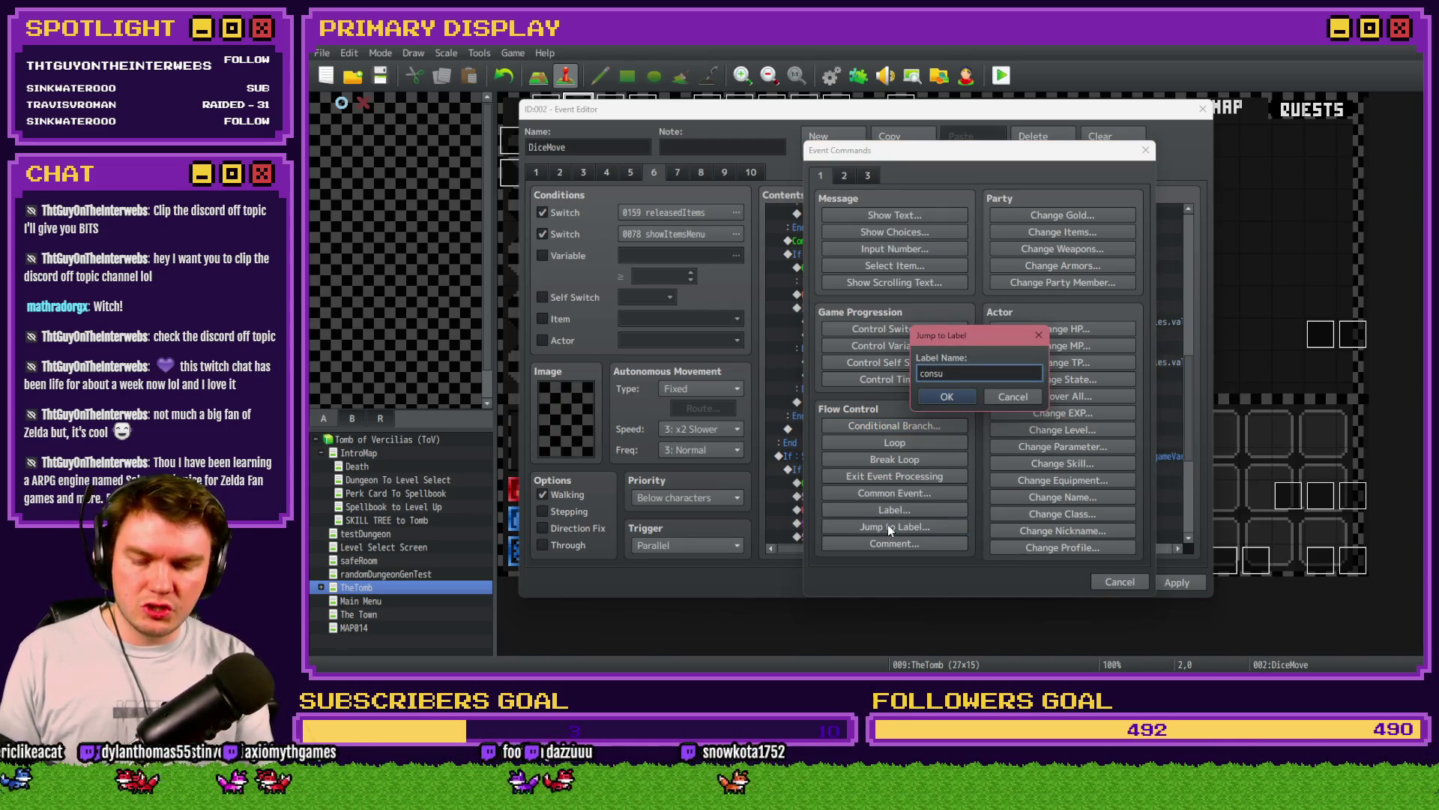
type("medItem")
key("ctrl+a")
key("ctrl+c")
key("Return")
Step: Insert a Label named consumedItem just above the erasePicture cleanup script
scroll(925, 456, "down", 3)
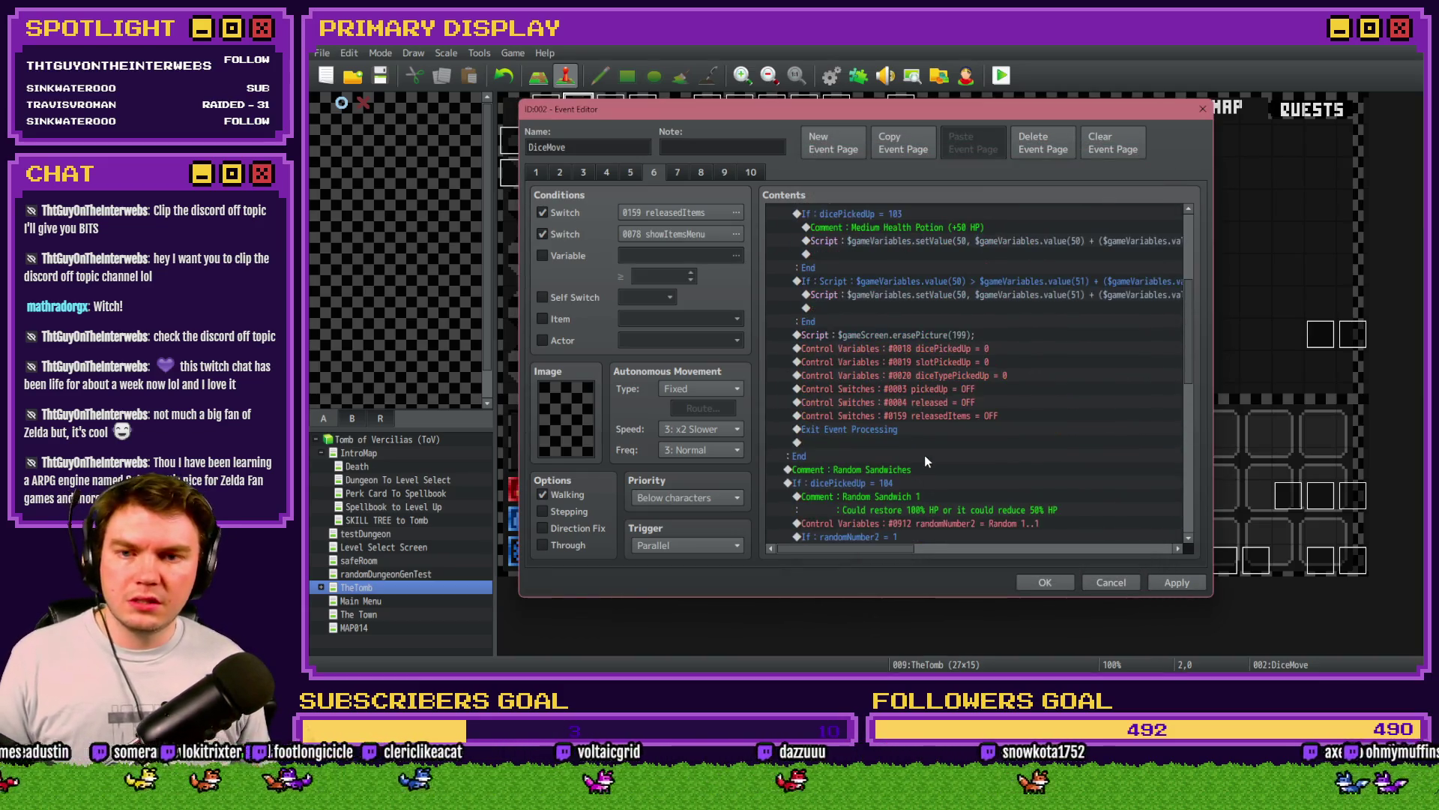
double_click(866, 335)
left_click(915, 525)
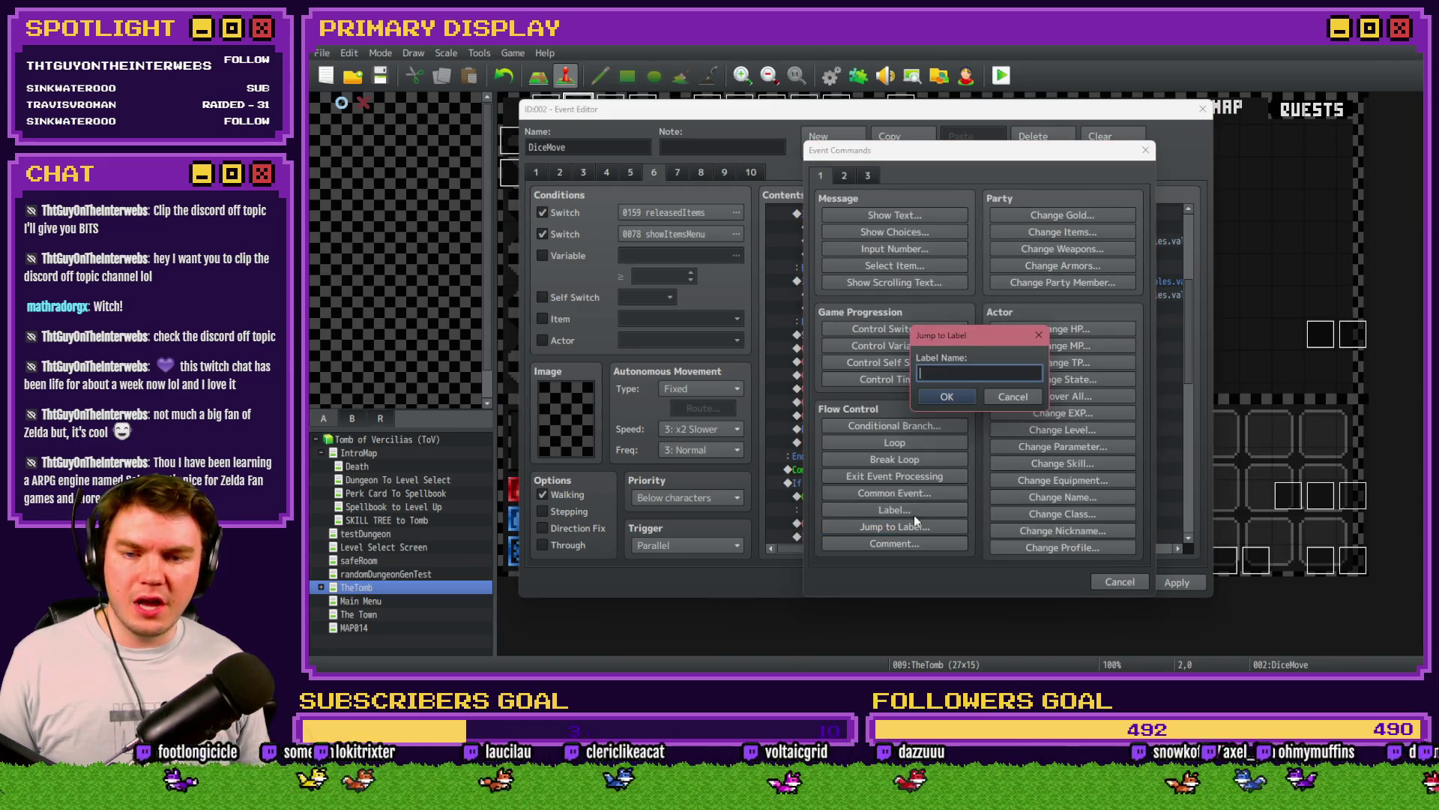
left_click(1013, 397)
left_click(926, 513)
key("ctrl+v")
key("Return")
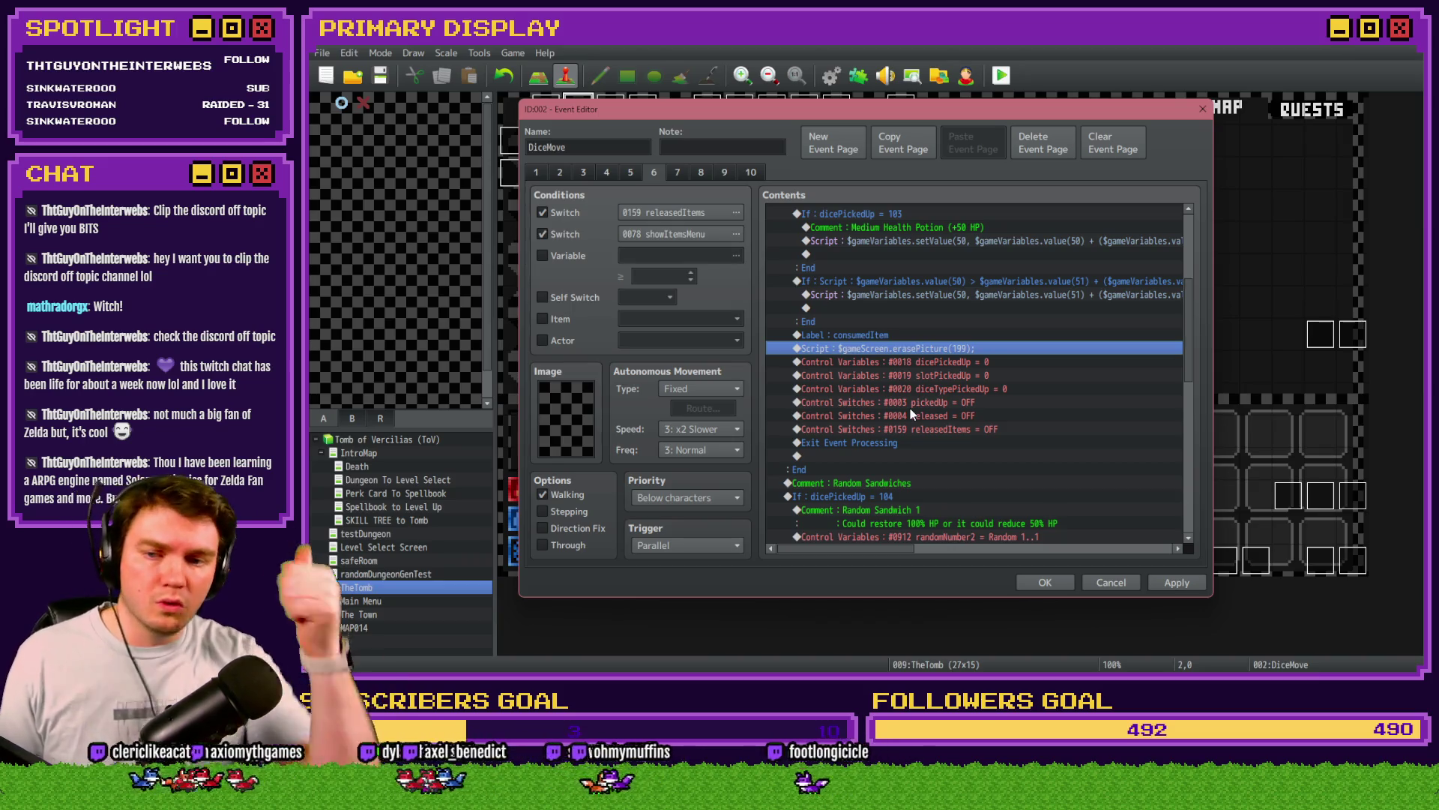
Step: Check the randomNumber2 range line, then apply the changes and close the DiceMove event editor
scroll(919, 405, "down", 3)
scroll(929, 414, "down", 3)
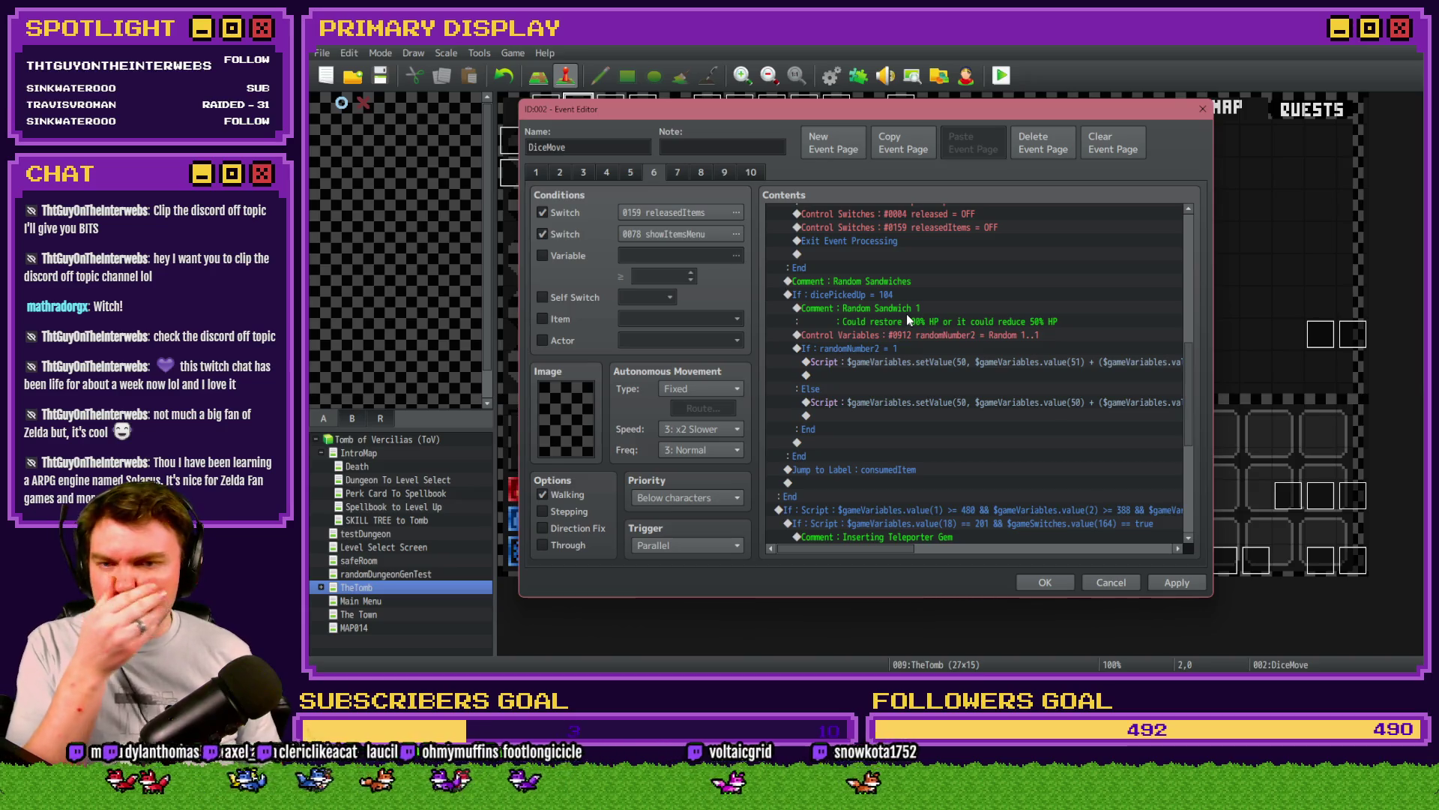
left_click(915, 335)
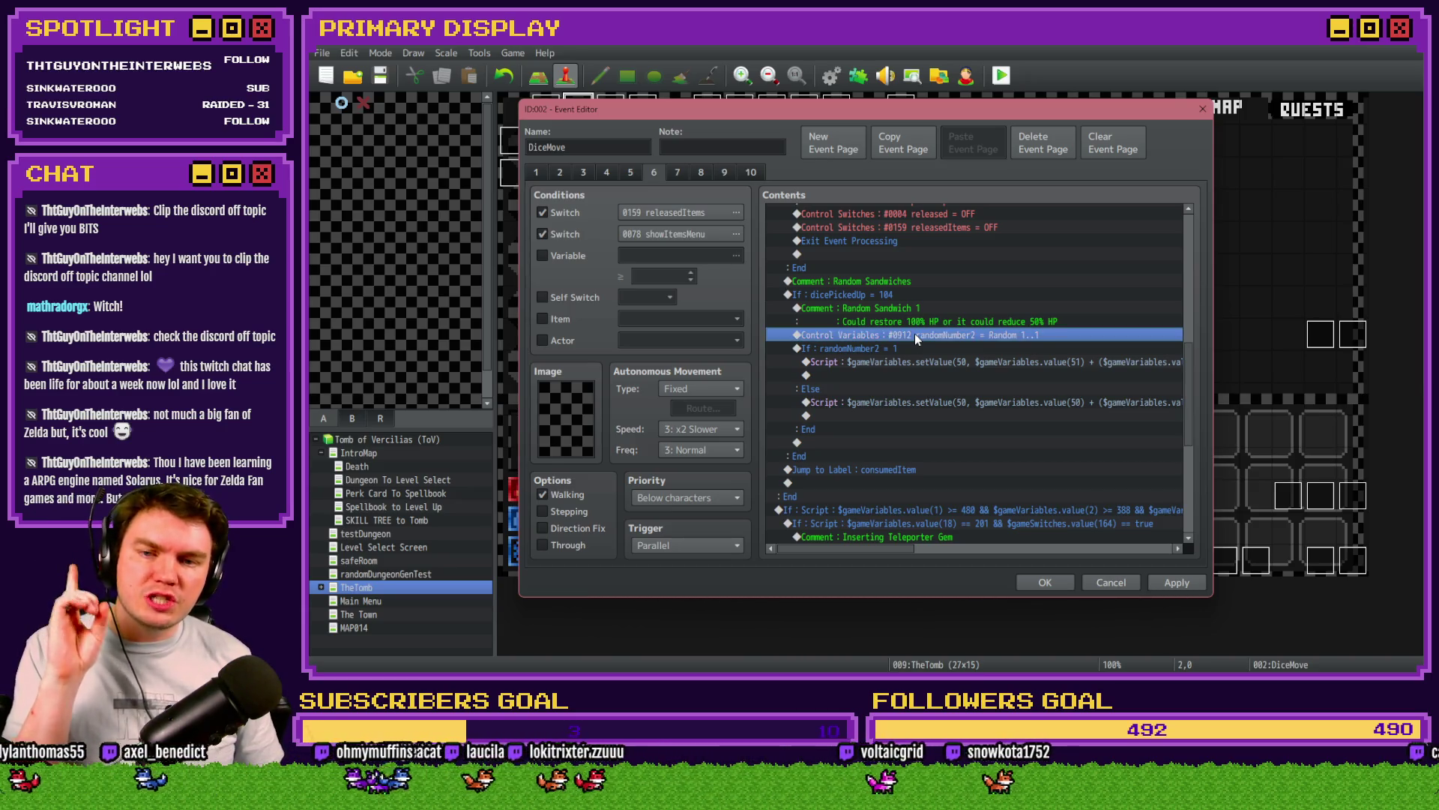
left_click(1174, 582)
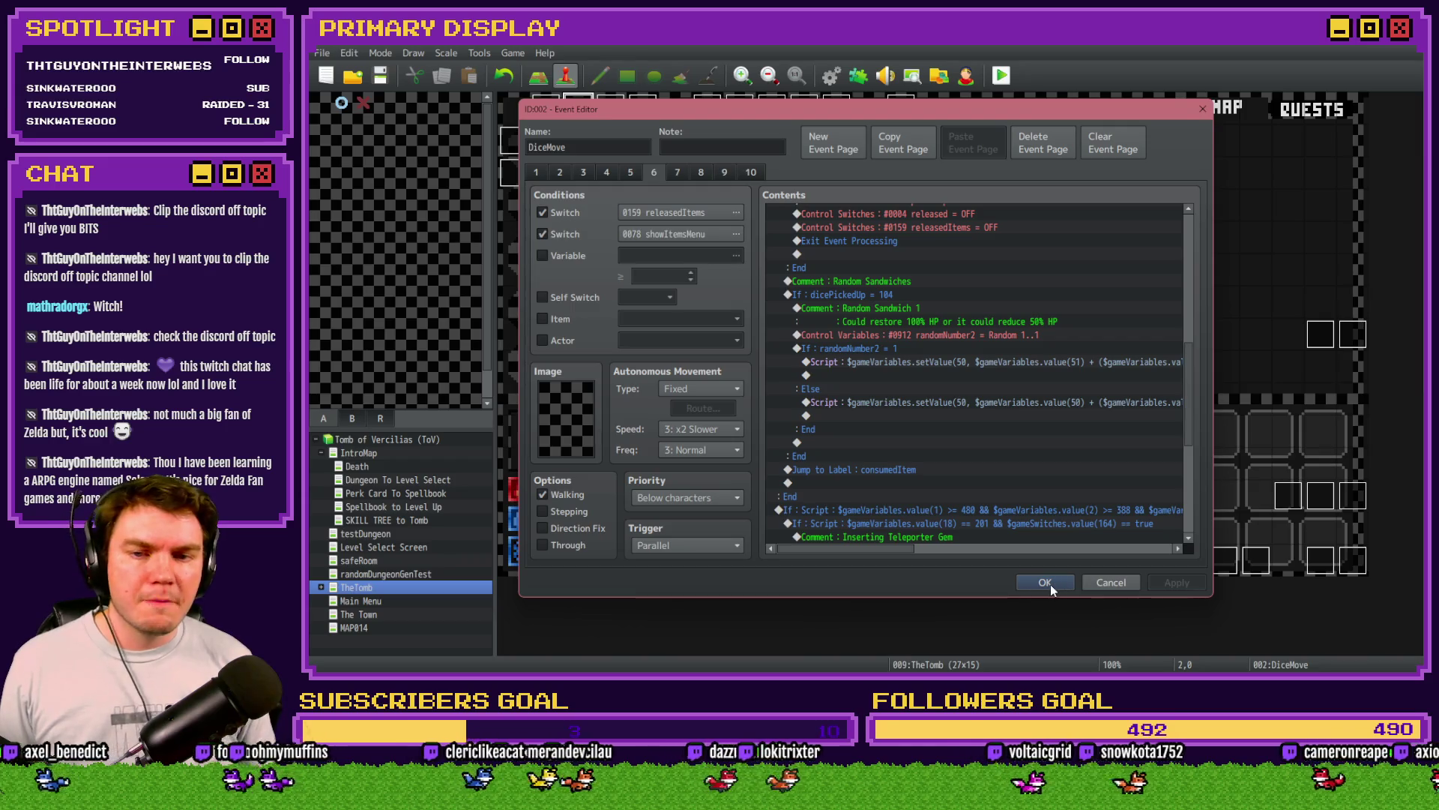
left_click(1050, 582)
Step: Save the project, start a playtest and pick a perk card
left_click(1000, 80)
left_click(819, 378)
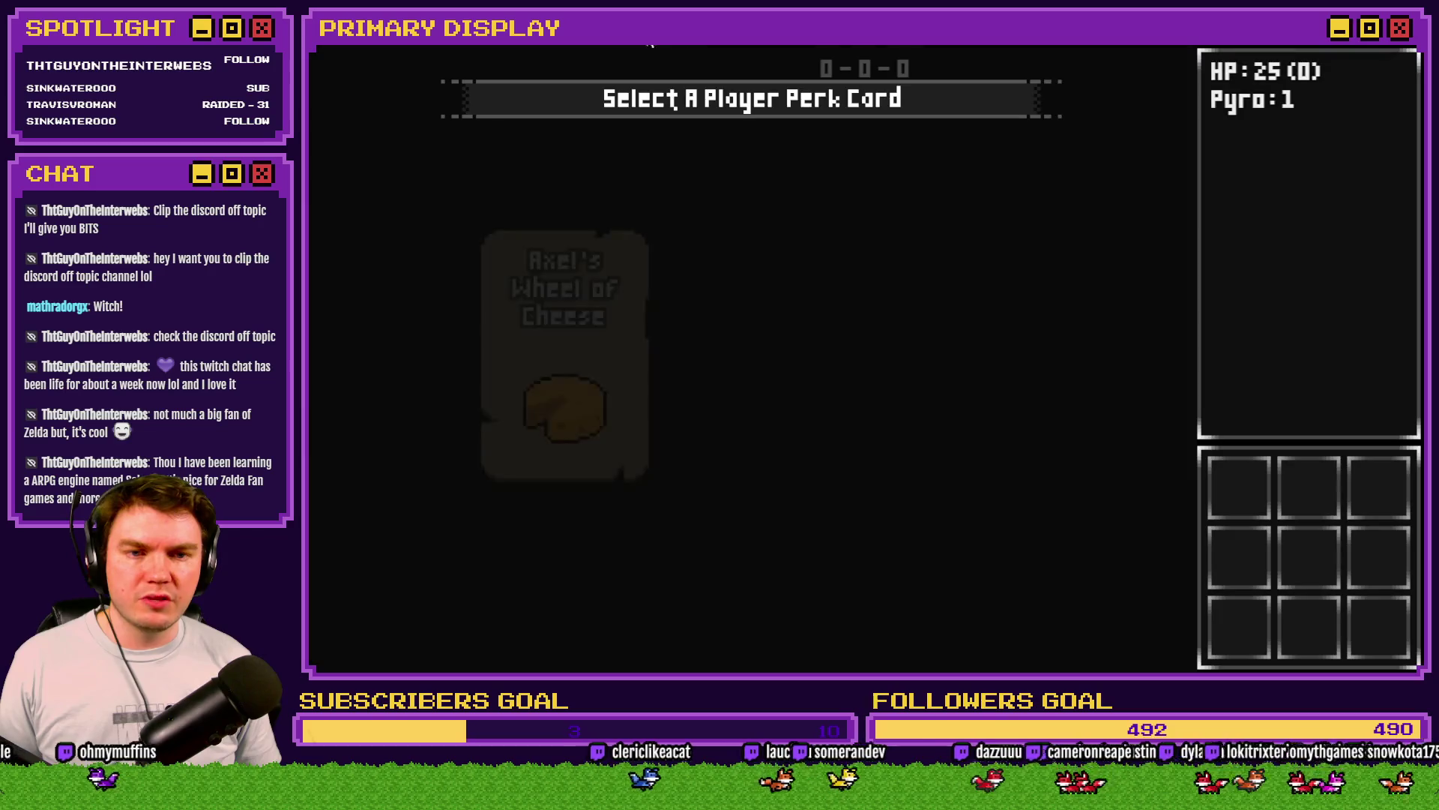
left_click(753, 254)
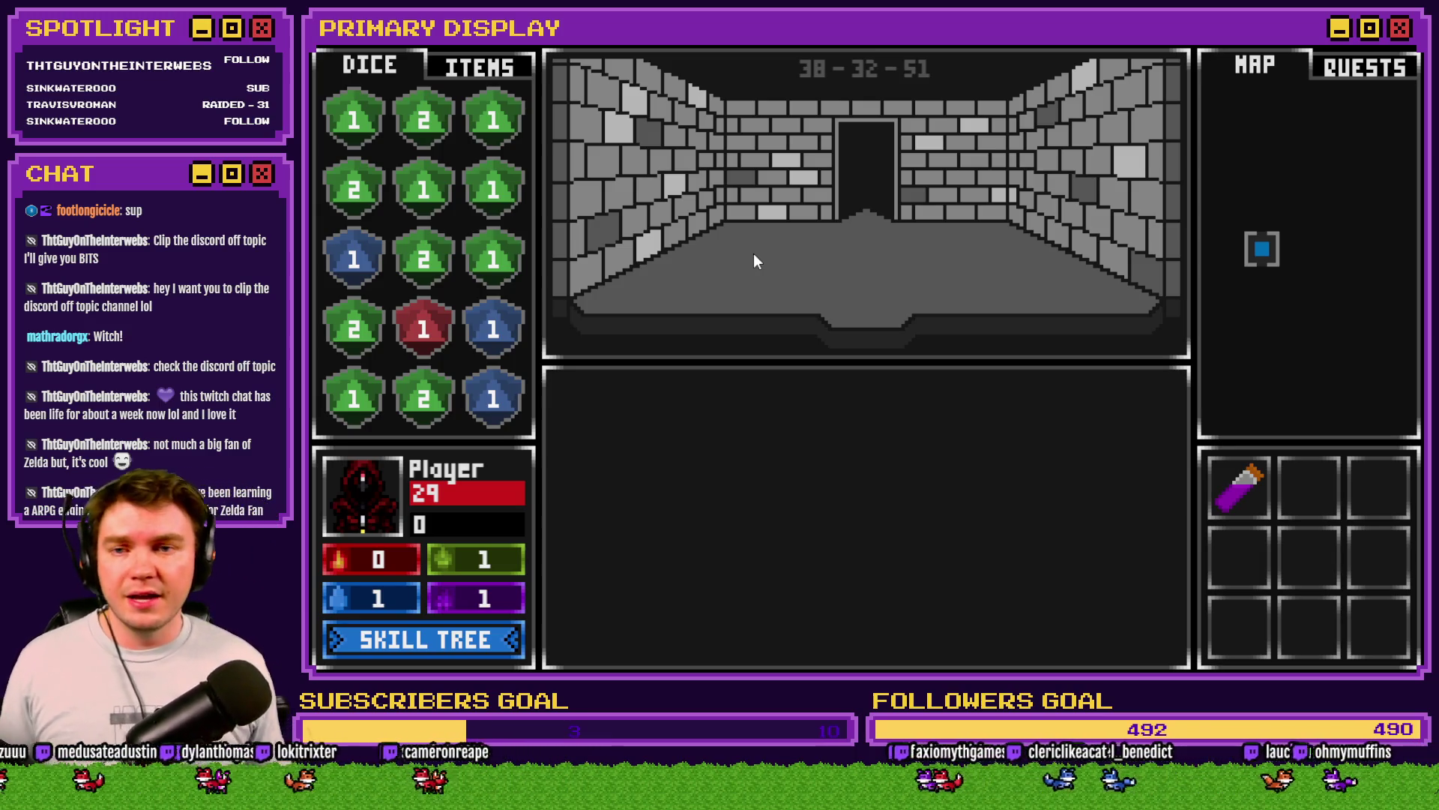
Step: Read the Random Sandwich description under ITEMS, then close the playtest and event dialog
left_click(480, 72)
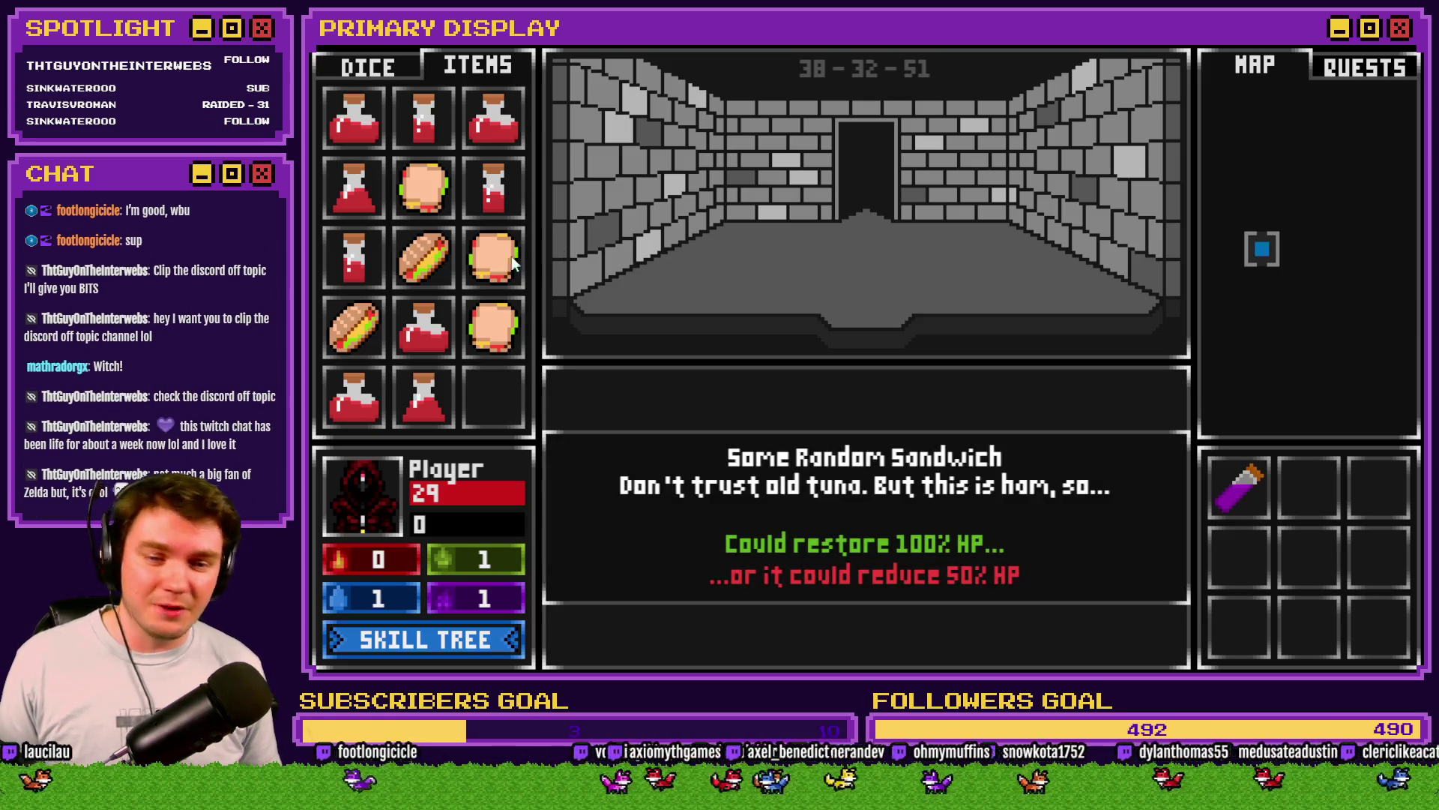
key("alt+F4")
left_click(1053, 584)
key("alt+F4")
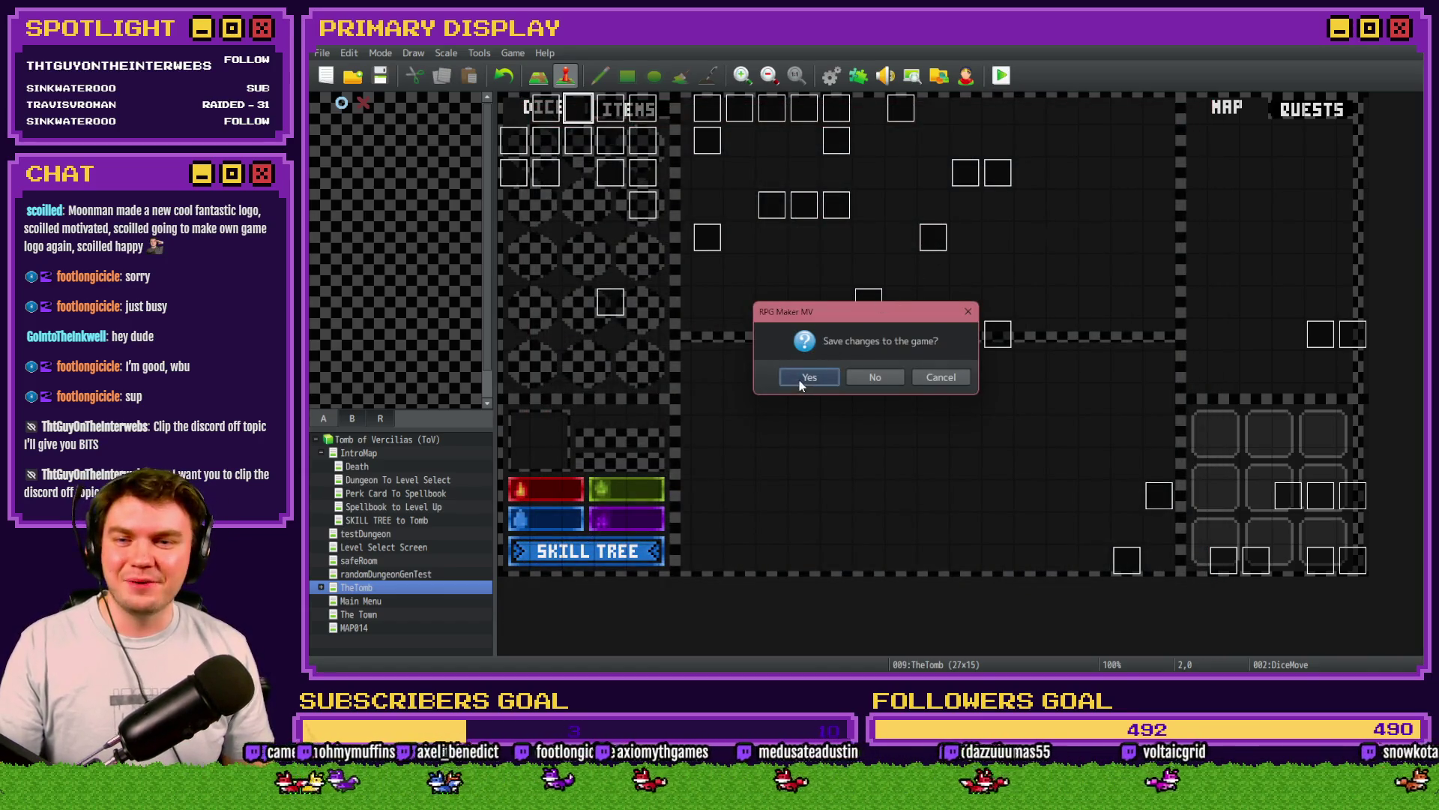
Step: Save and relaunch the playtest, take Nick's Hat of Divine Wisdom, and view the sandwich's description
left_click(805, 376)
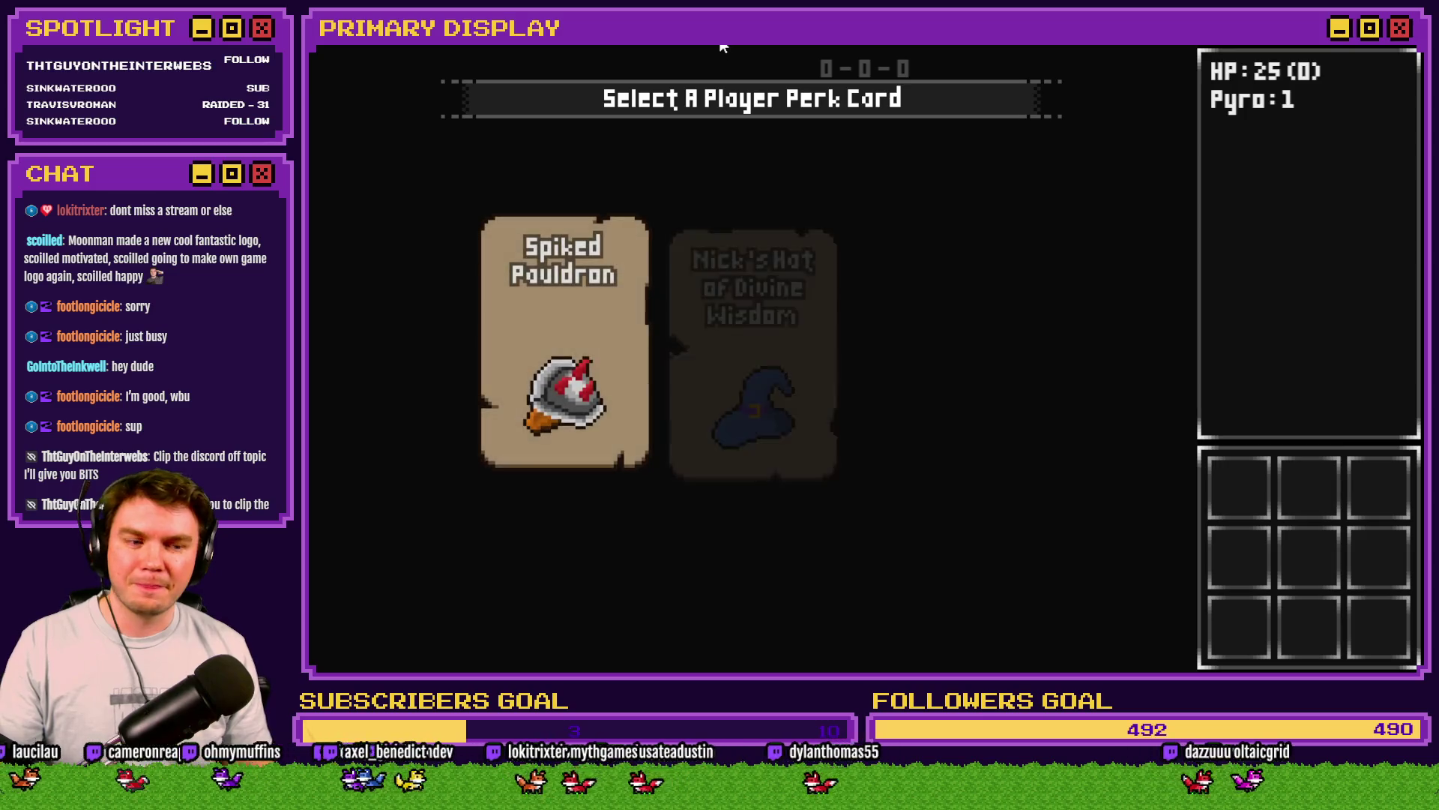
mouse_move(881, 274)
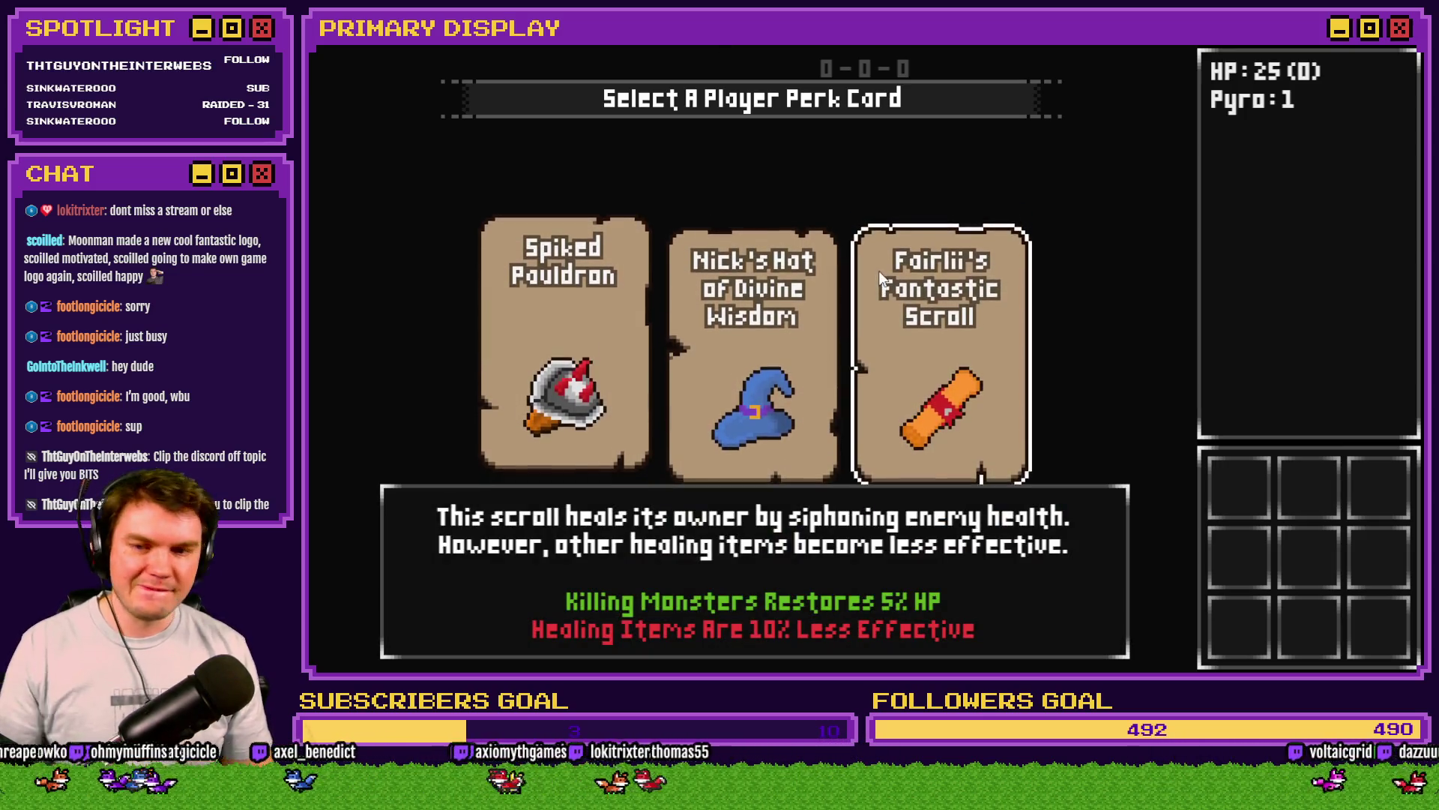
left_click(791, 276)
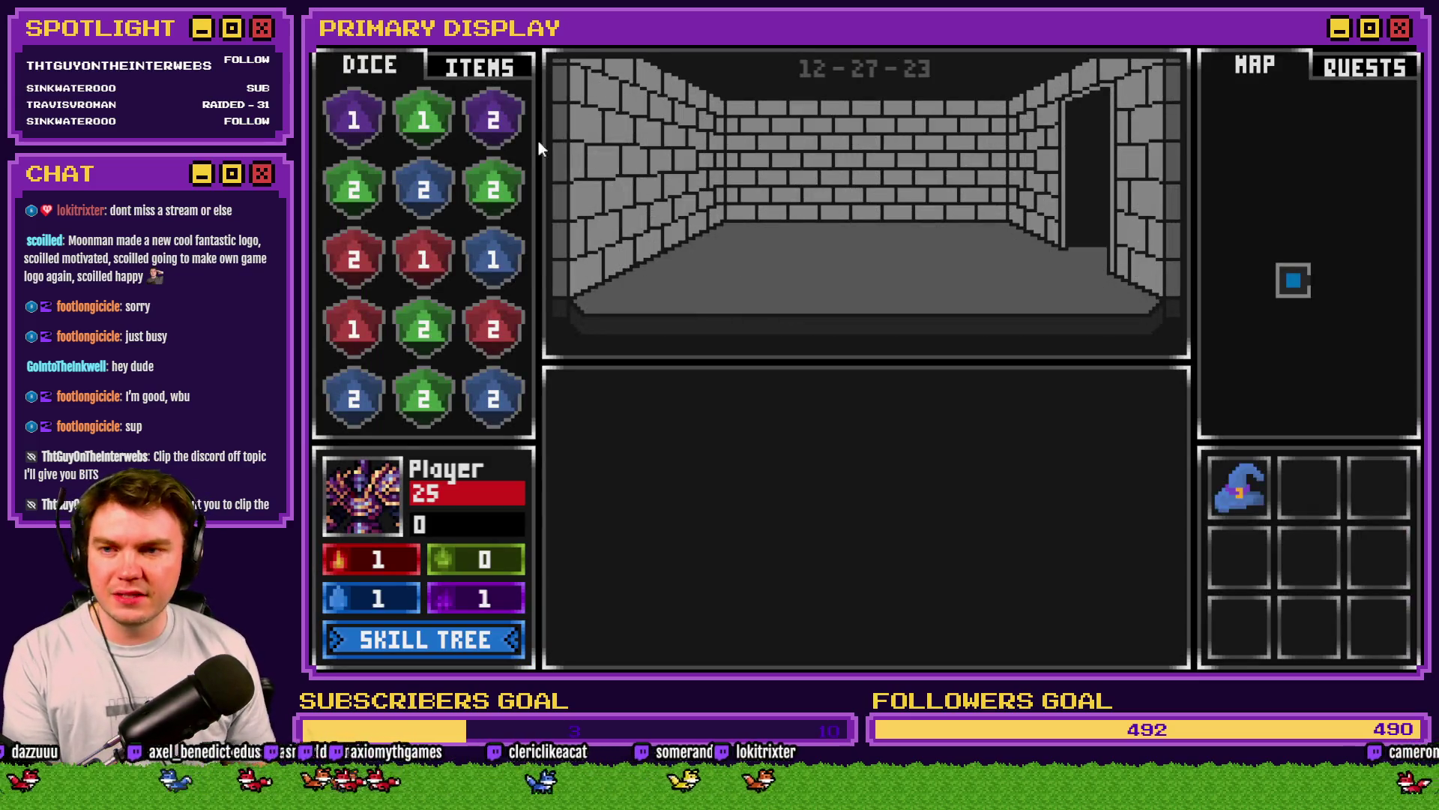
left_click(492, 72)
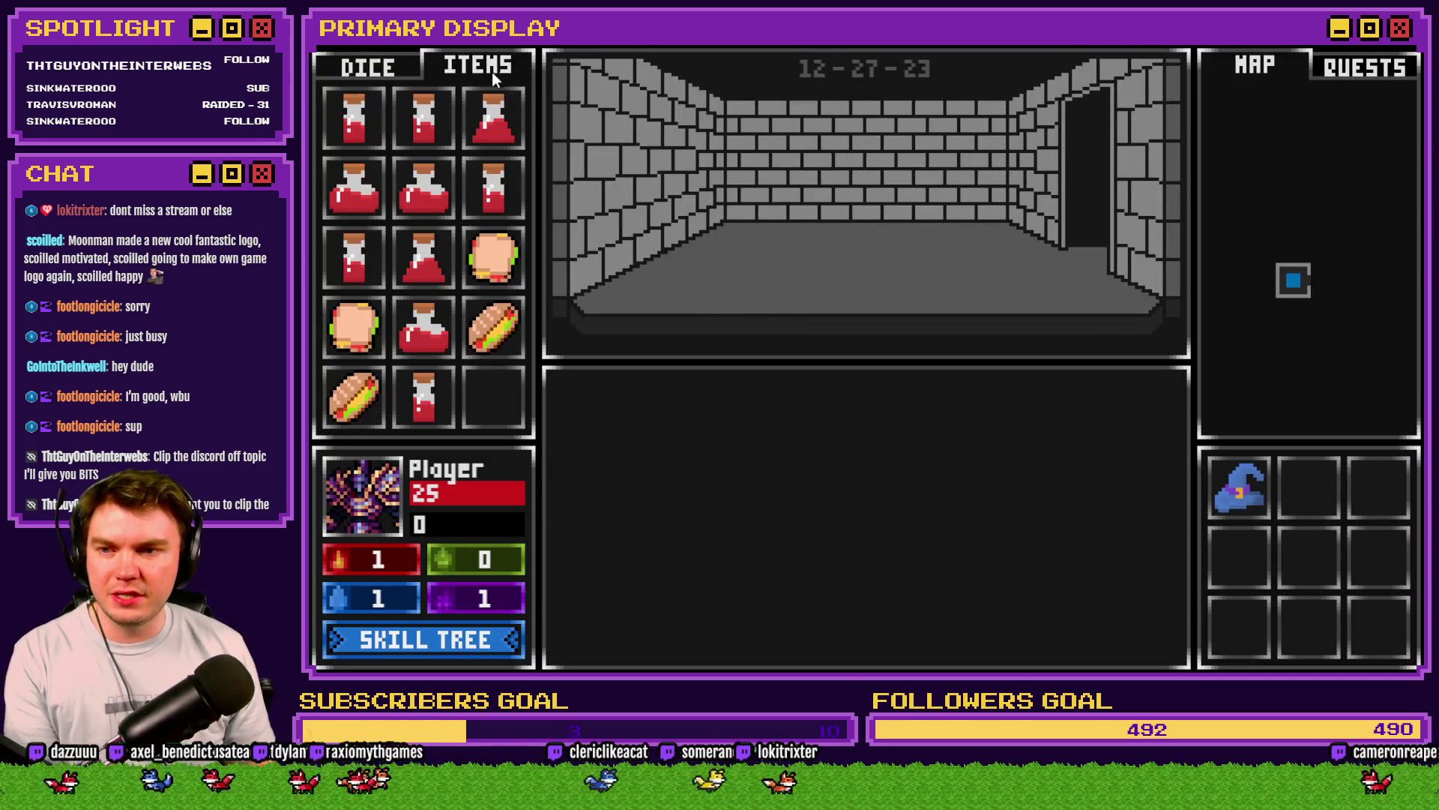
mouse_move(489, 254)
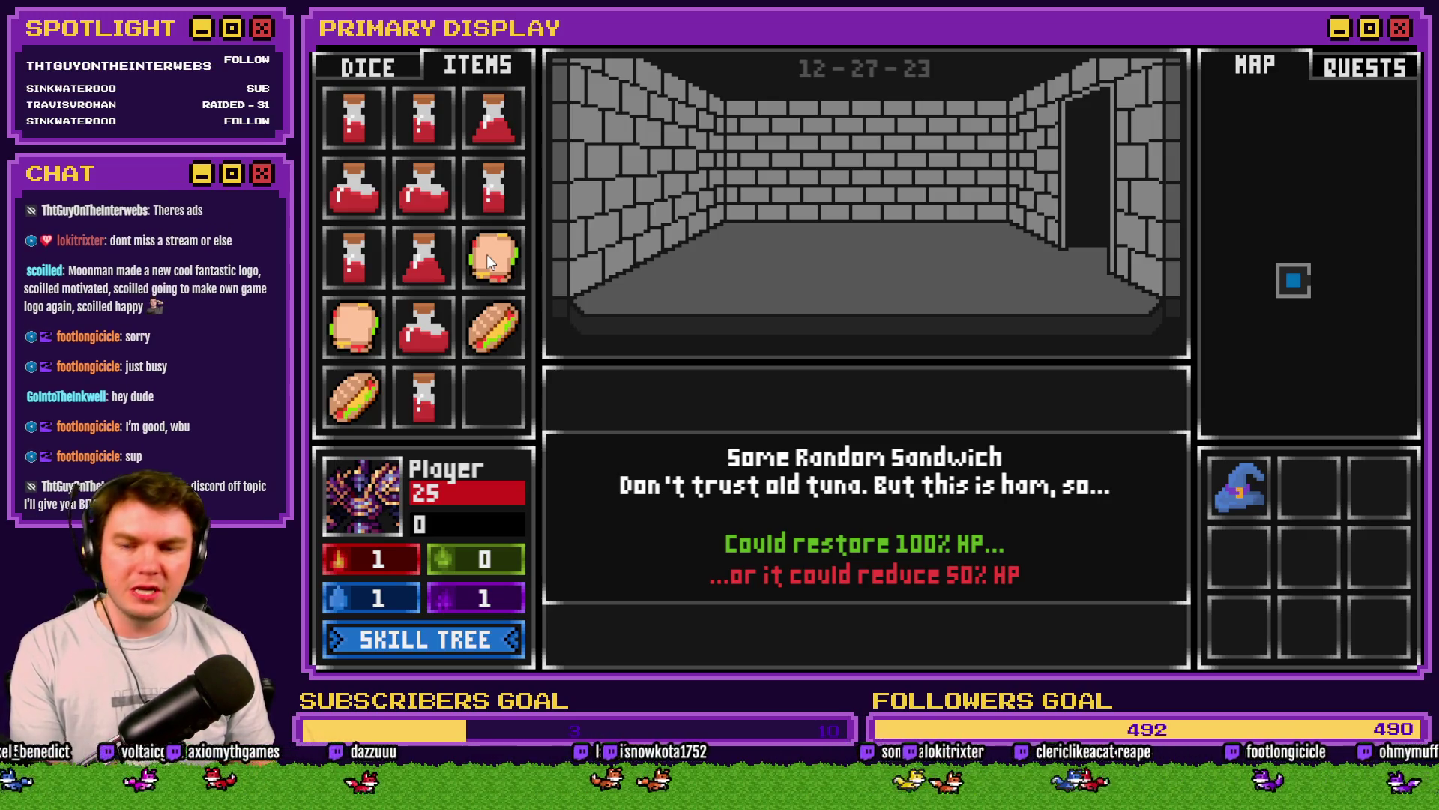
key("F9")
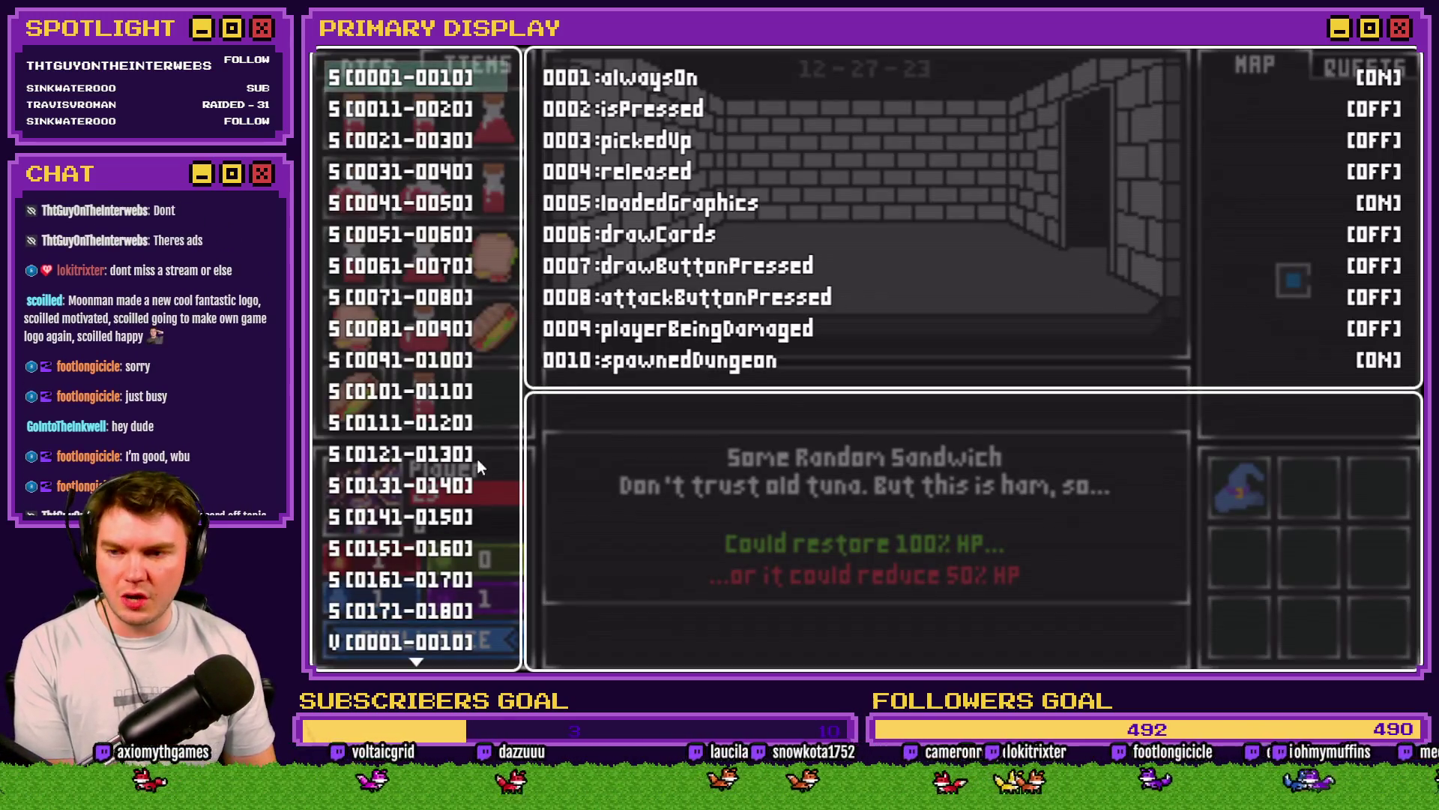
Step: In the debug window's V[0041-0050] page, lower the playerHP variable to 1
scroll(457, 486, "down", 5)
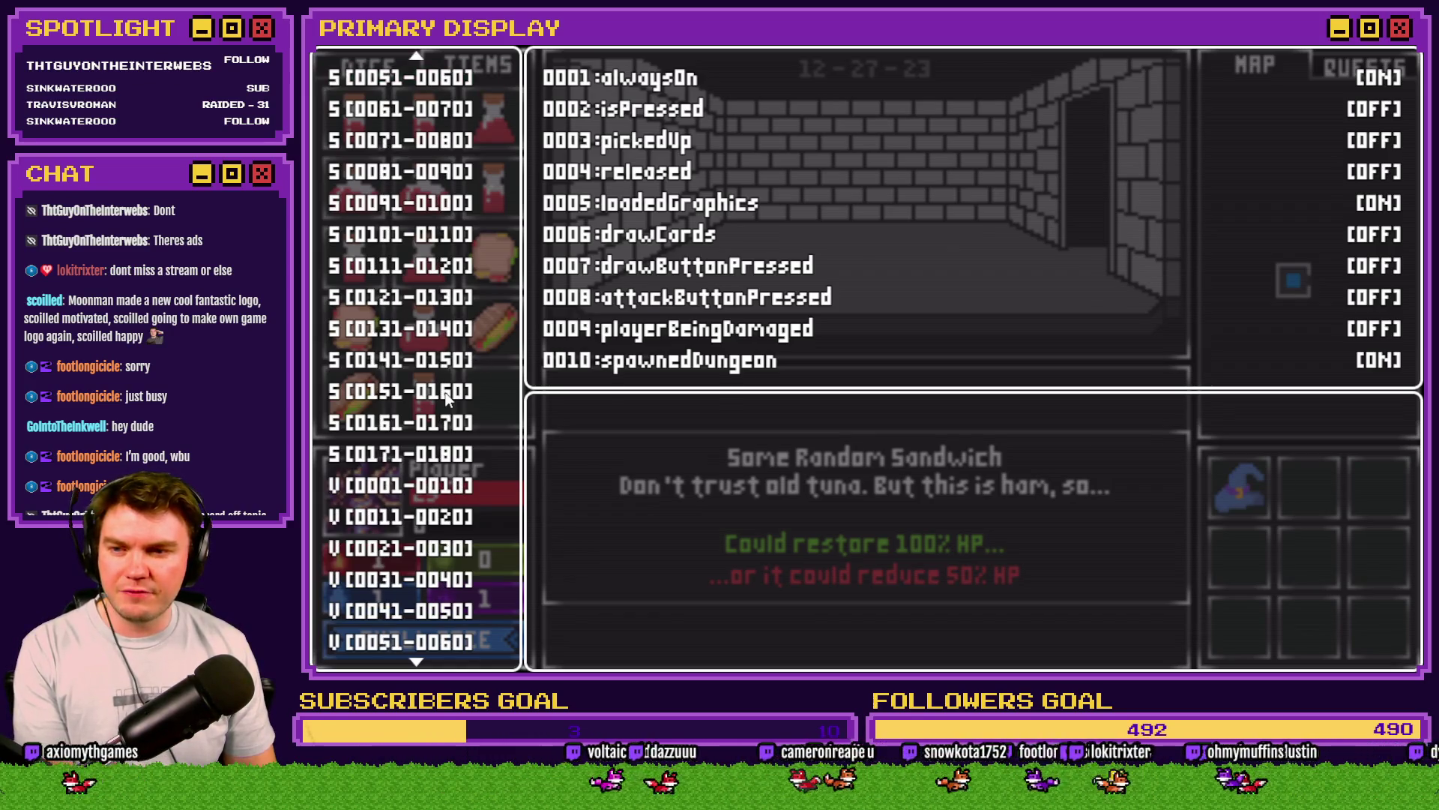
left_click(454, 611)
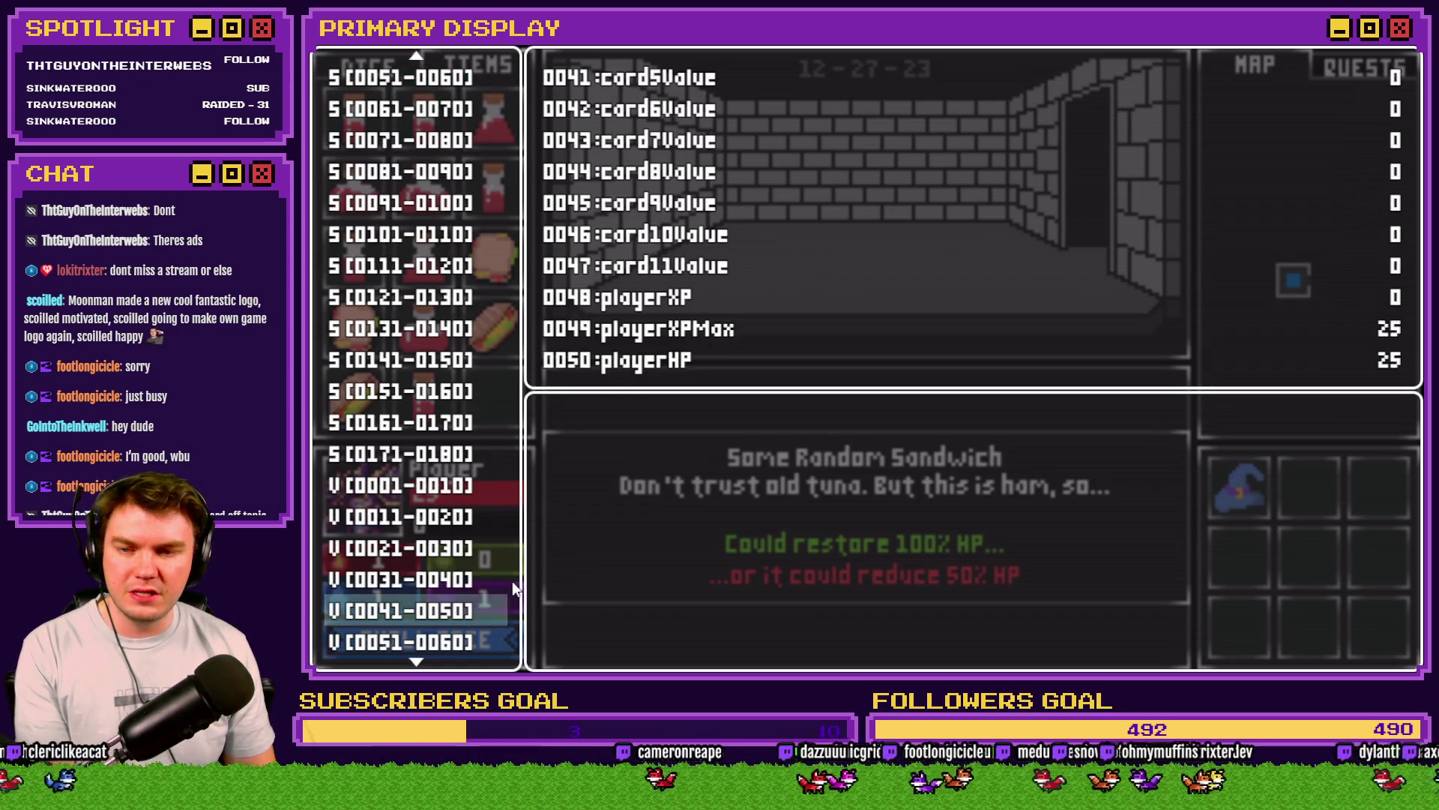
key("Return")
key("Up")
key("Page_Up")
key("Page_Up")
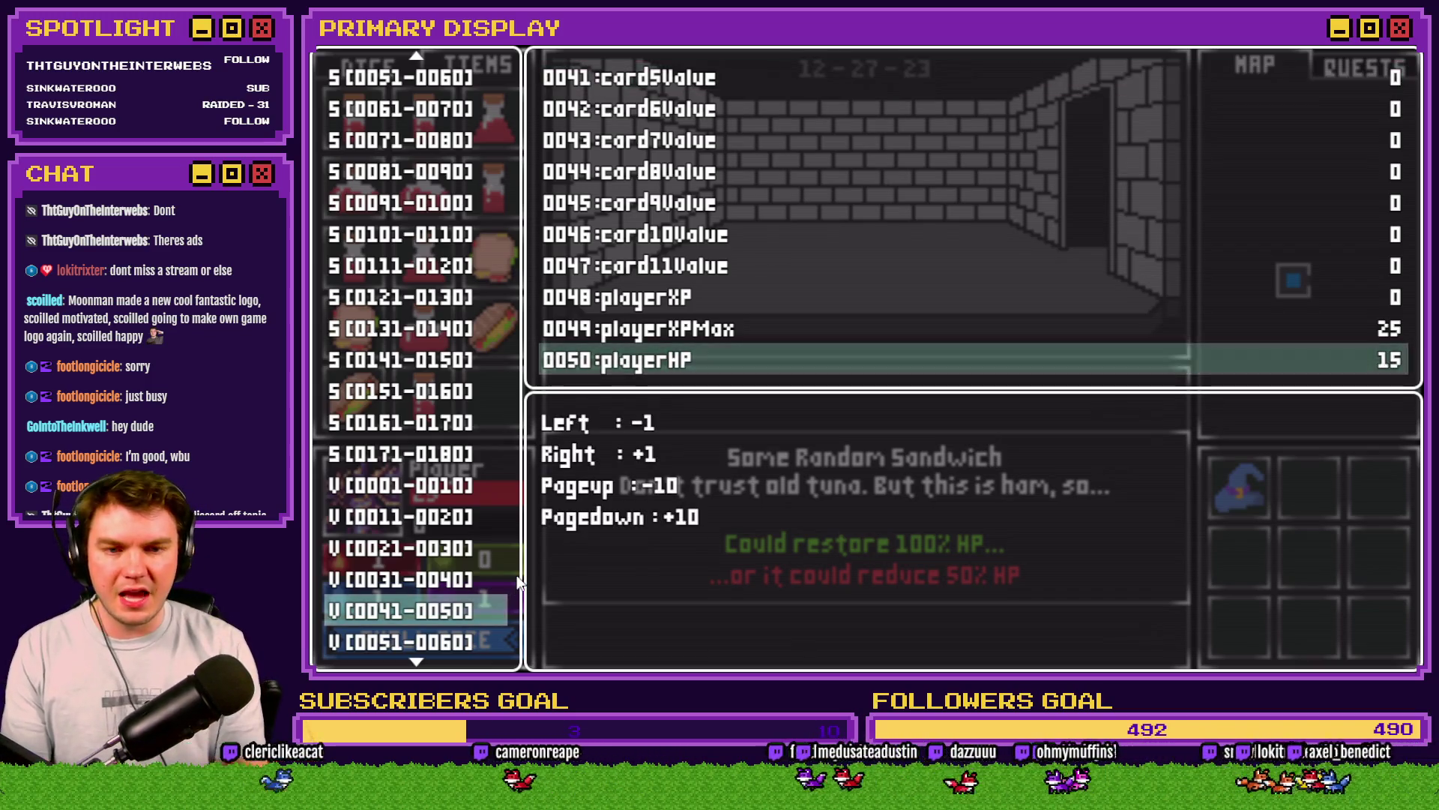
key("Page_Up")
key("Escape")
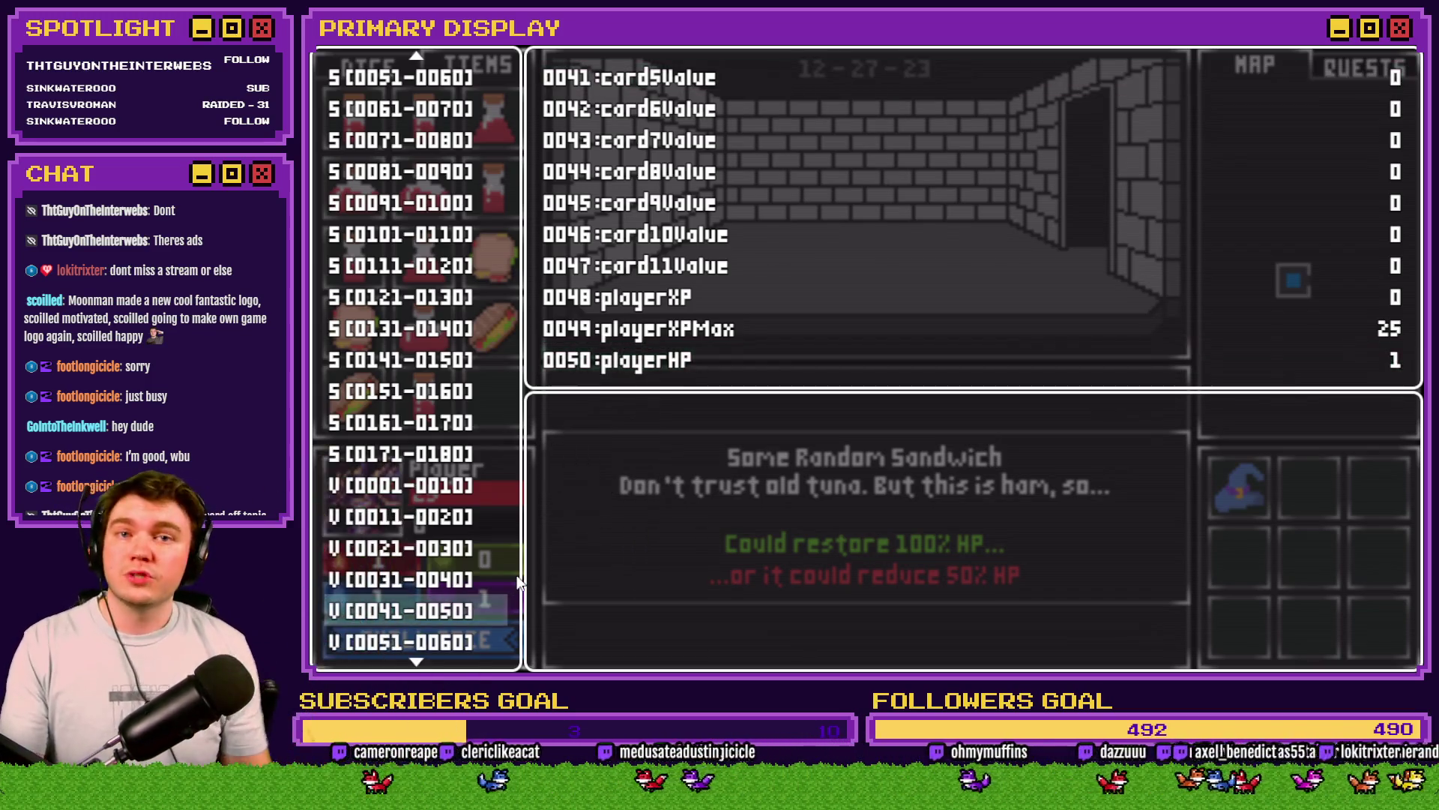
key("Escape")
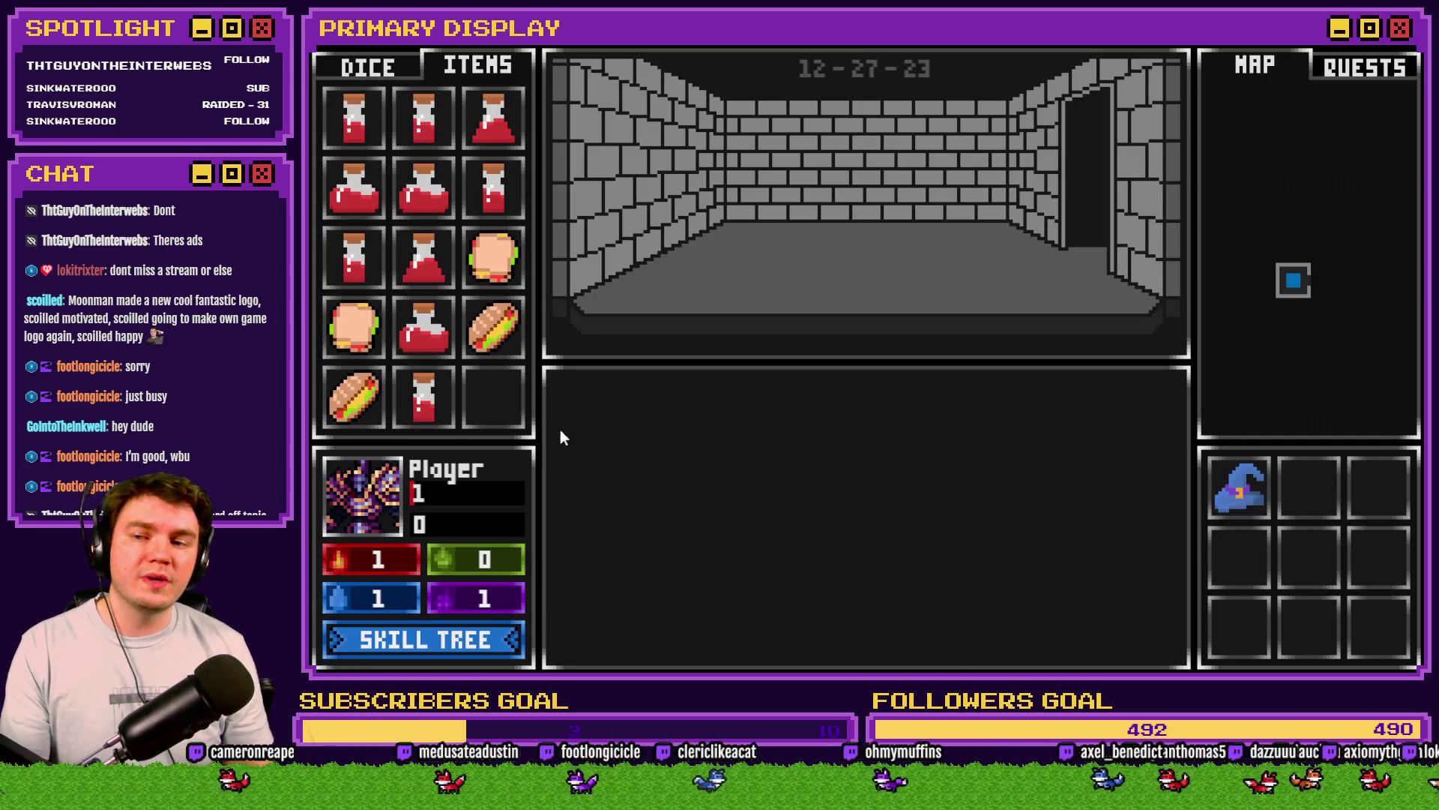
Step: Drag a Random Sandwich onto the Player portrait and confirm HP rose from 1 to 25
mouse_move(383, 341)
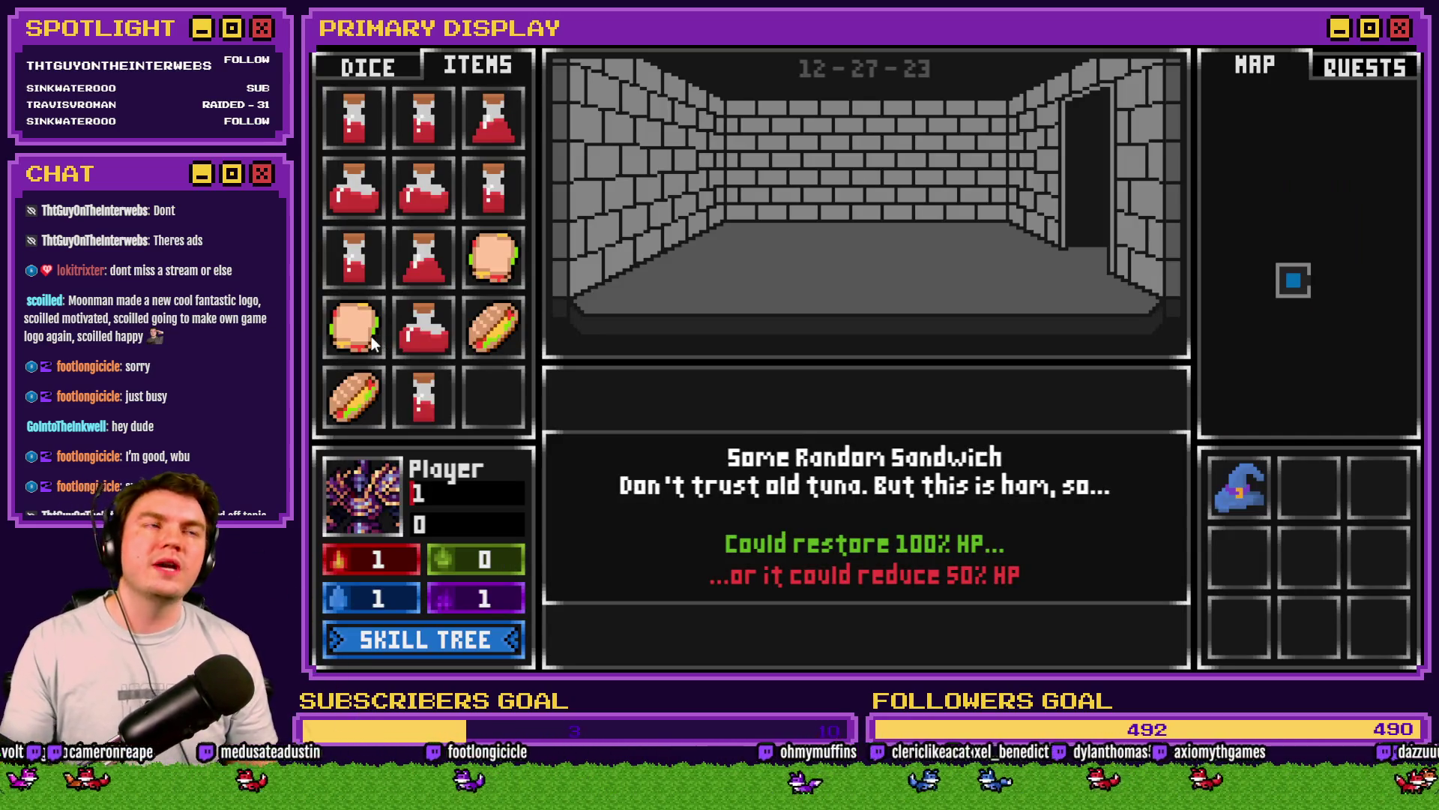
left_click_drag(381, 462, 367, 494)
key("F1")
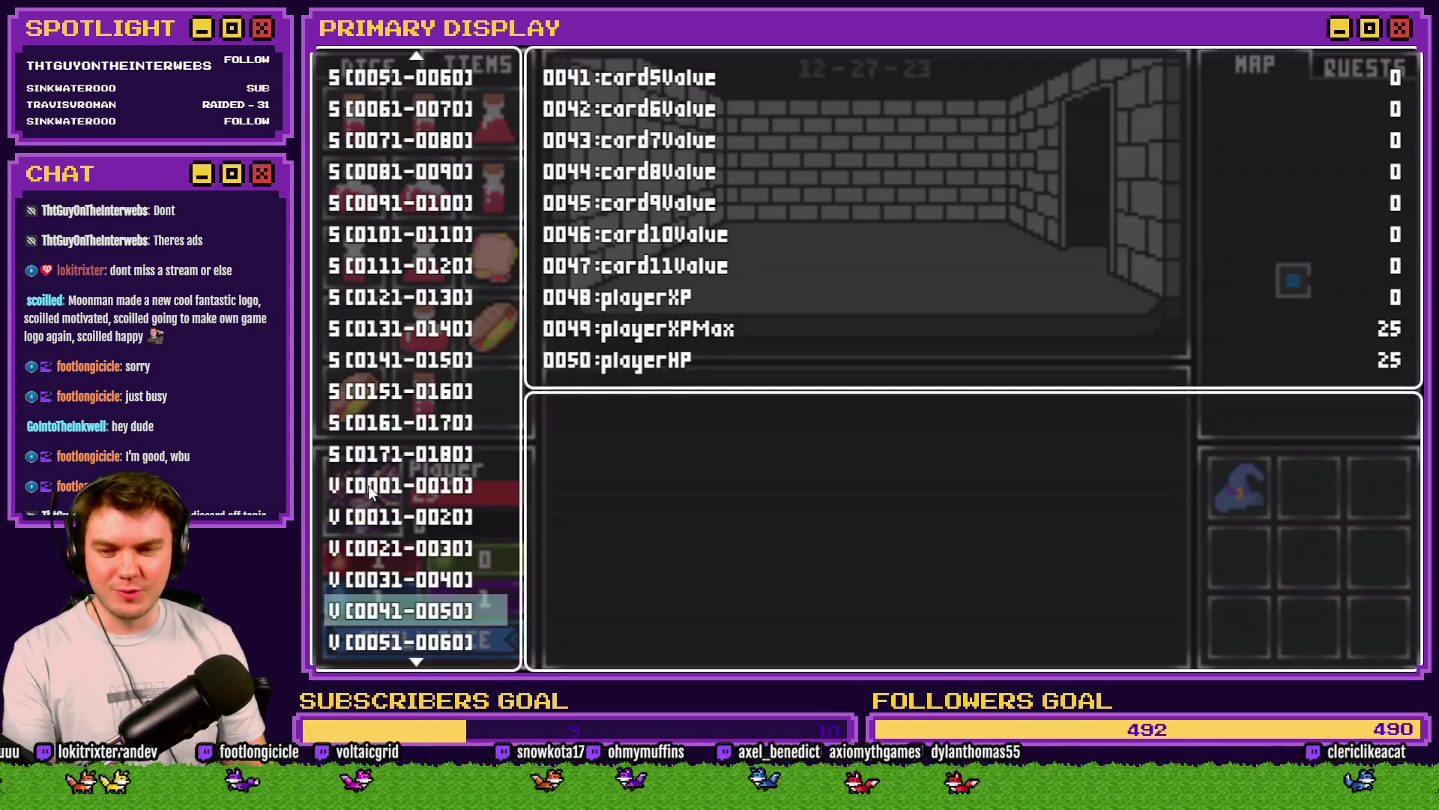
key("F1")
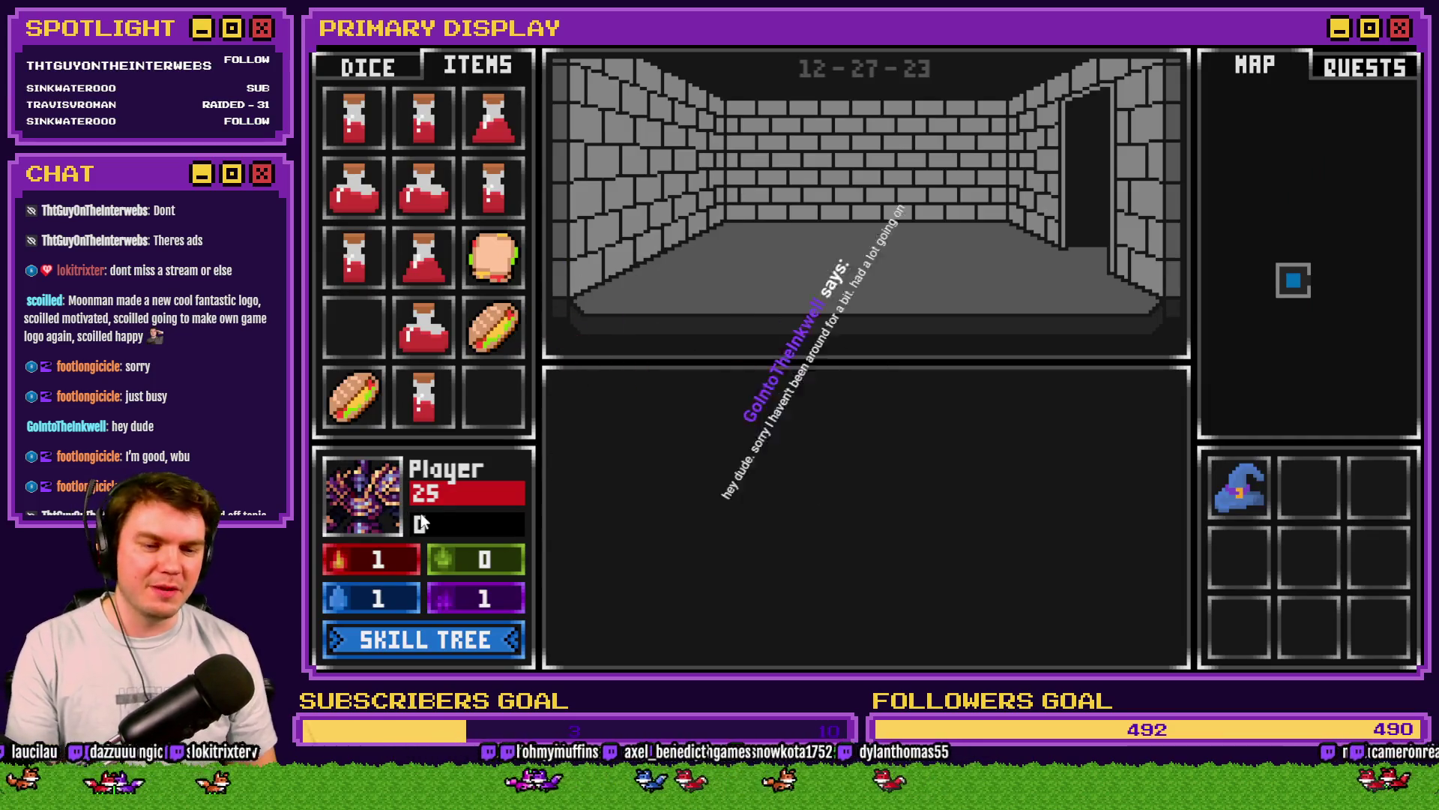
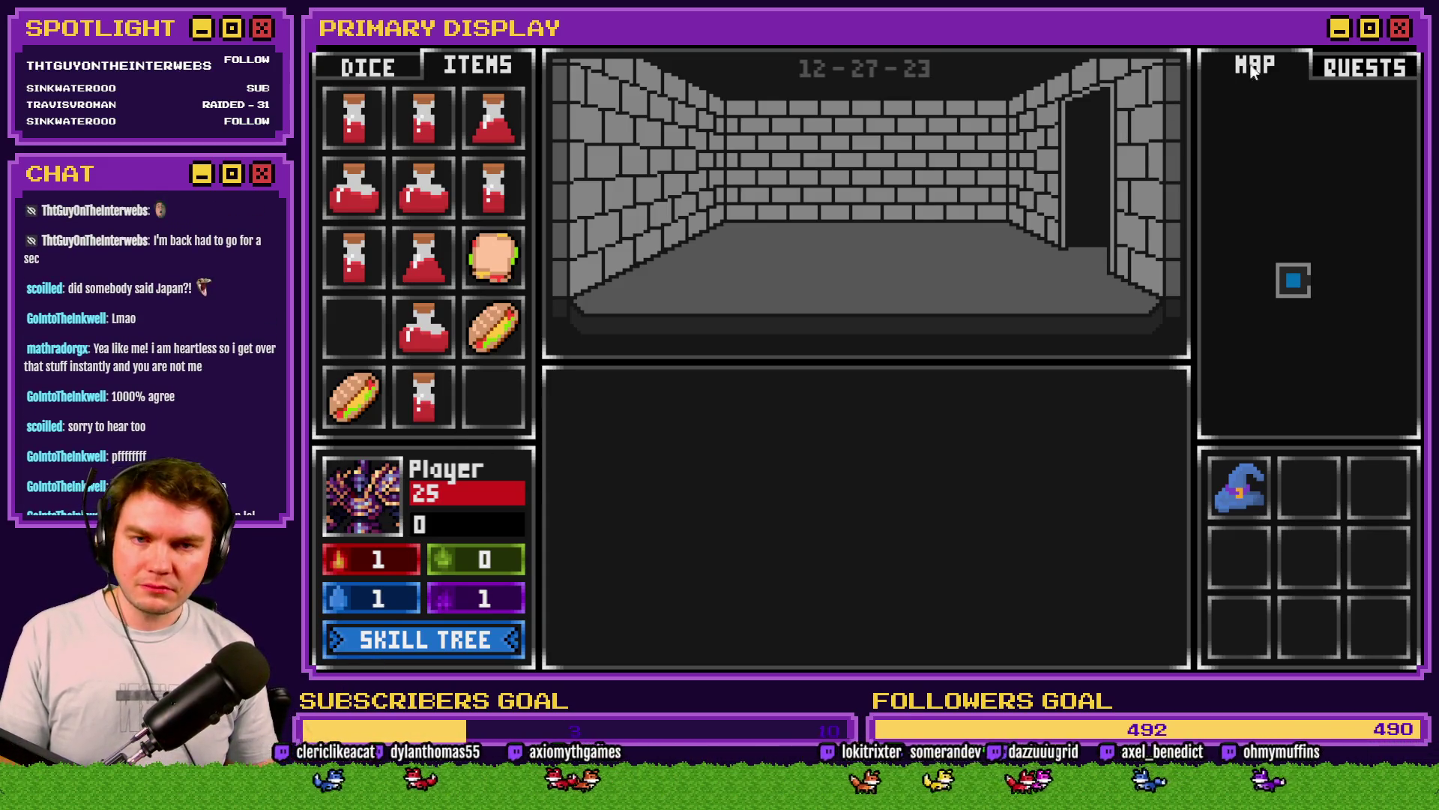
Step: Close the RPG Maker playtest and switch over to Discord in the browser
key("alt+F4")
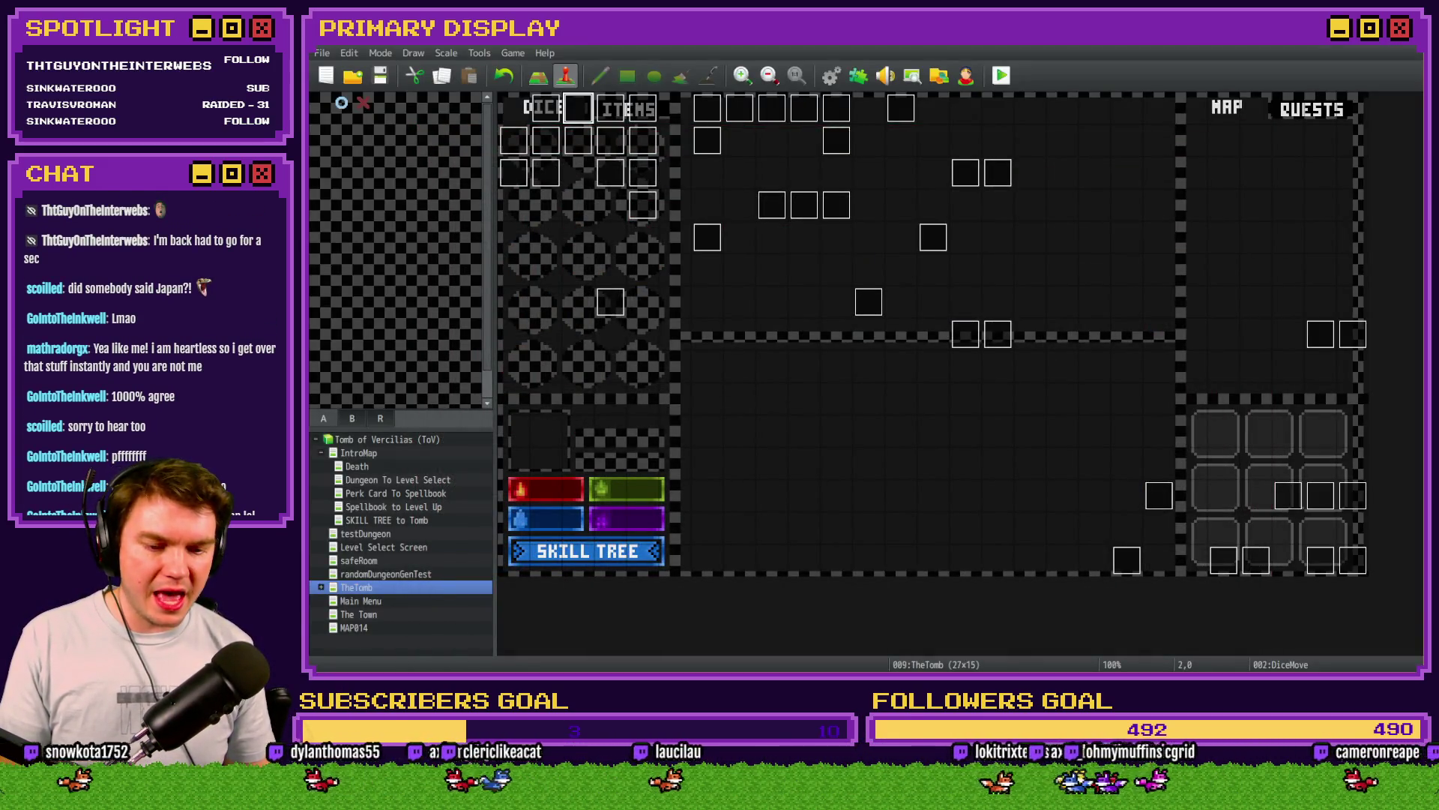
key("alt+Tab")
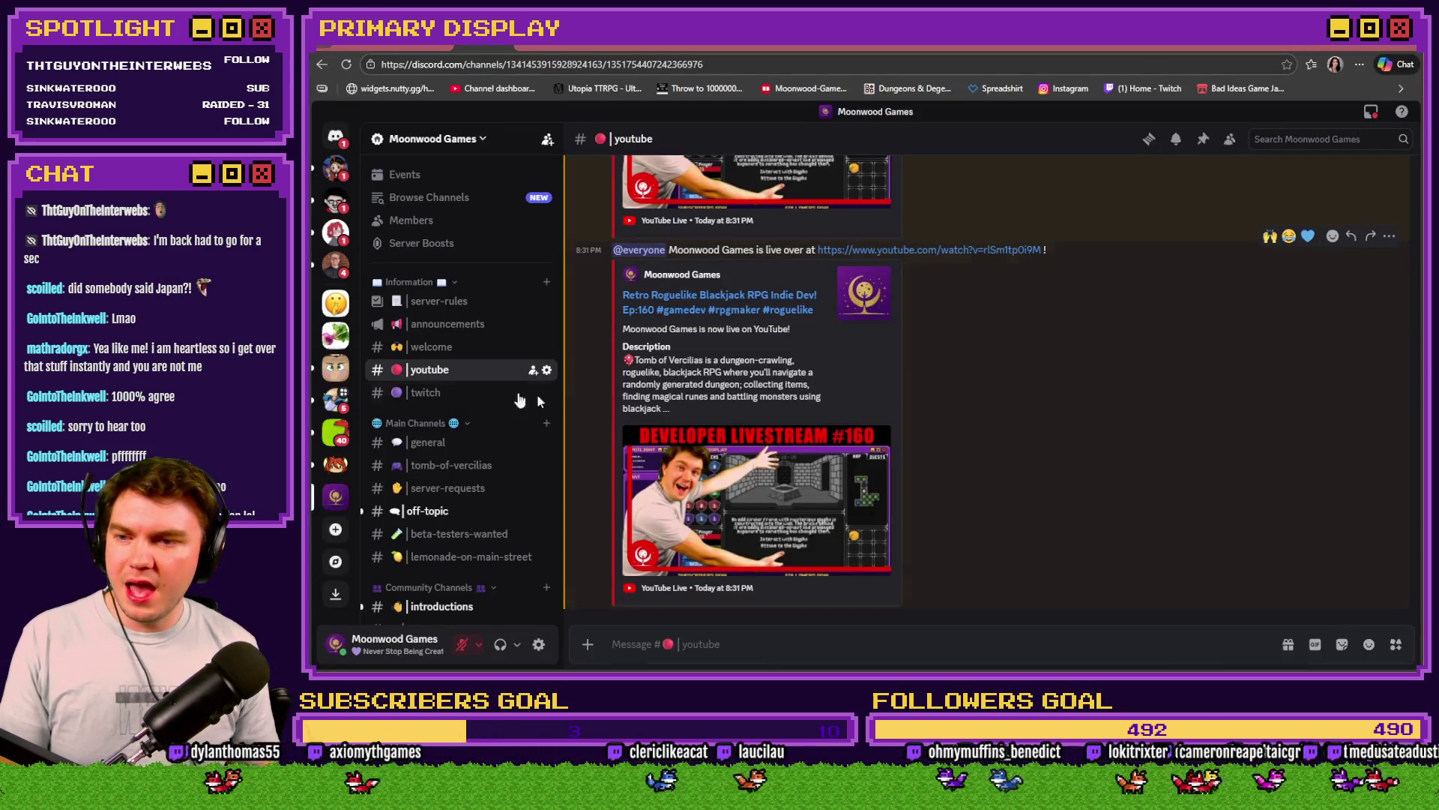
Step: In #off-topic, enlarge and close the game screenshot and the small GIF
scroll(446, 387, "down", 3)
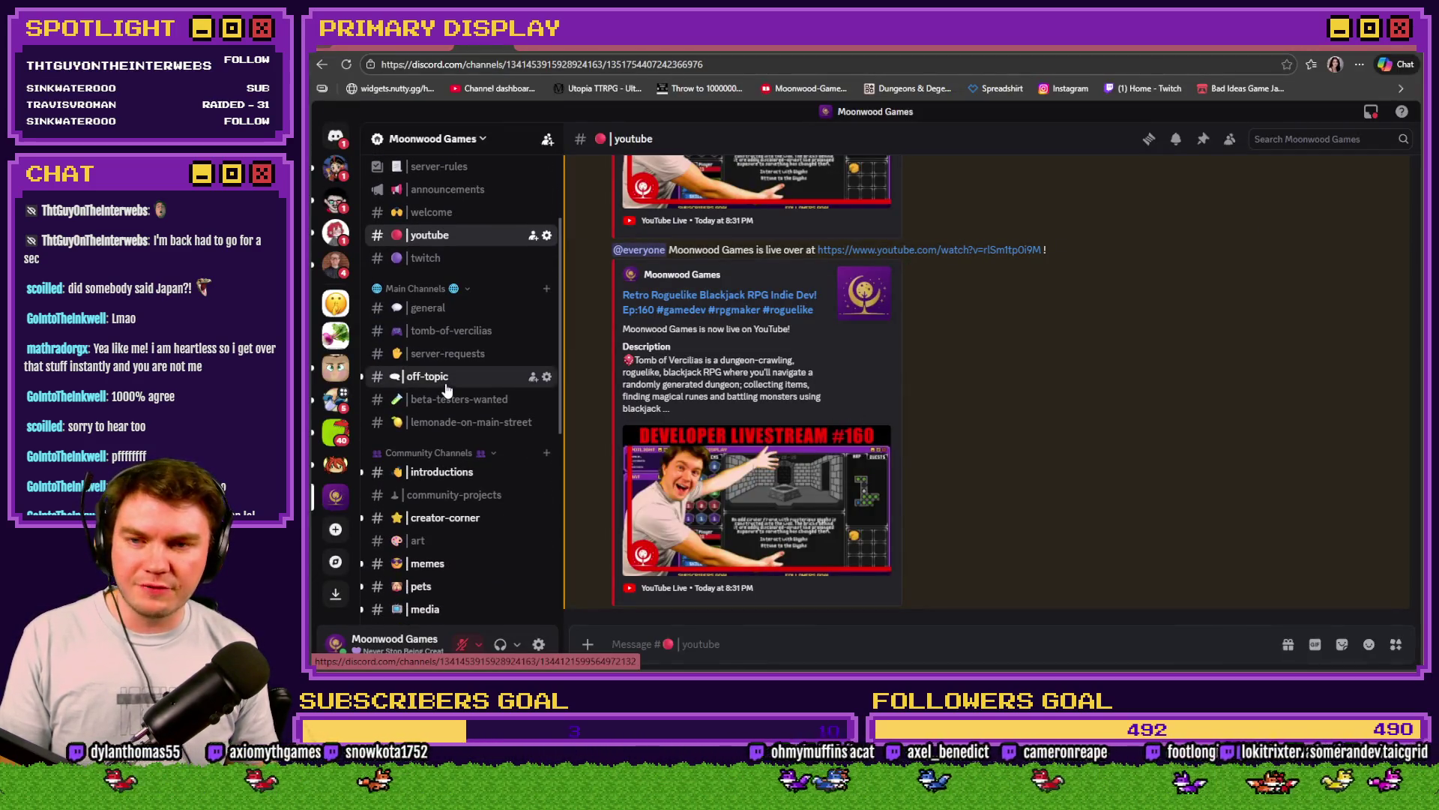
left_click(446, 385)
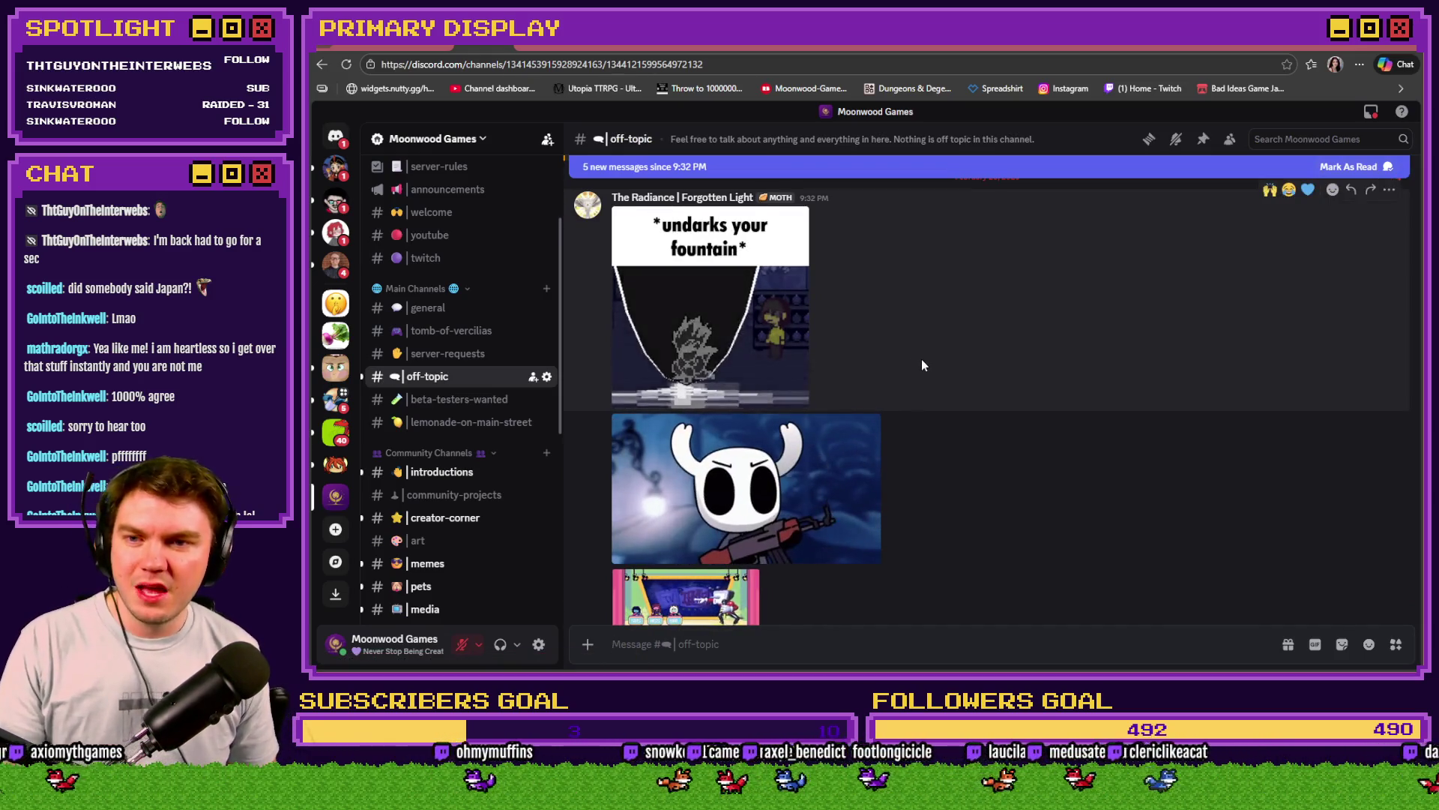
scroll(946, 347, "down", 3)
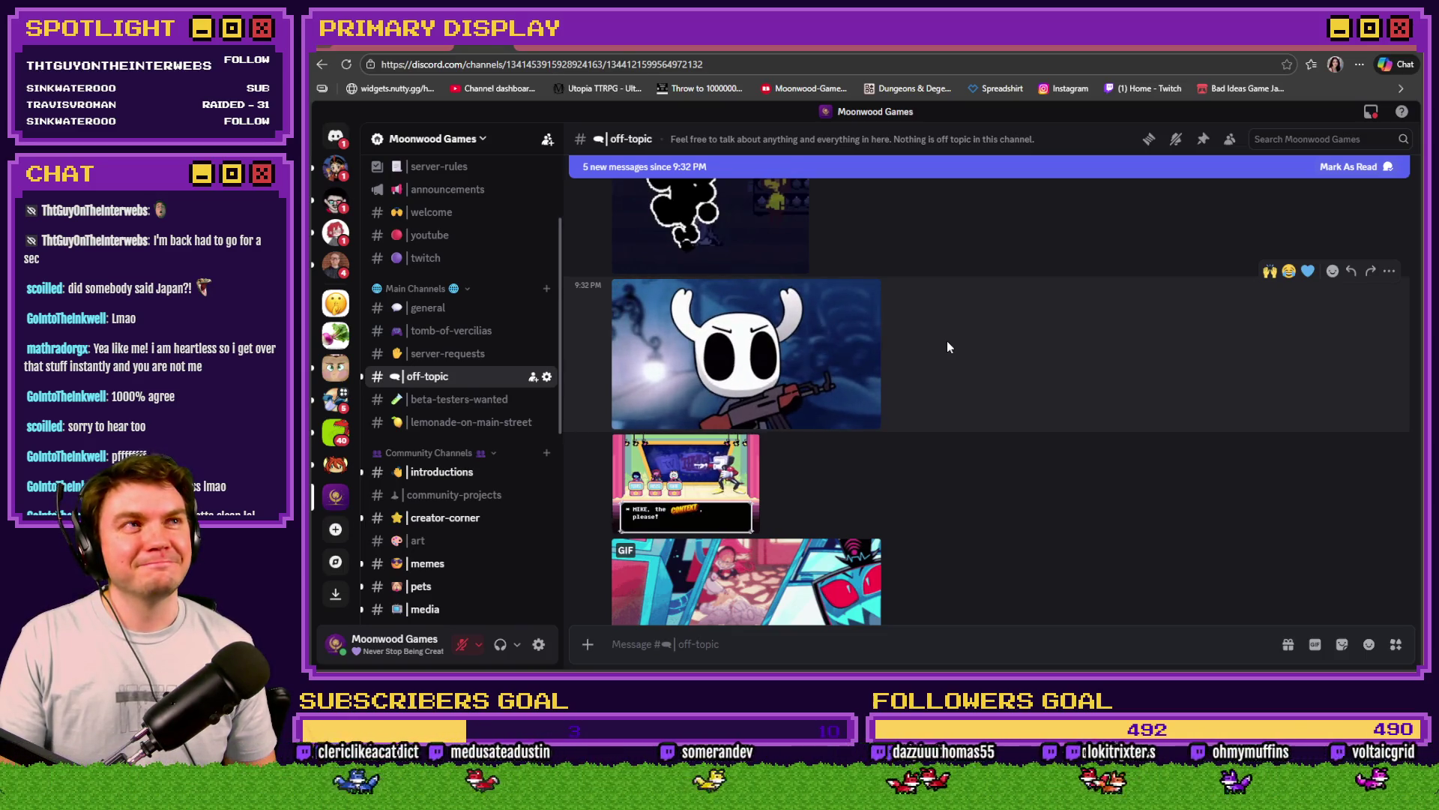
scroll(952, 430, "down", 3)
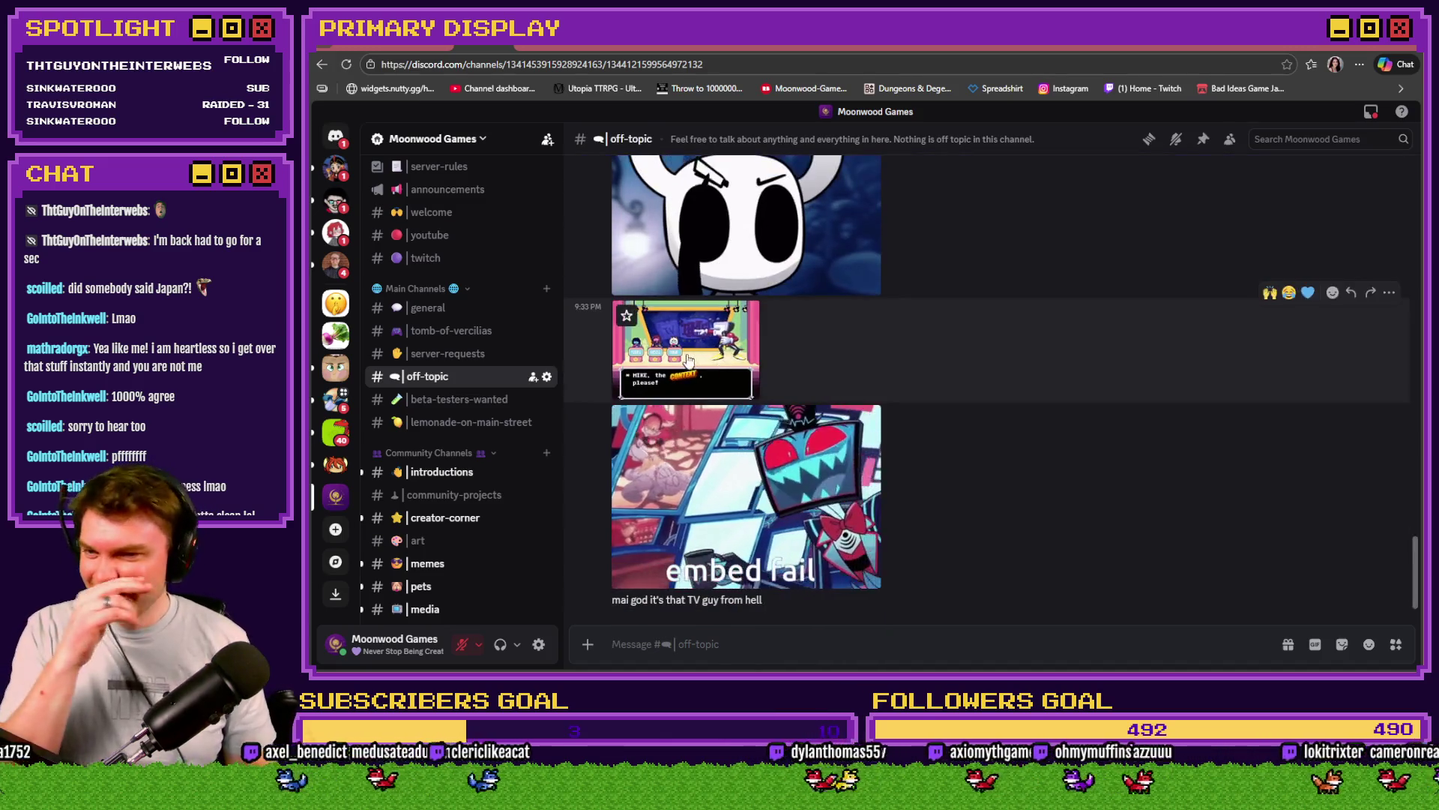
left_click(689, 360)
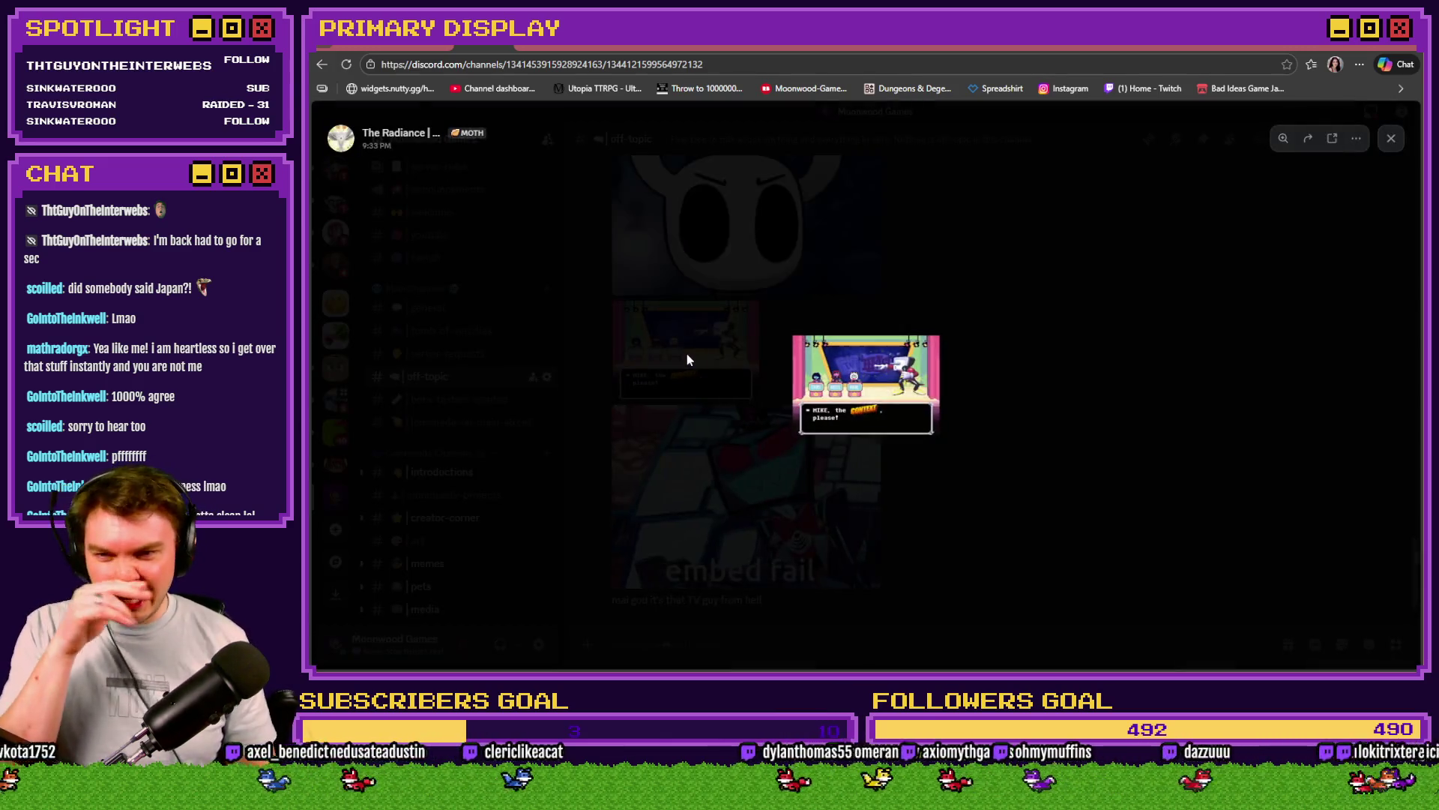
left_click(1003, 375)
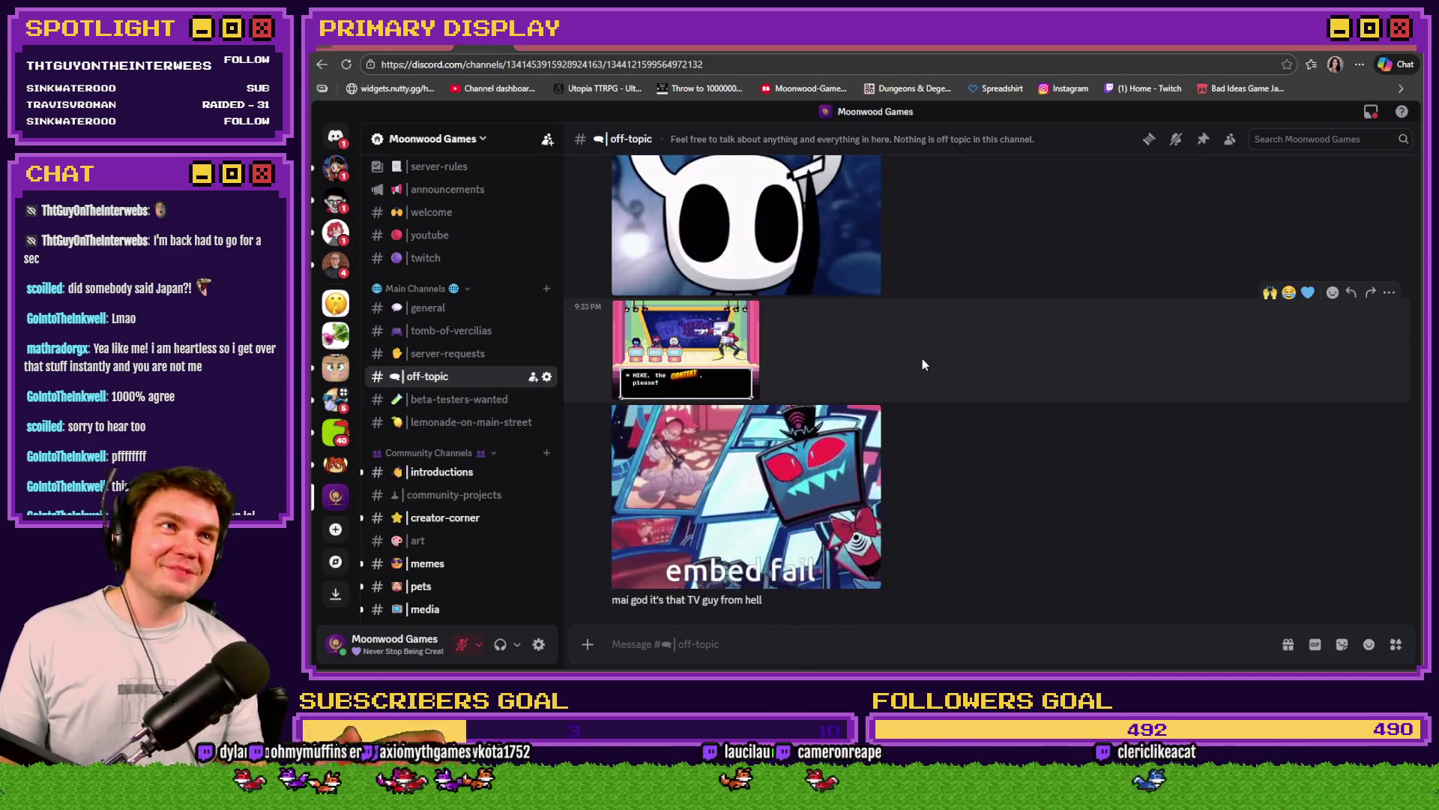
left_click(701, 375)
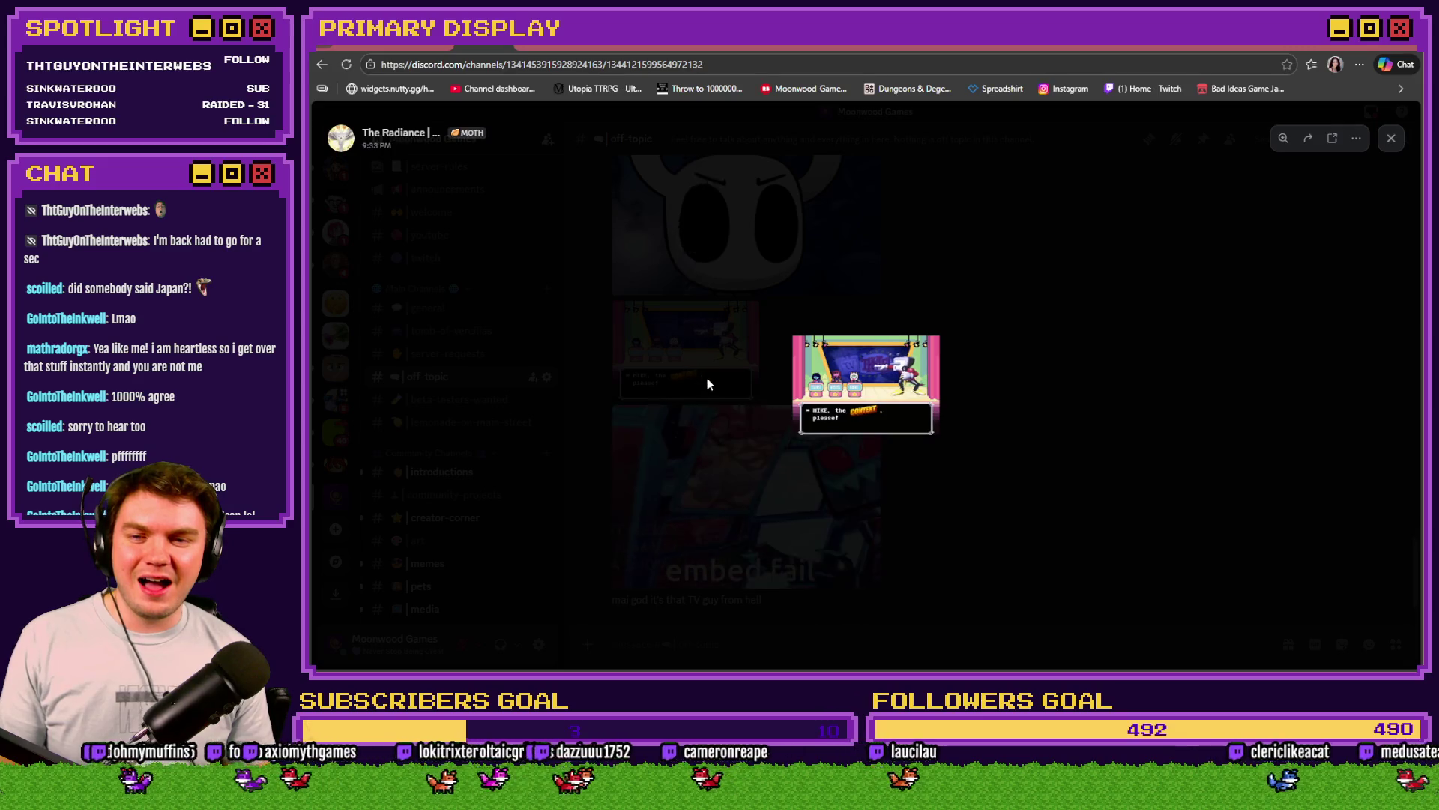
left_click(1050, 399)
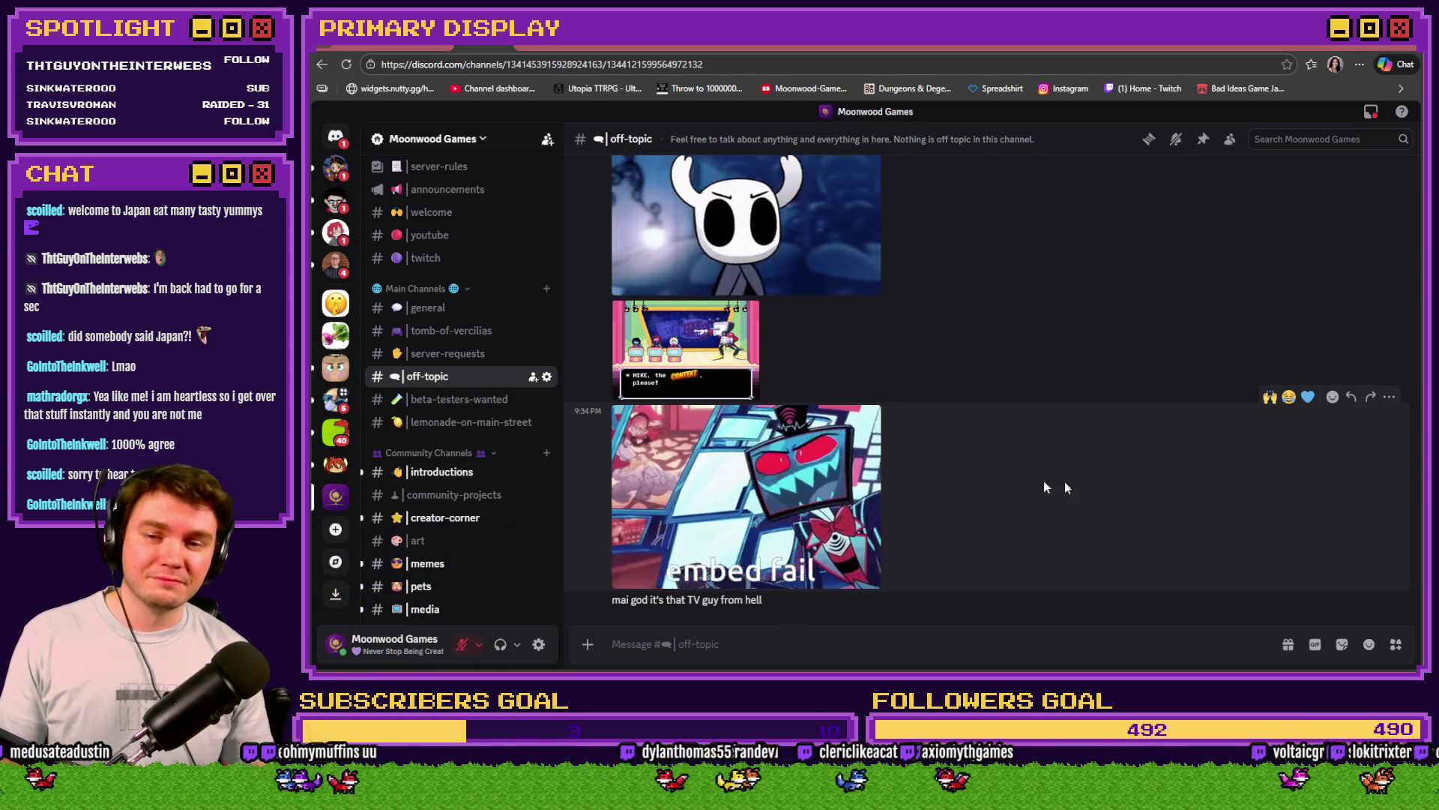
Step: React 😂 to the embed fail GIF, view the Trello board, then return to RPG Maker
left_click(1289, 396)
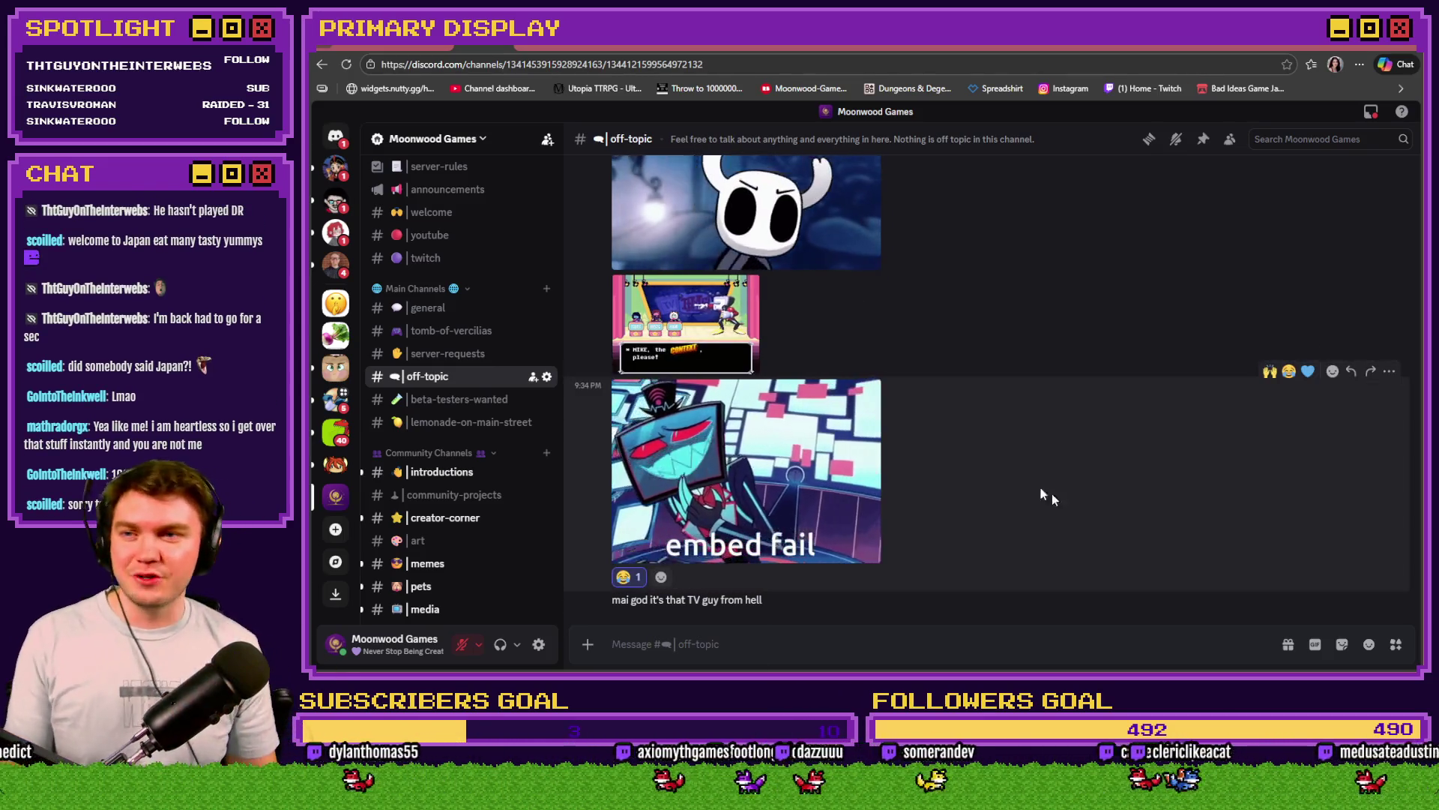
left_click(609, 41)
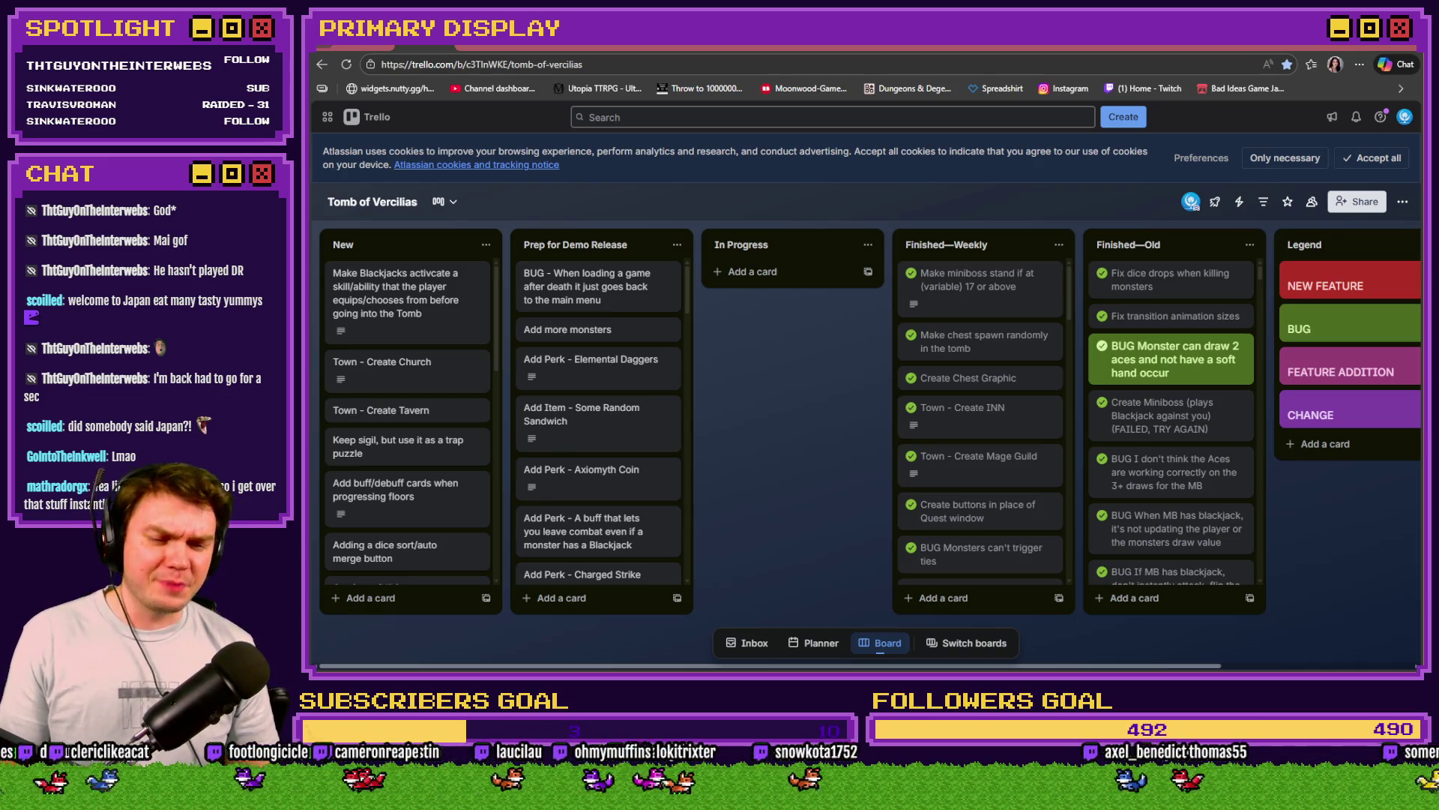
key("alt+Tab")
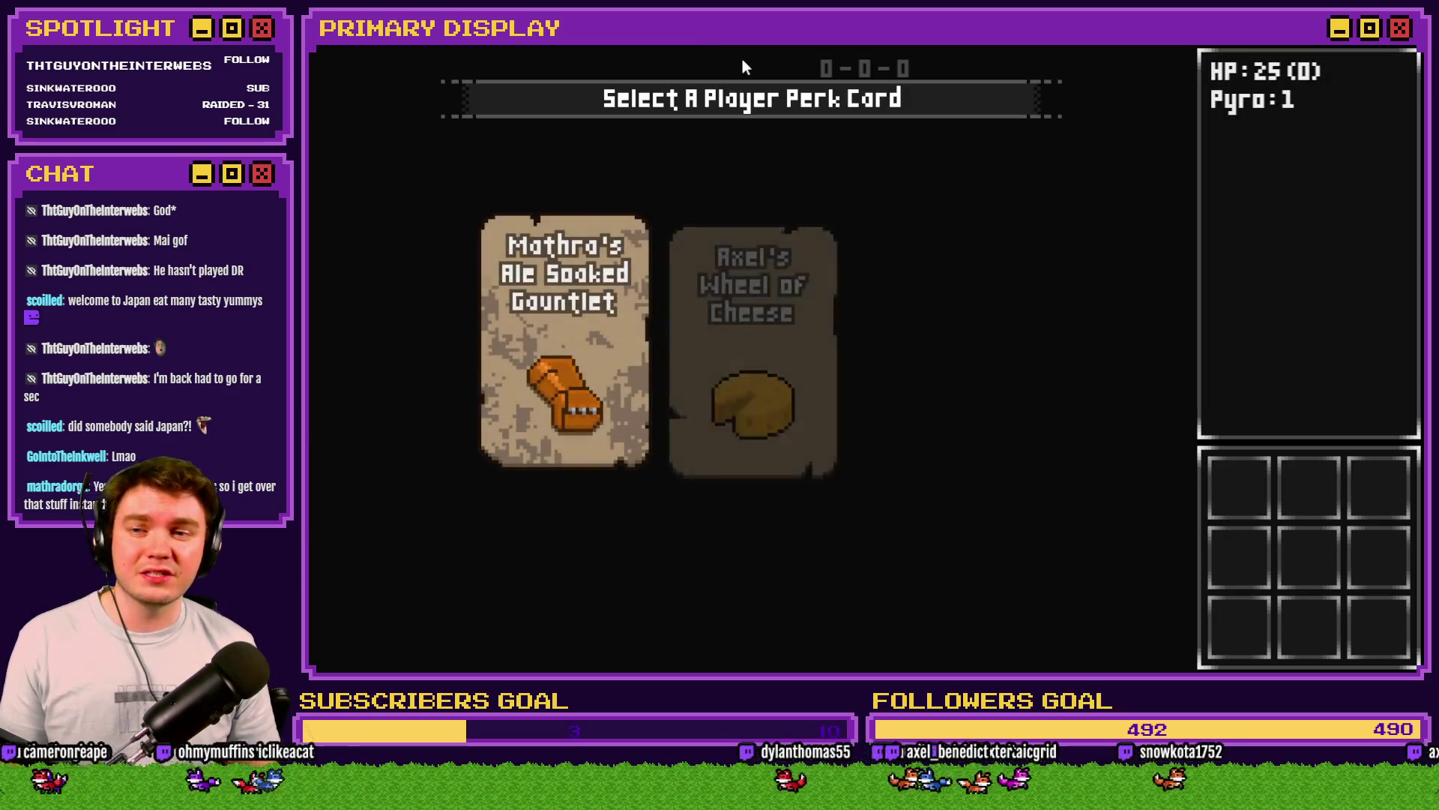
Step: Take the Ale Soaked Gauntlet perk, show the ITEMS inventory, and bring up the F9 debug list
left_click(888, 218)
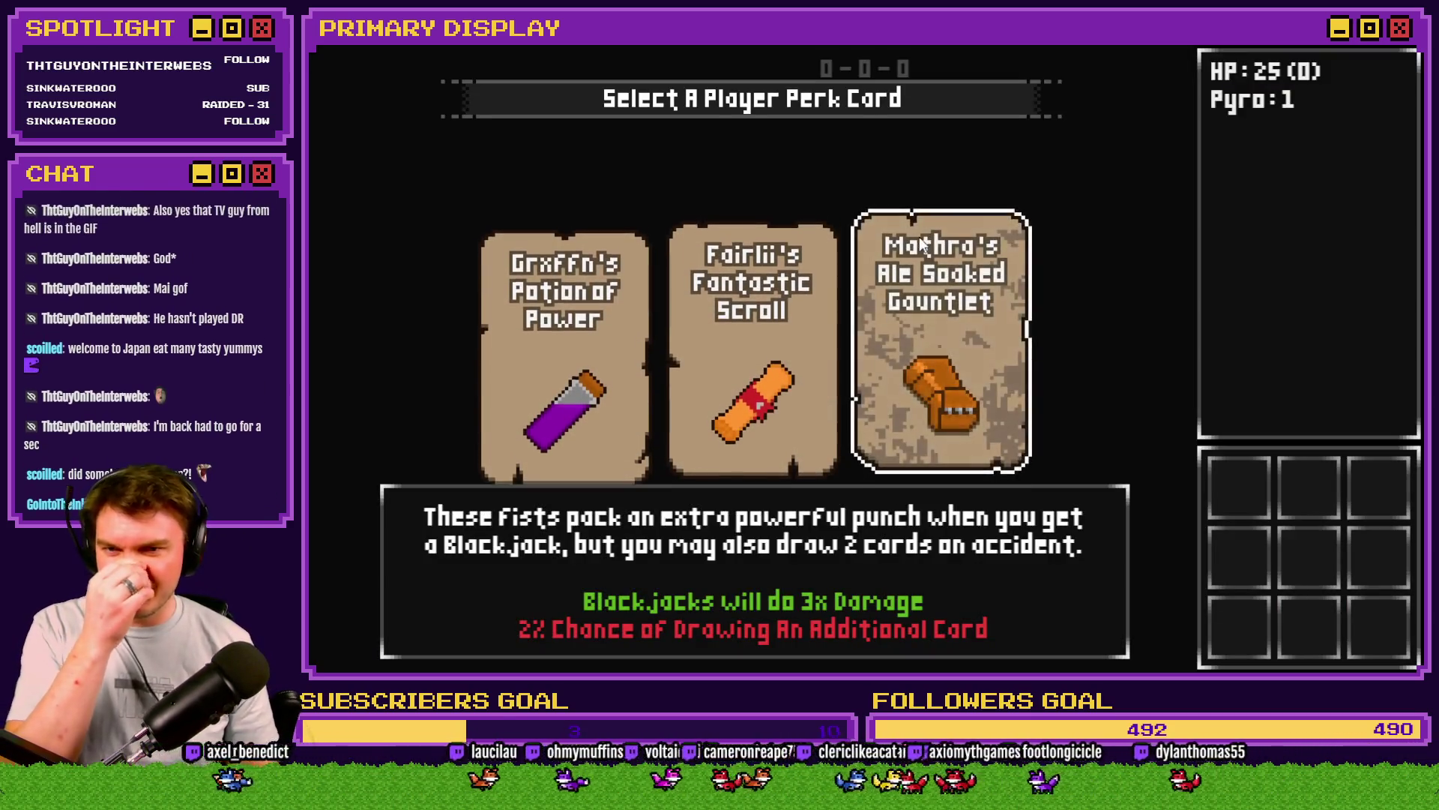
left_click(919, 236)
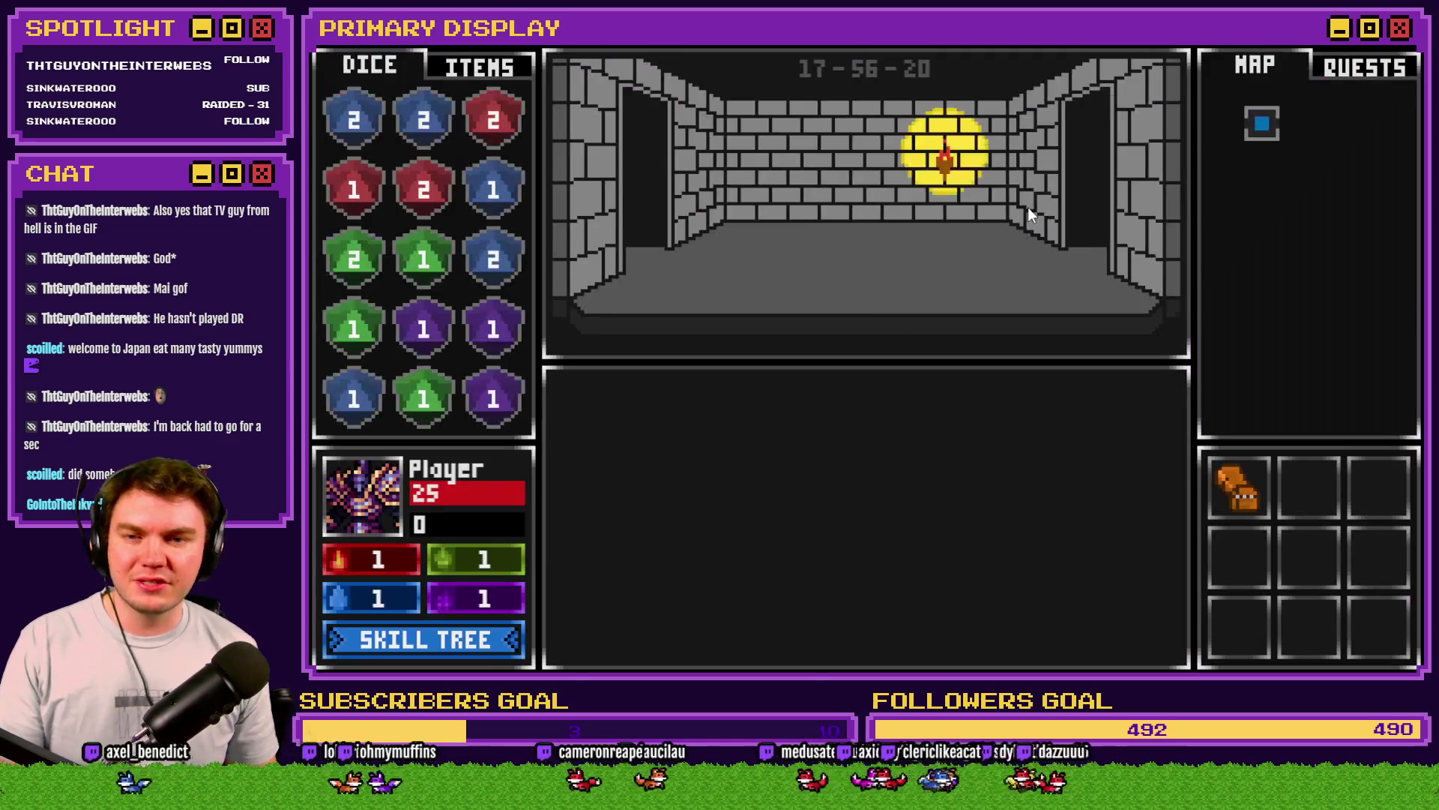
left_click(478, 66)
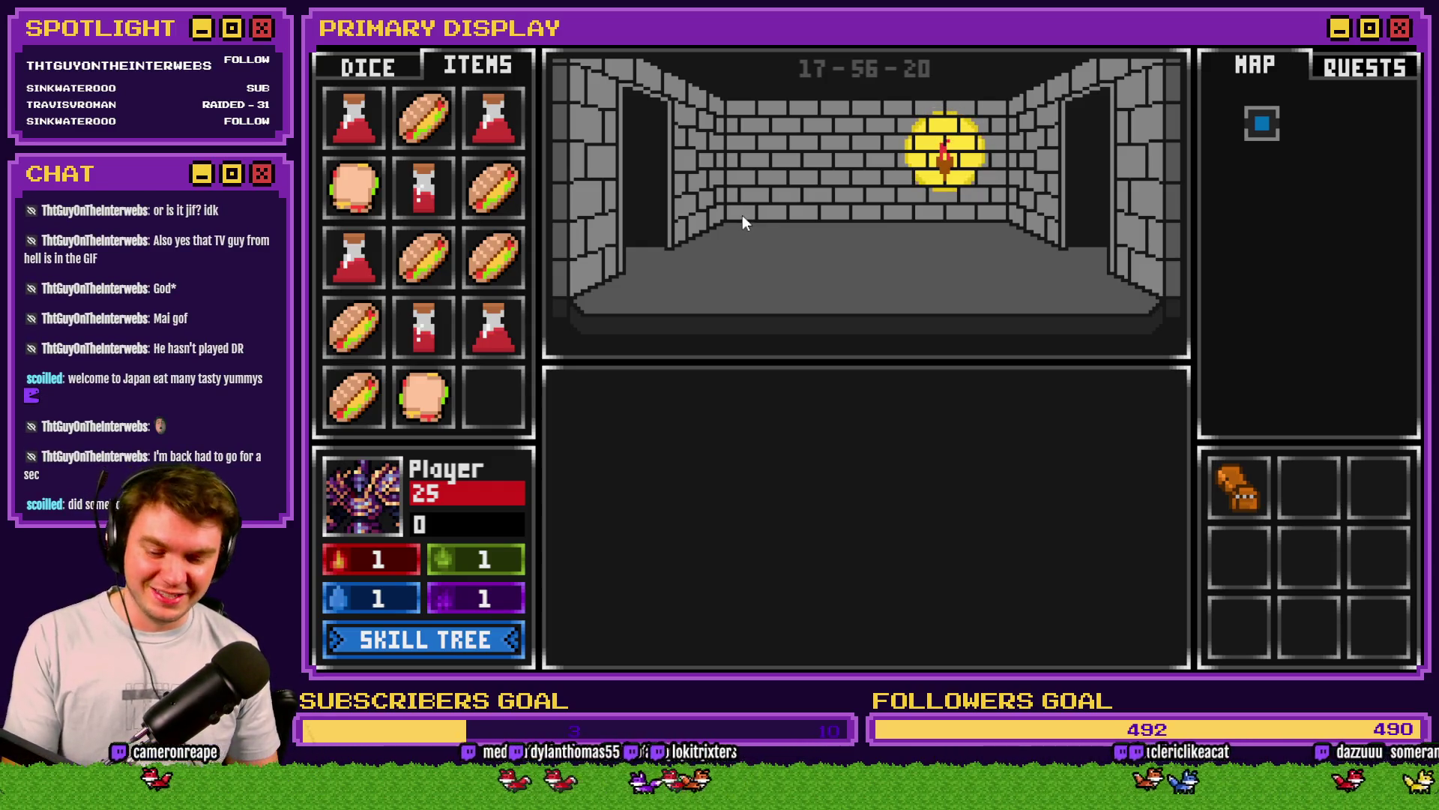
key("F9")
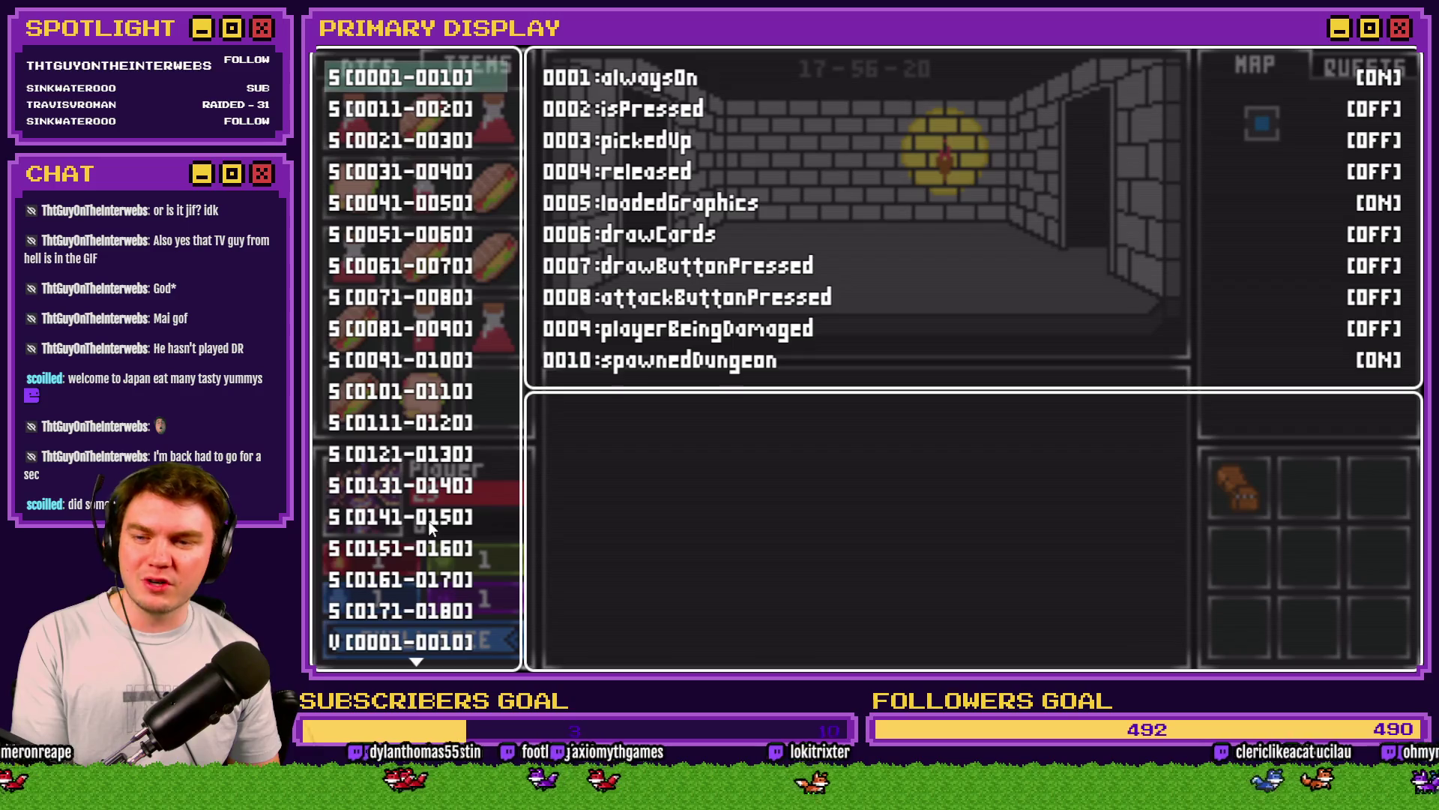
Step: In the V[0051-0060] debug group, raise playerHPMax from 25 to 500 and resume play
scroll(431, 547, "down", 4)
left_click(405, 641)
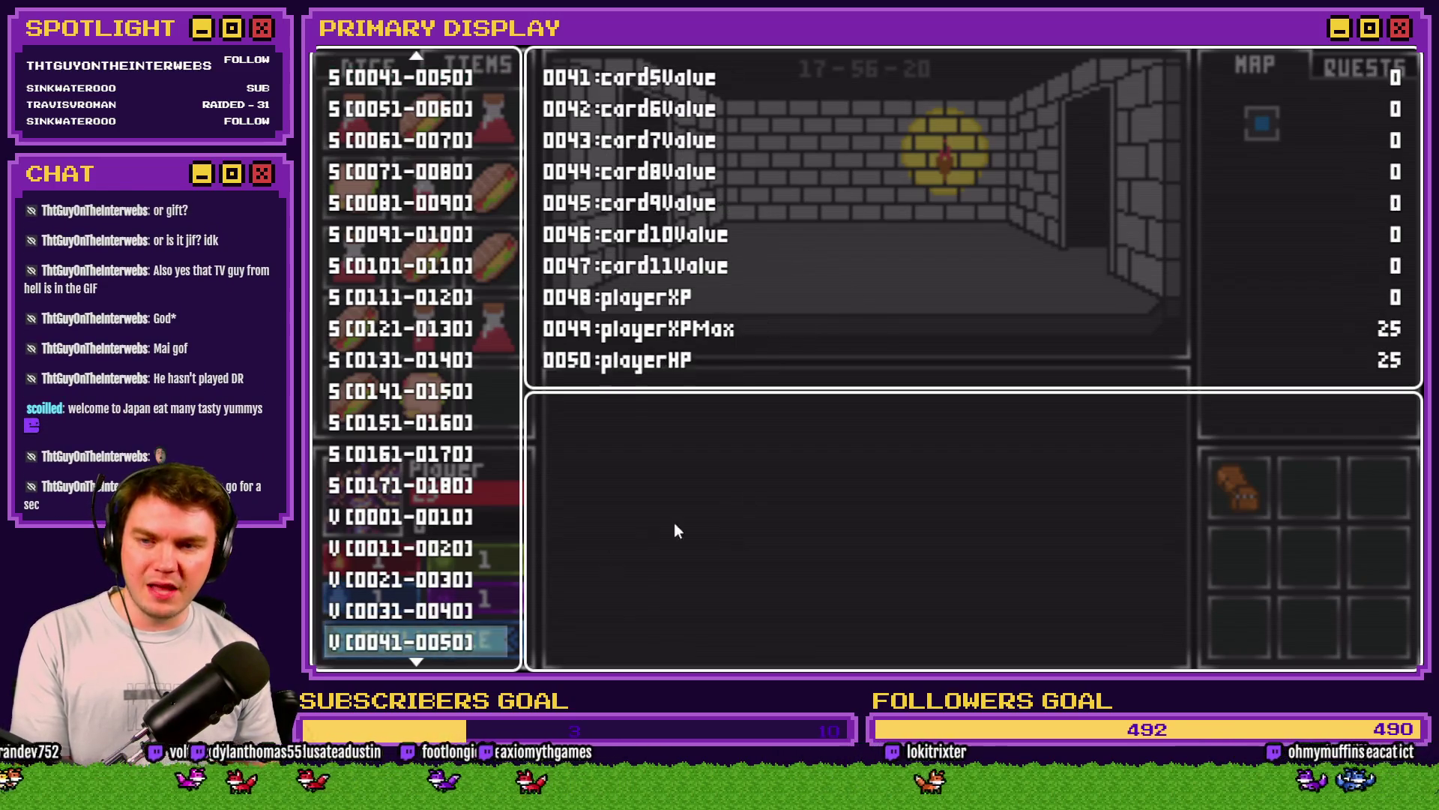
key("Down")
key("Return")
key("Page_Down")
key("Page_Down")
key("Page_Down")
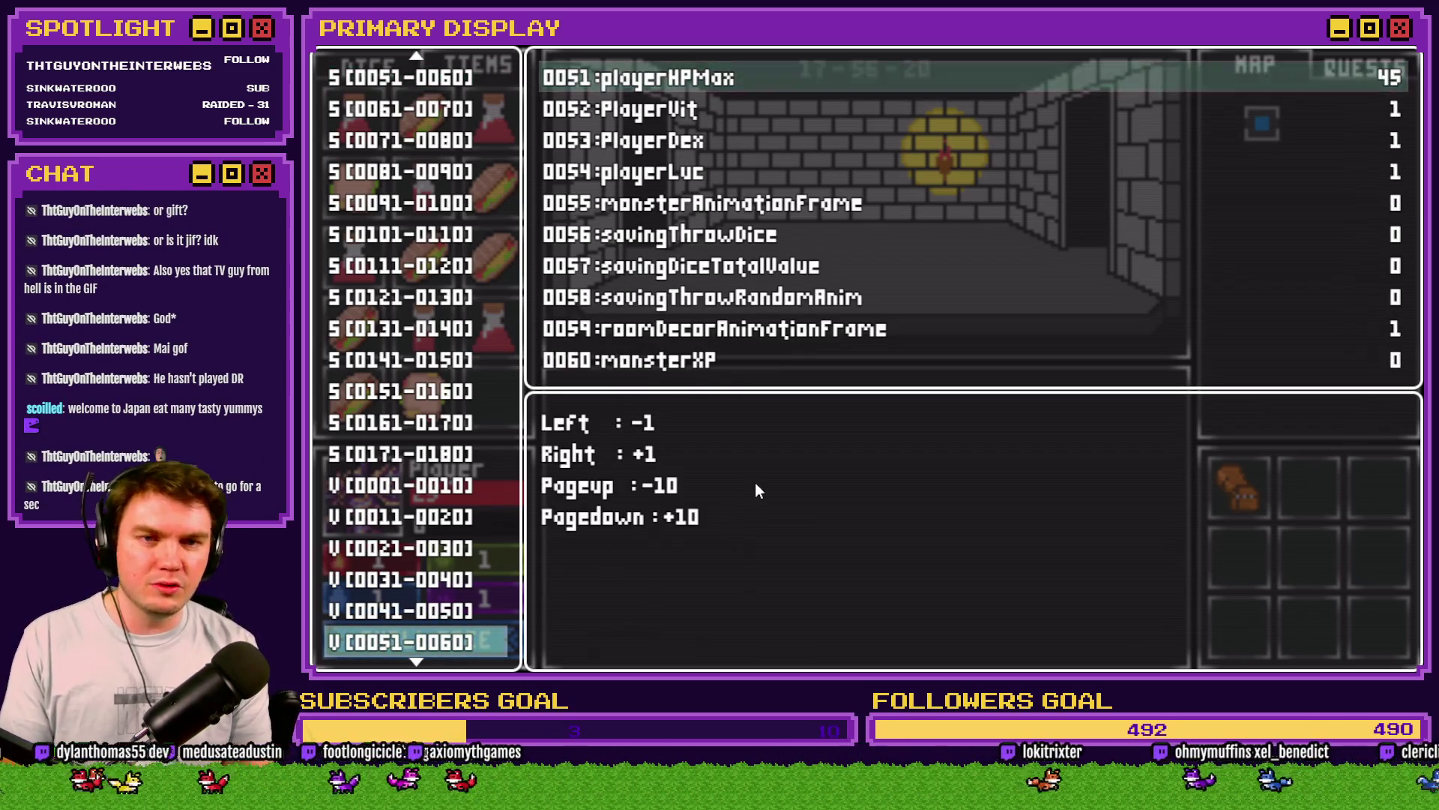
key("Page_Down")
key("Page_Down")
key("Page_Down")
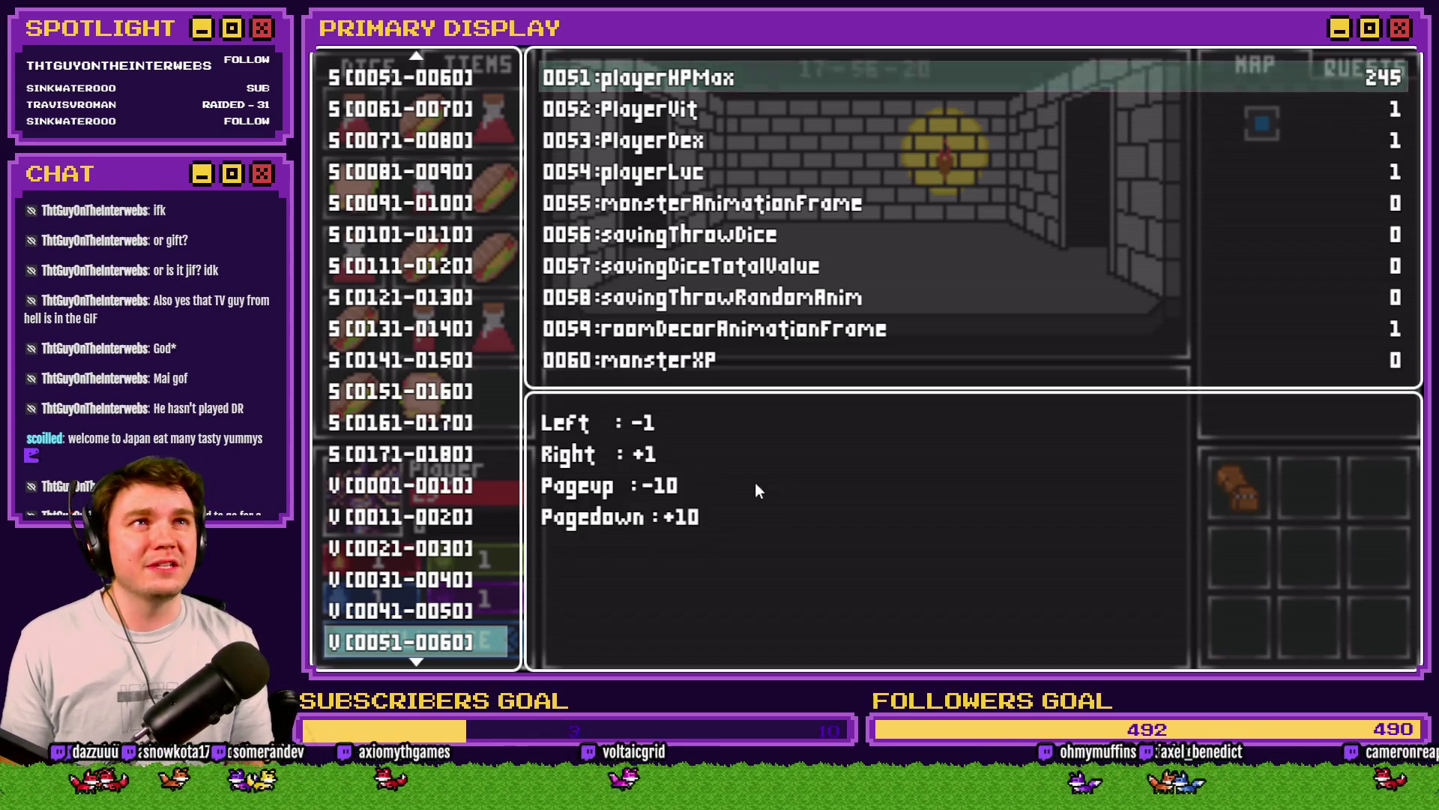
key("Page_Down")
key("Page_Down")
key("Page_Down")
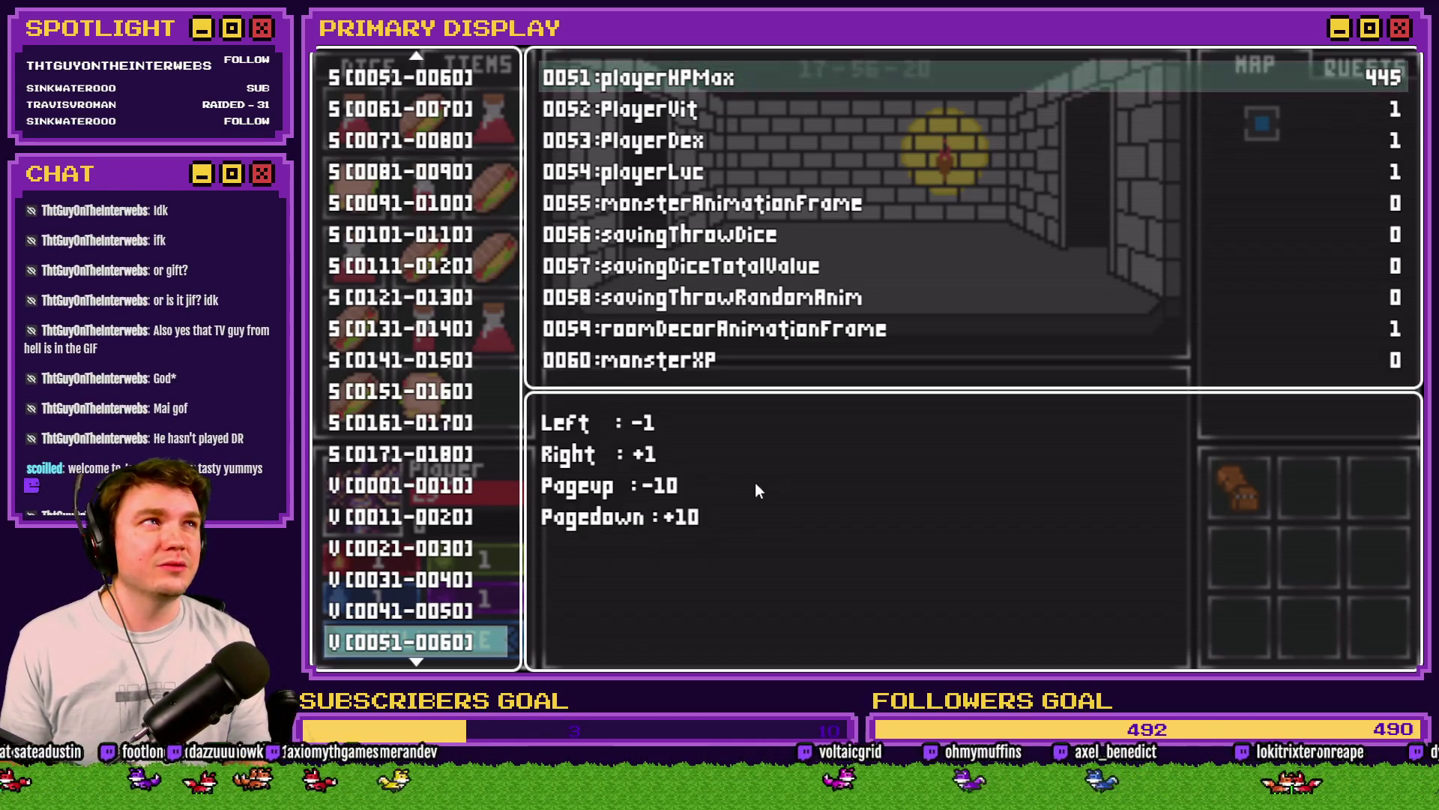
key("Right")
key("Right")
key("Right")
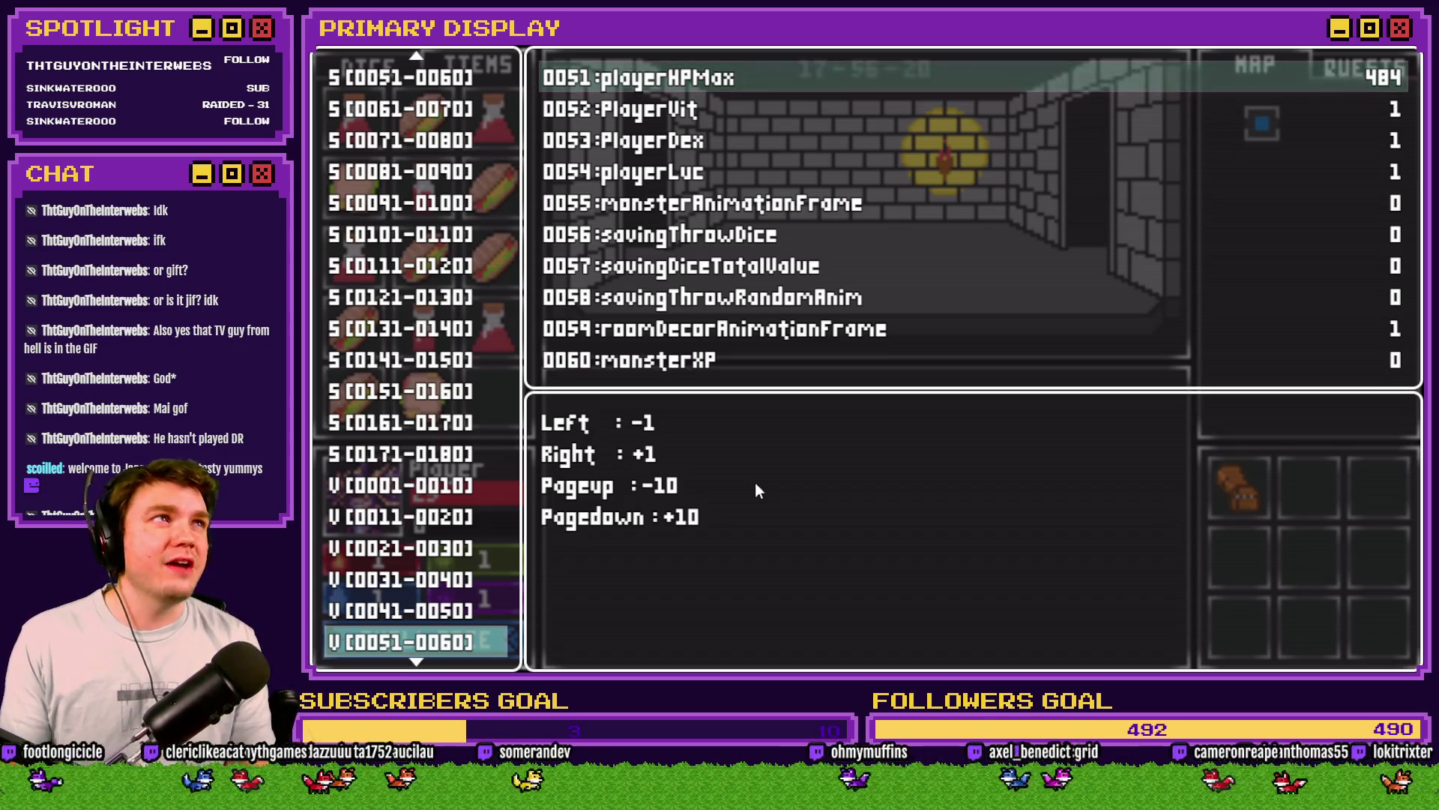
key("Right")
key("Right")
key("Right")
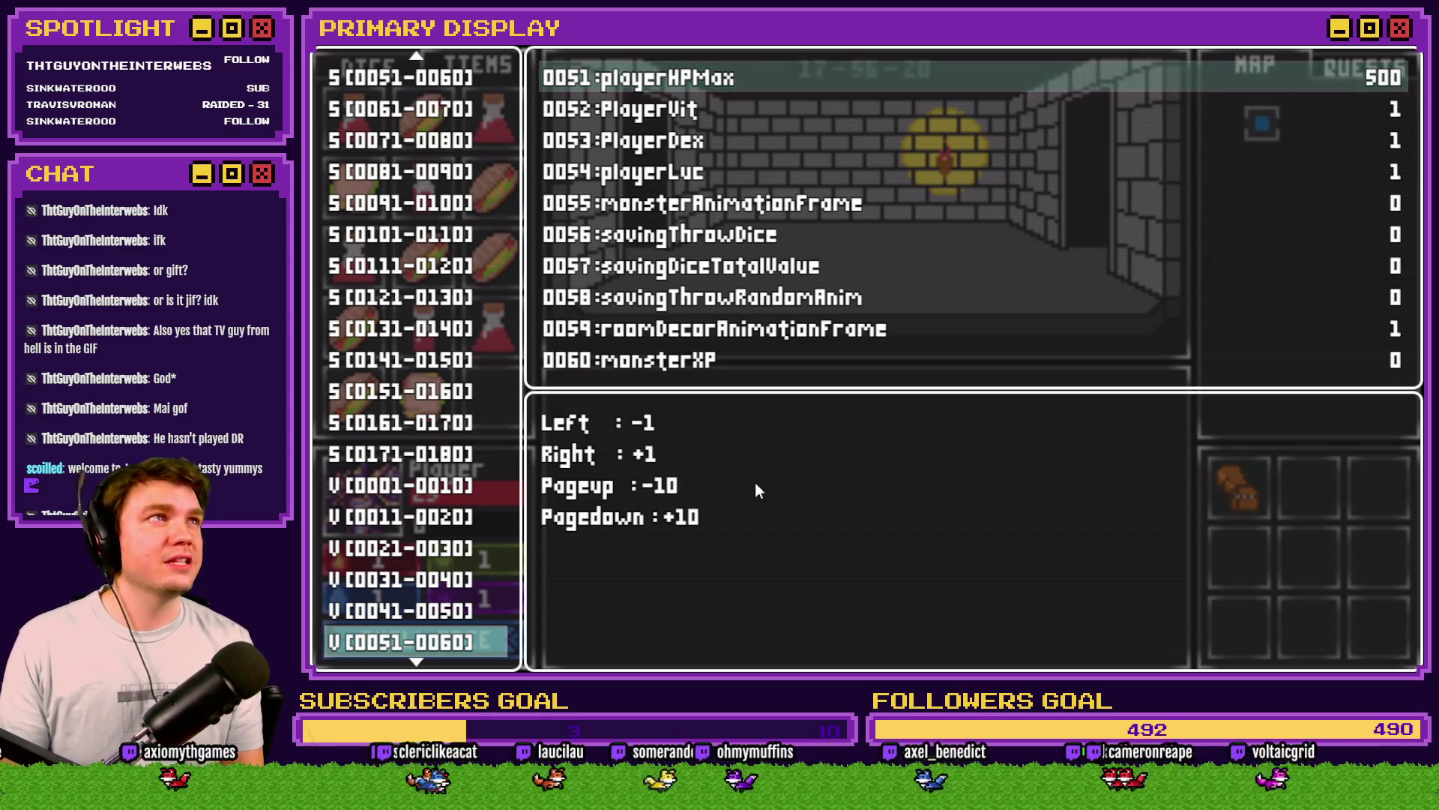
key("Escape")
key("Escape")
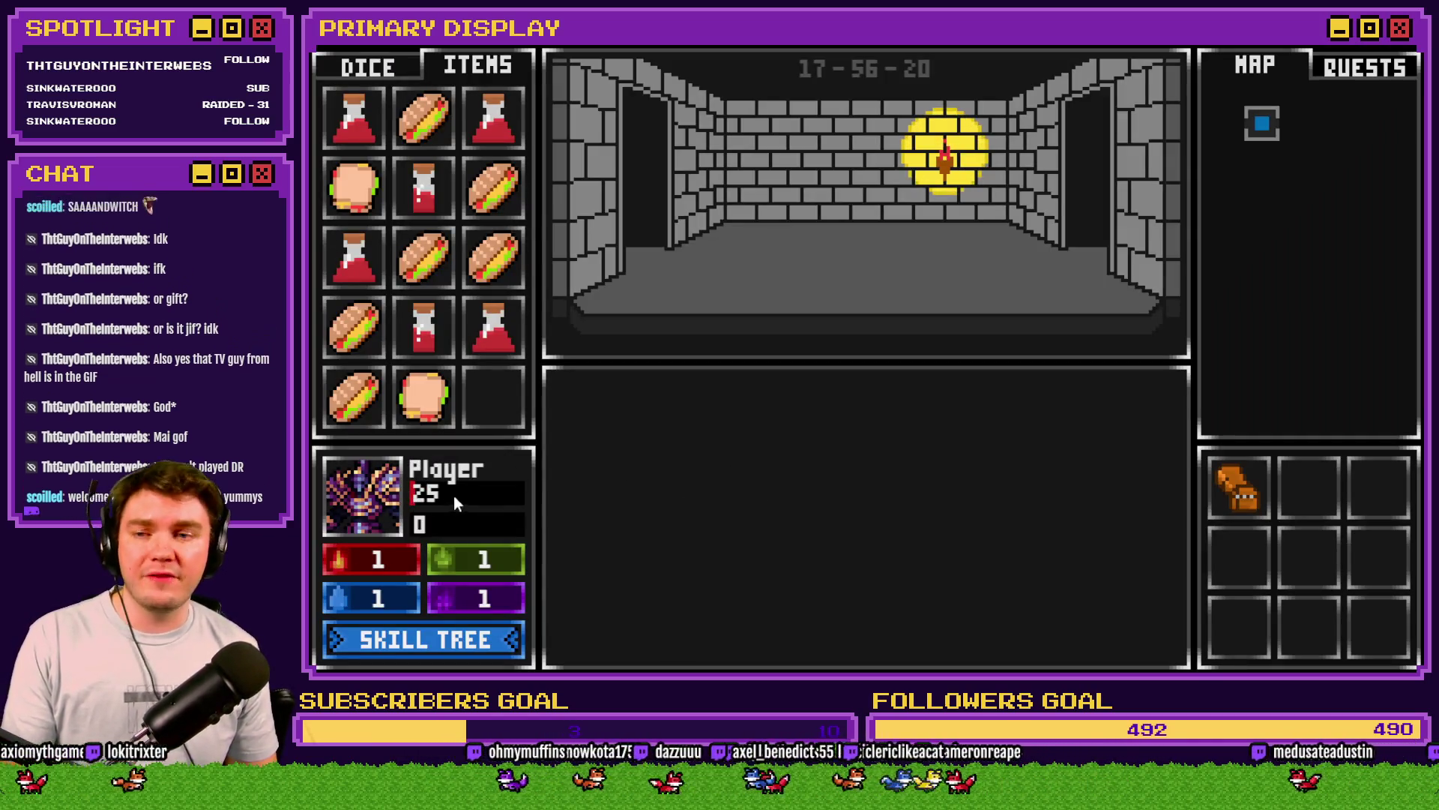
Step: Feed Some Random Sandwich to the player so HP reaches 500, then close the playtest
mouse_move(358, 202)
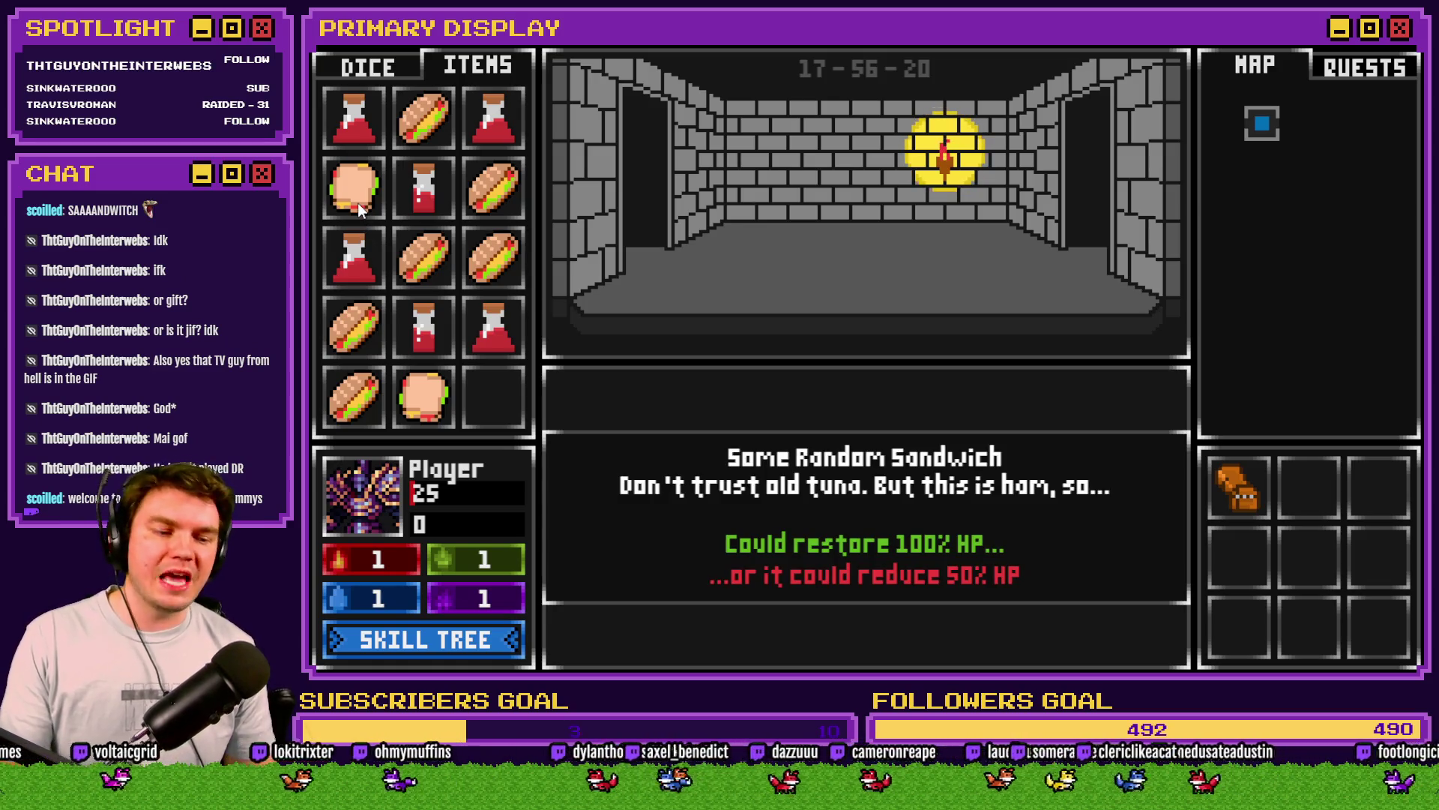
left_click_drag(358, 203, 365, 510)
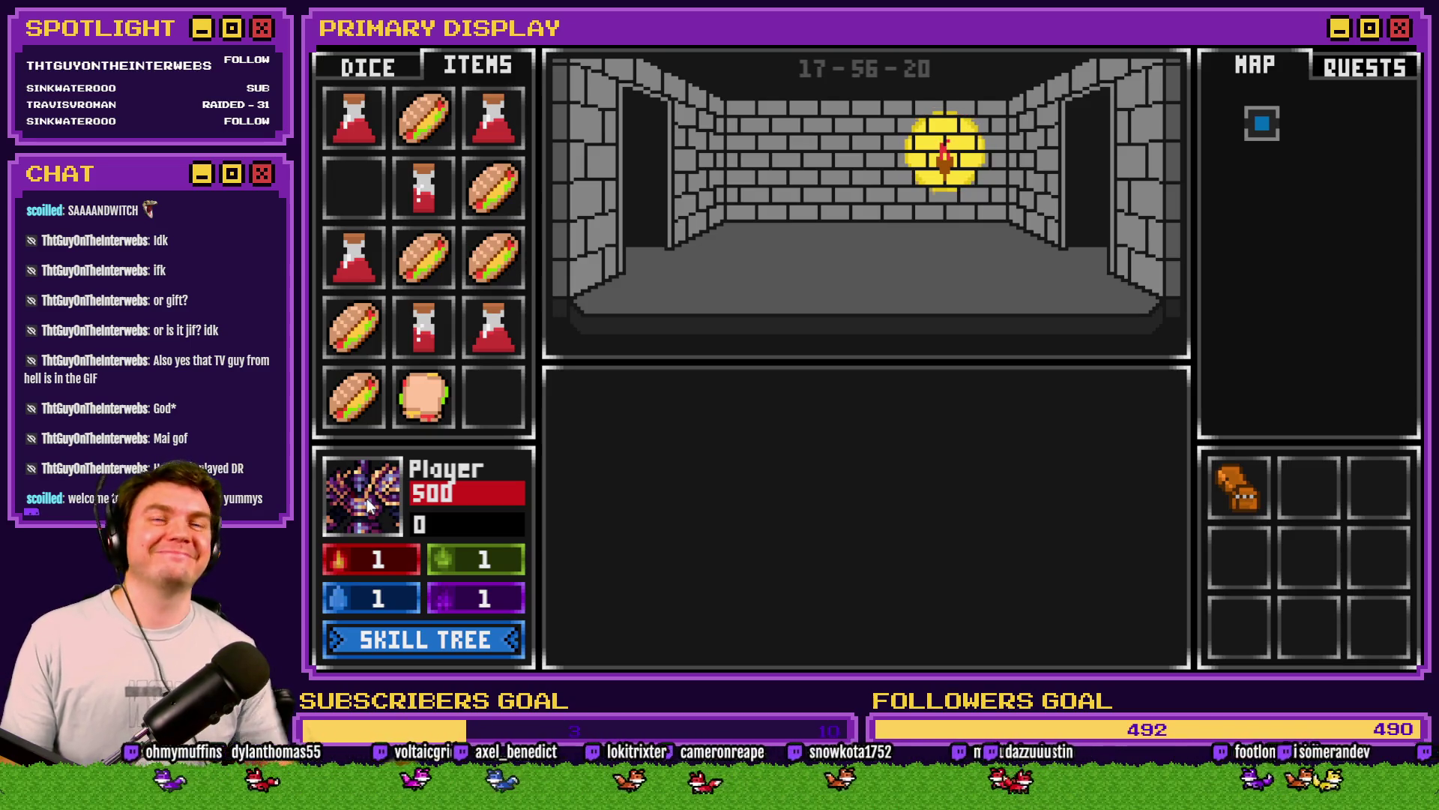
left_click(1400, 46)
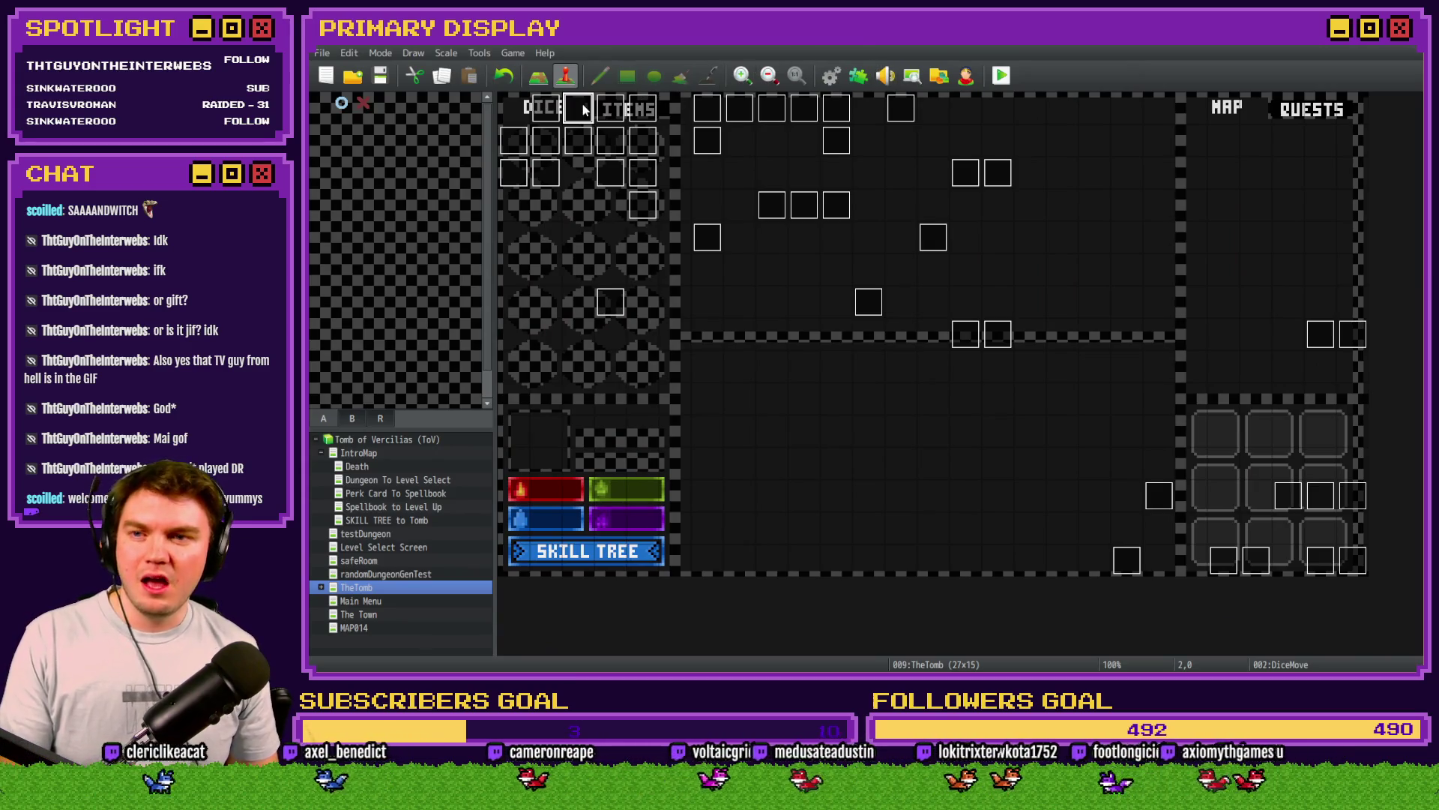
Step: On DiceMove page 6, change randomNumber2 to roll Random 2..2
double_click(584, 109)
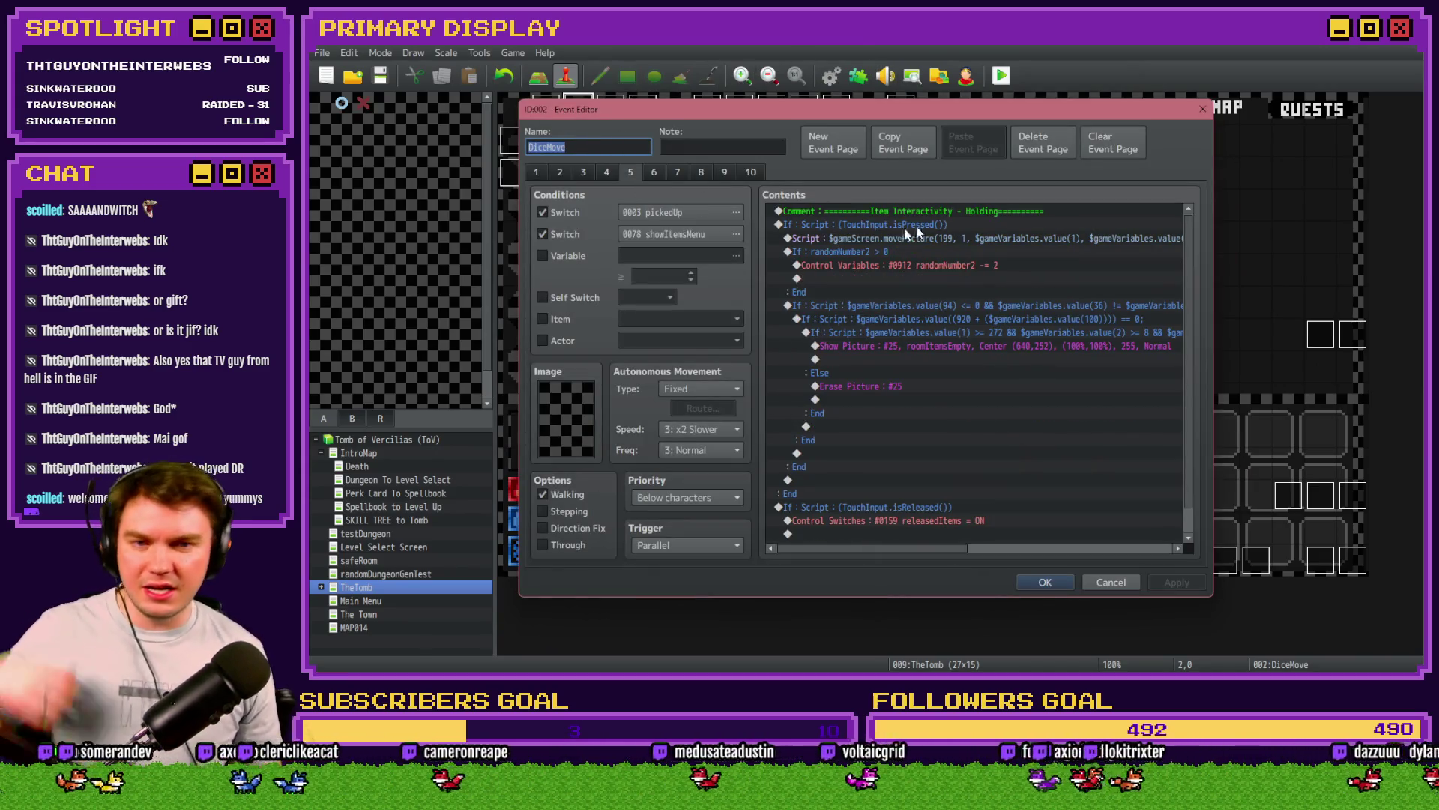
left_click(654, 172)
scroll(915, 367, "down", 5)
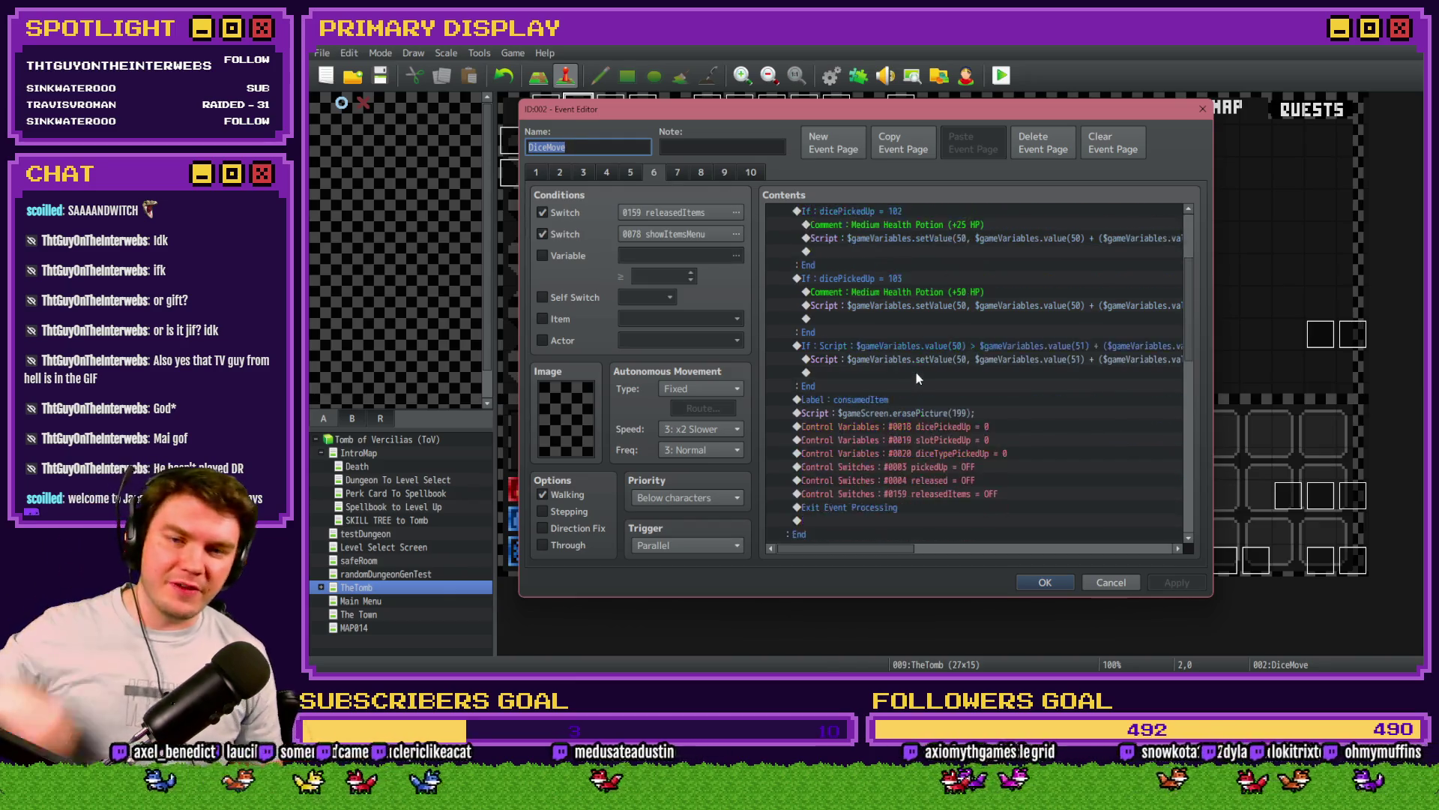
scroll(916, 365, "down", 6)
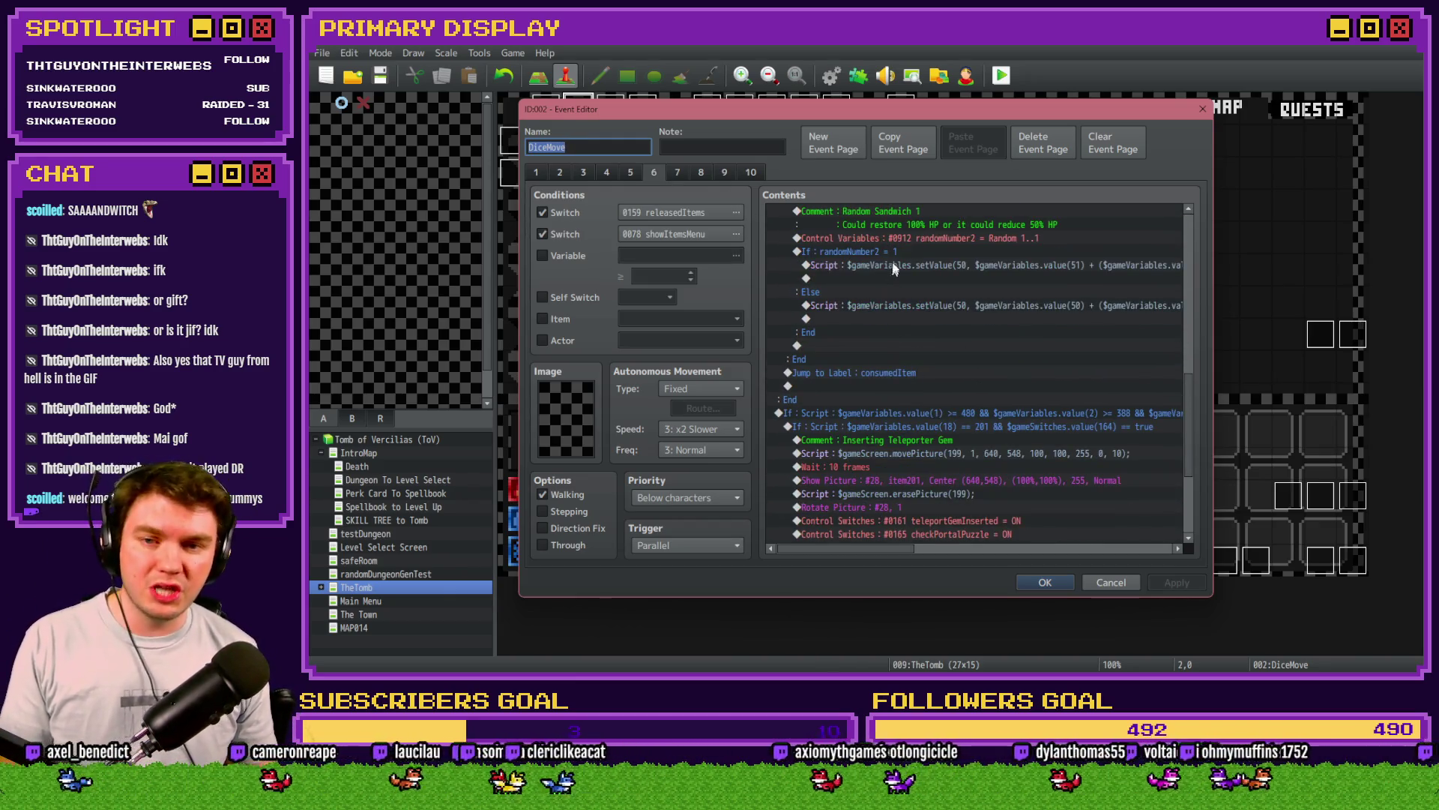
left_click(909, 241)
double_click(907, 241)
type("2")
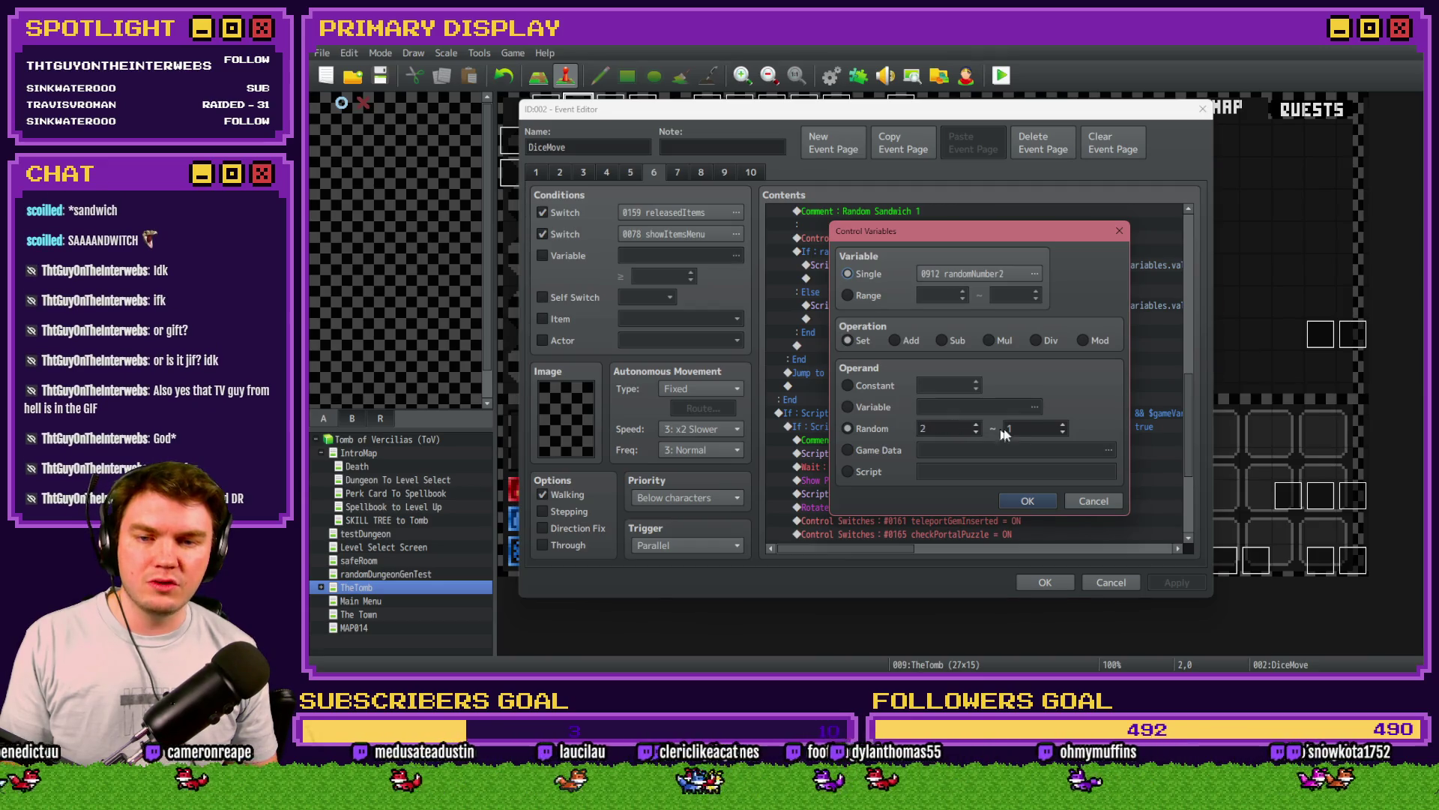
left_click(1027, 500)
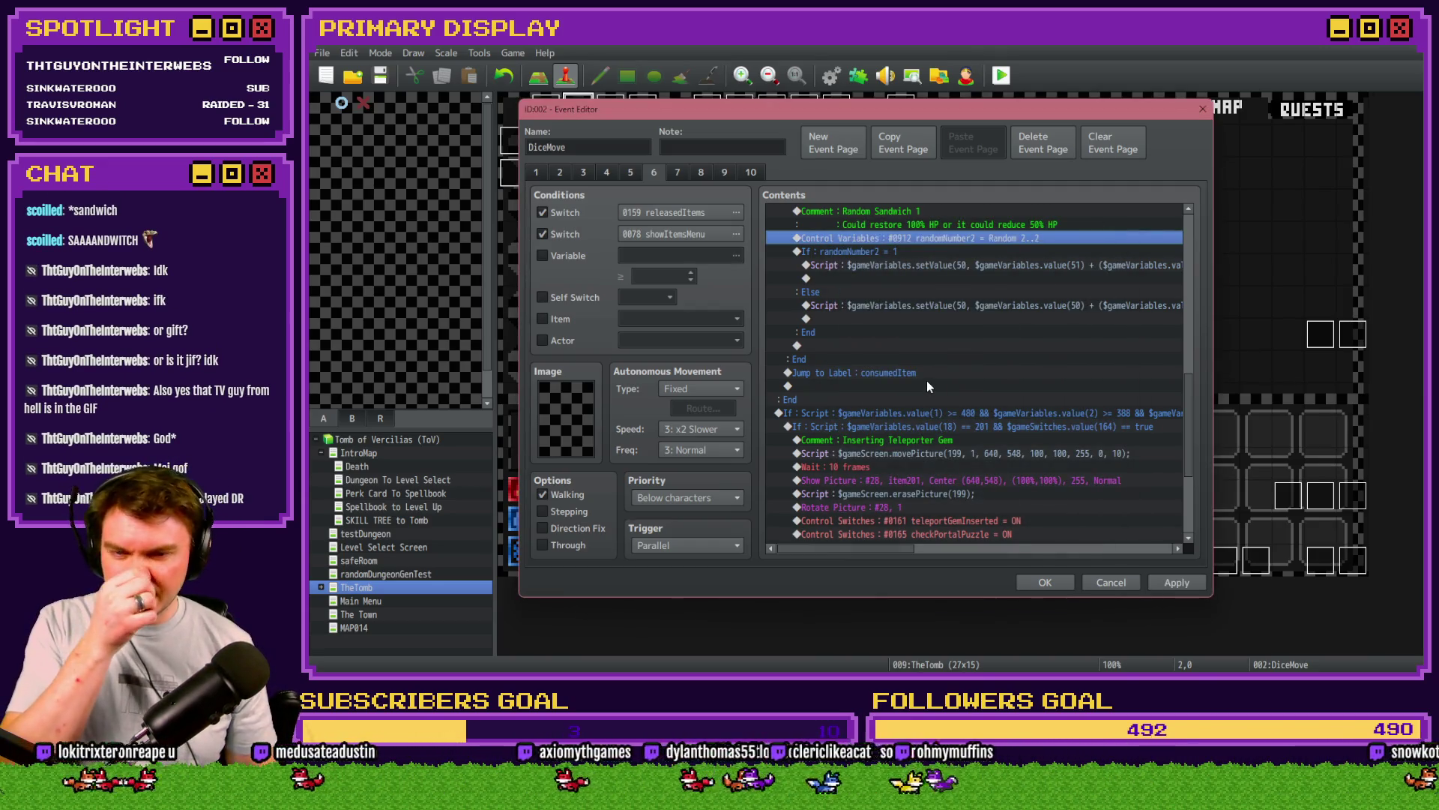
Step: Replace the Else-branch script with a copy of the If-branch HP script
left_click(924, 297)
left_click(917, 307)
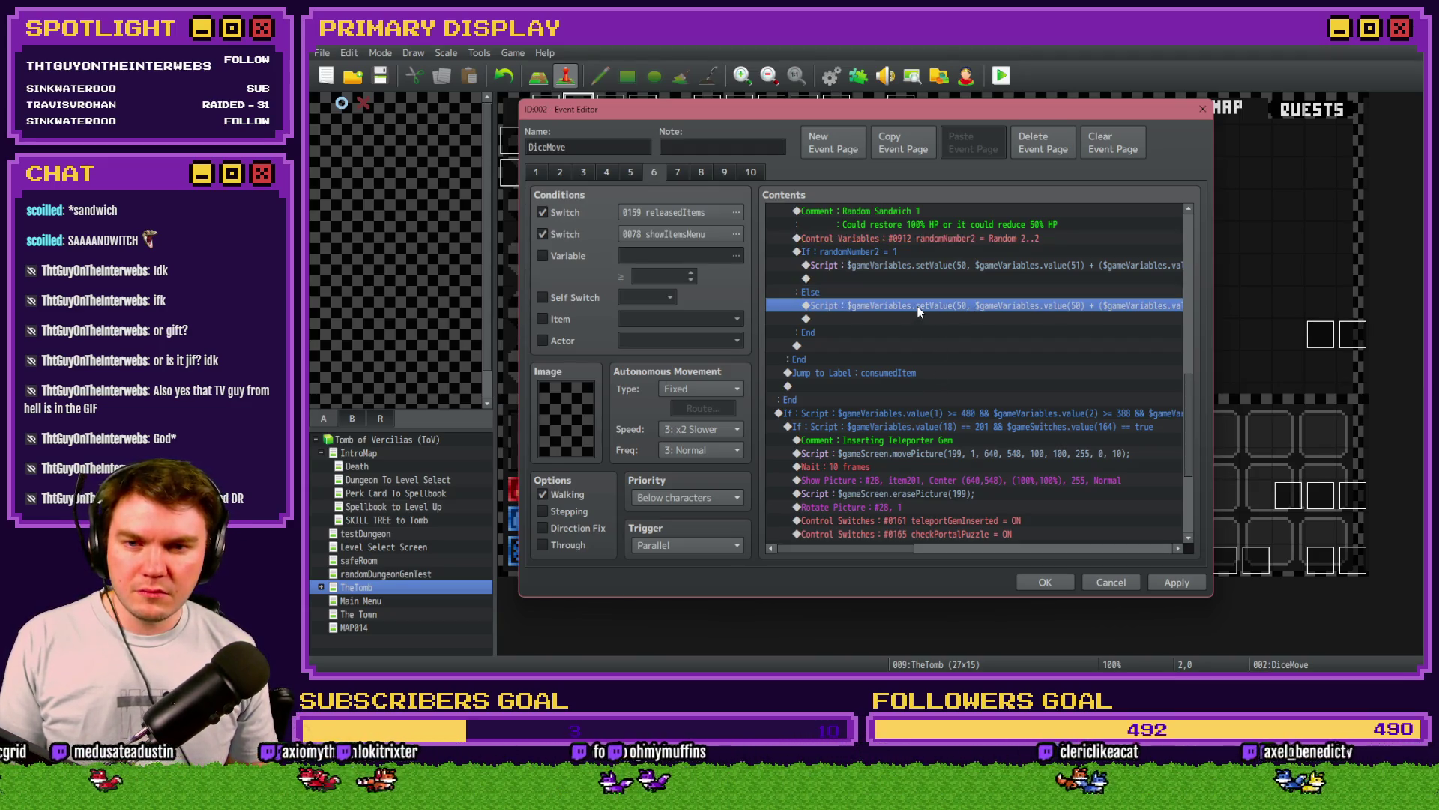
key("Delete")
left_click(934, 269)
key("ctrl+c")
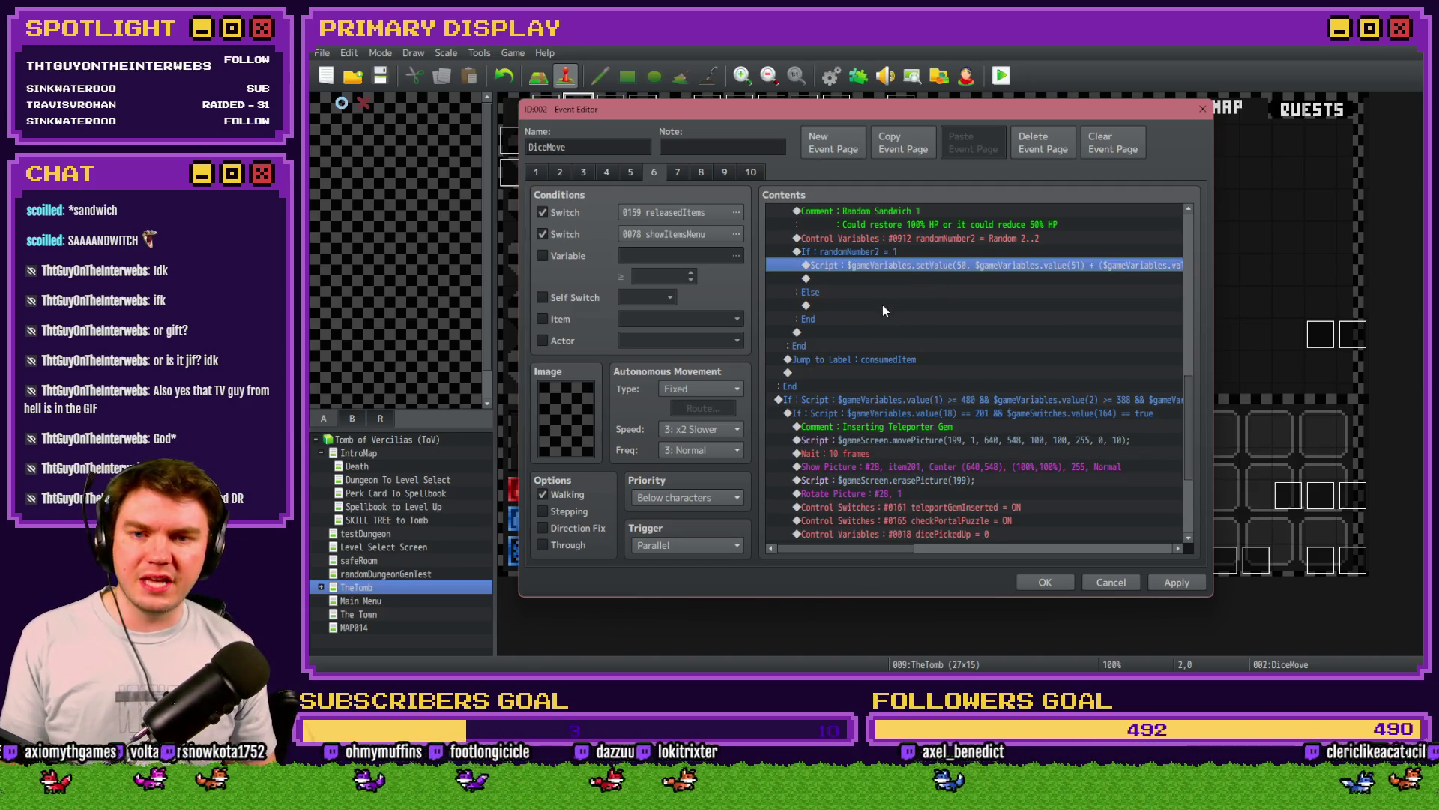
left_click(884, 305)
key("ctrl+v")
double_click(884, 305)
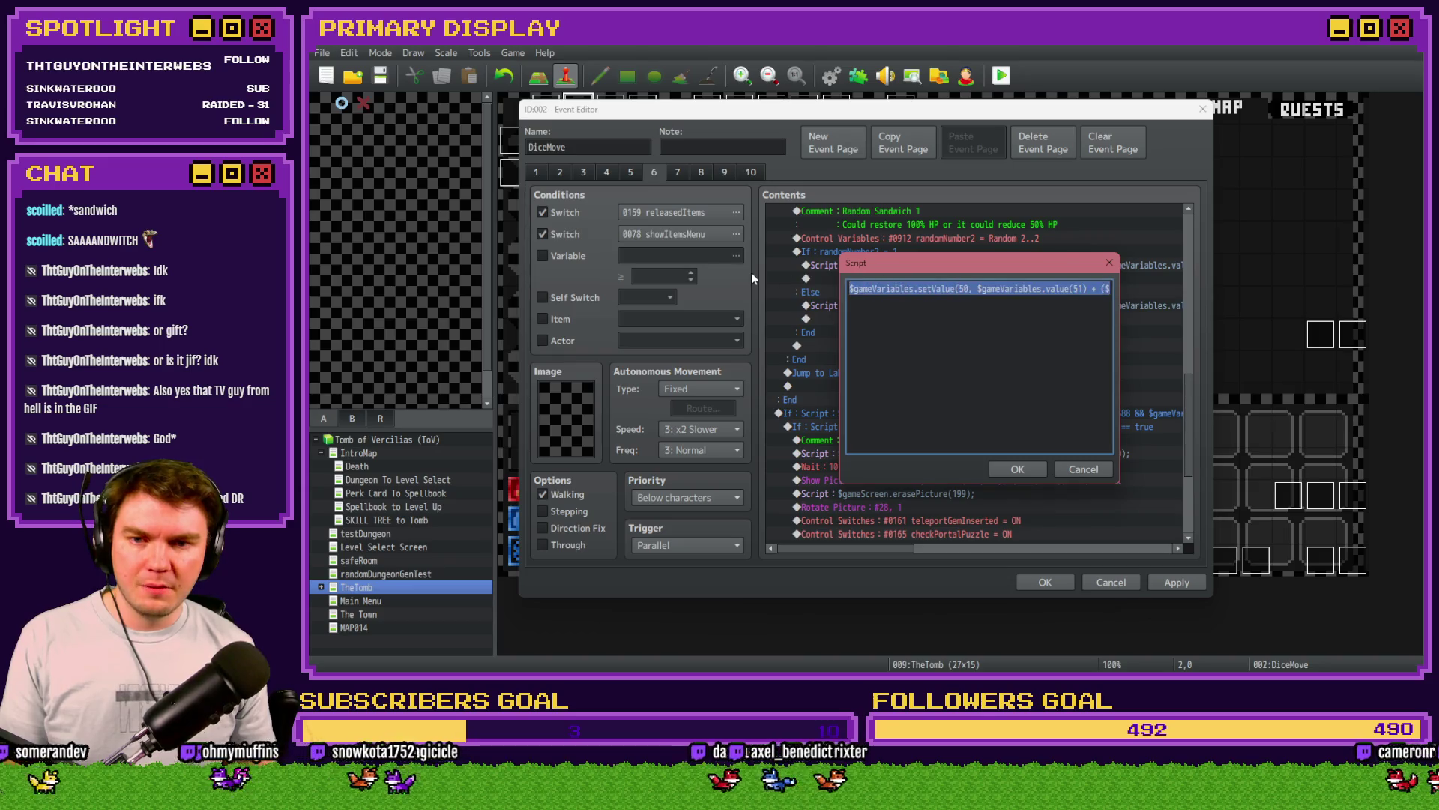
Step: Wrap the Else script's amount formula after setValue(50, in parentheses
left_click(970, 288)
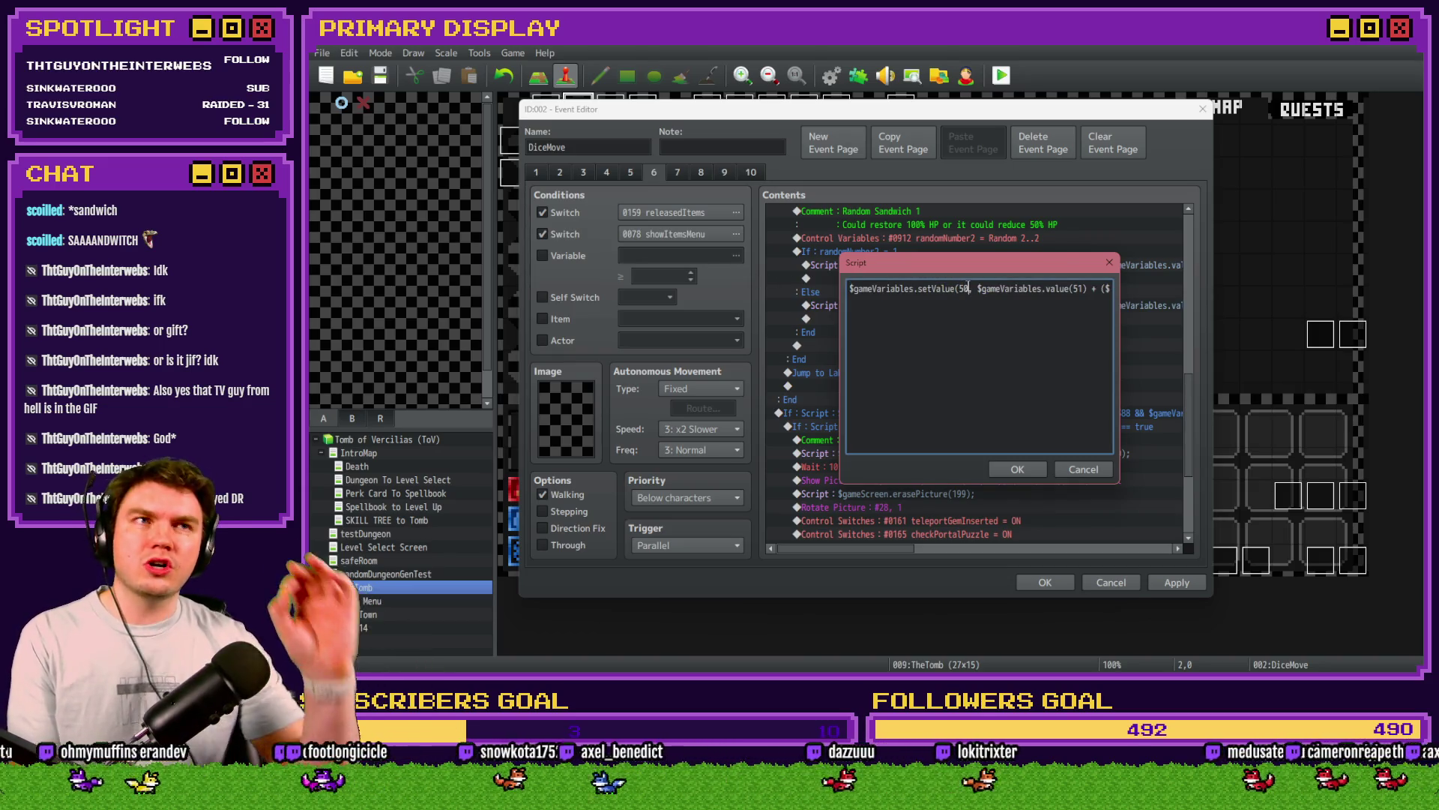
key("Right")
key("Right")
key("Right")
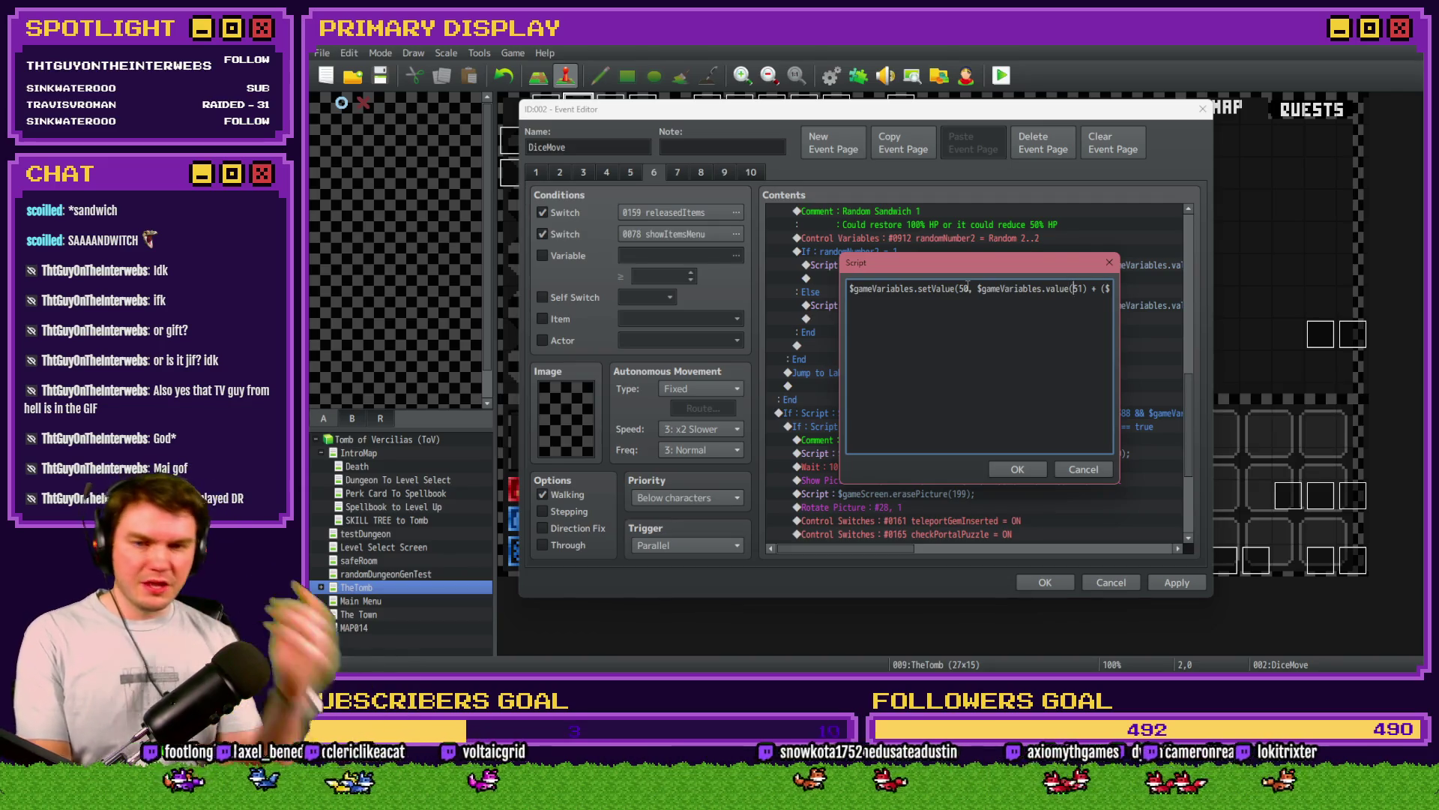
key("Right")
key("Right")
key("Right")
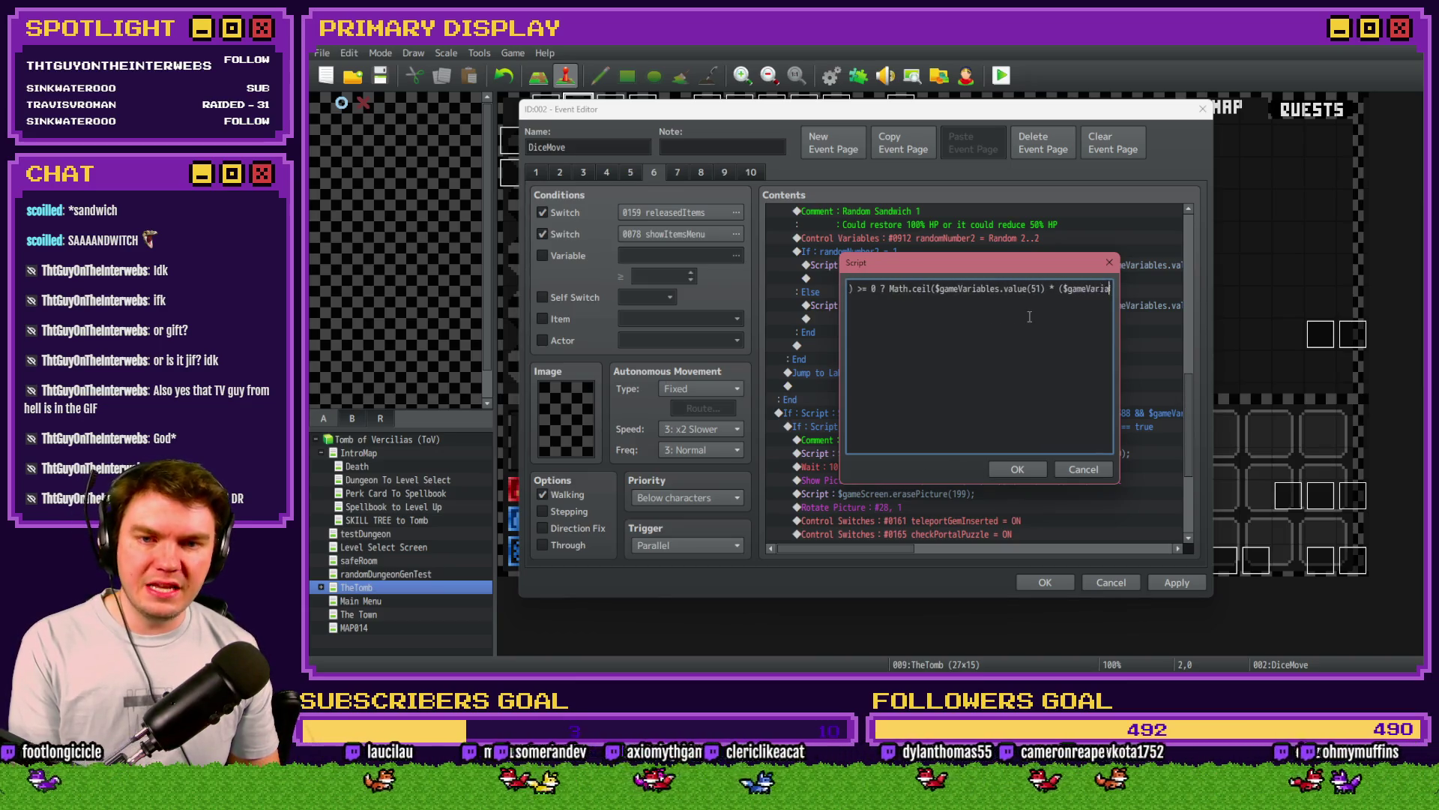
key("Right")
key("Right")
key("Right")
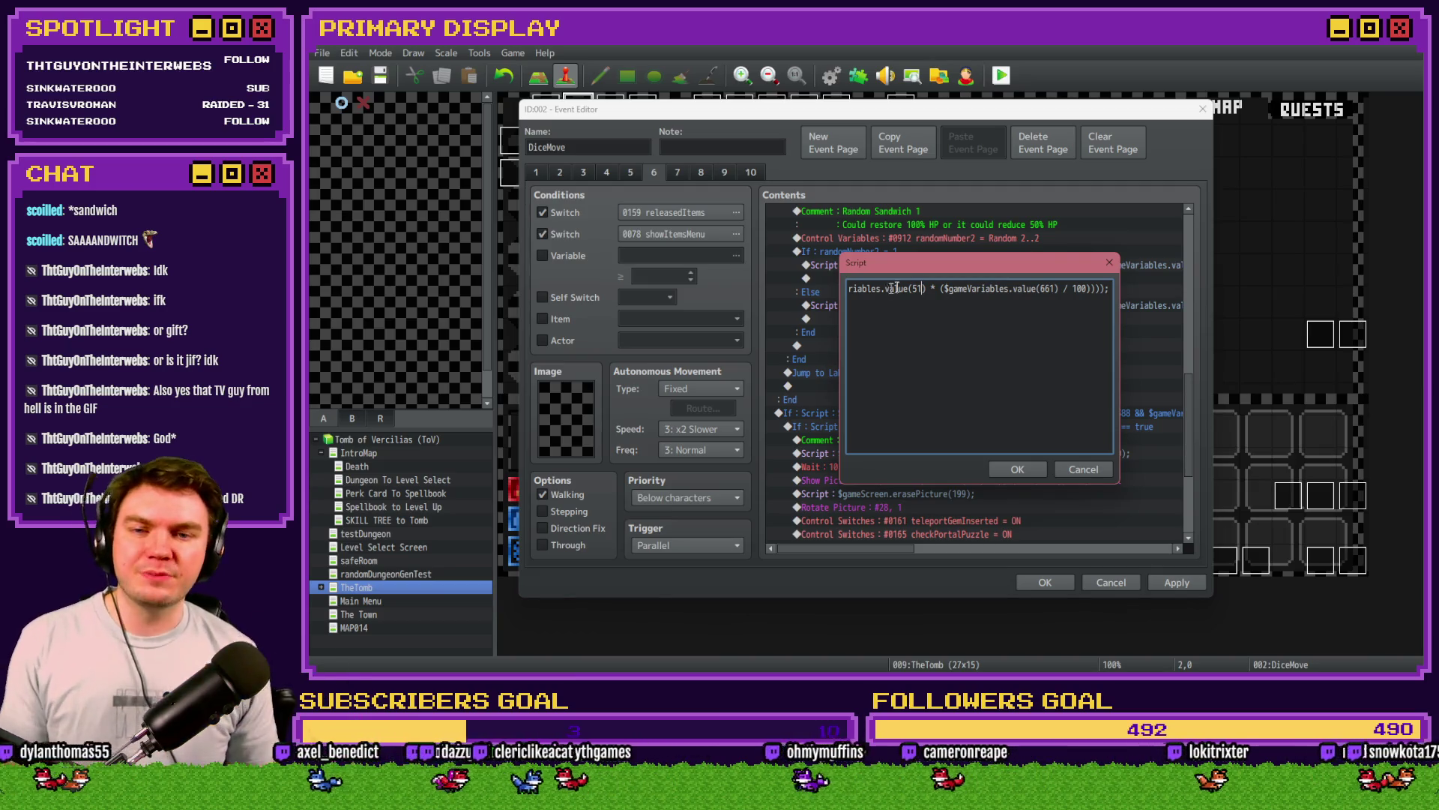
key("Home")
left_click(956, 291)
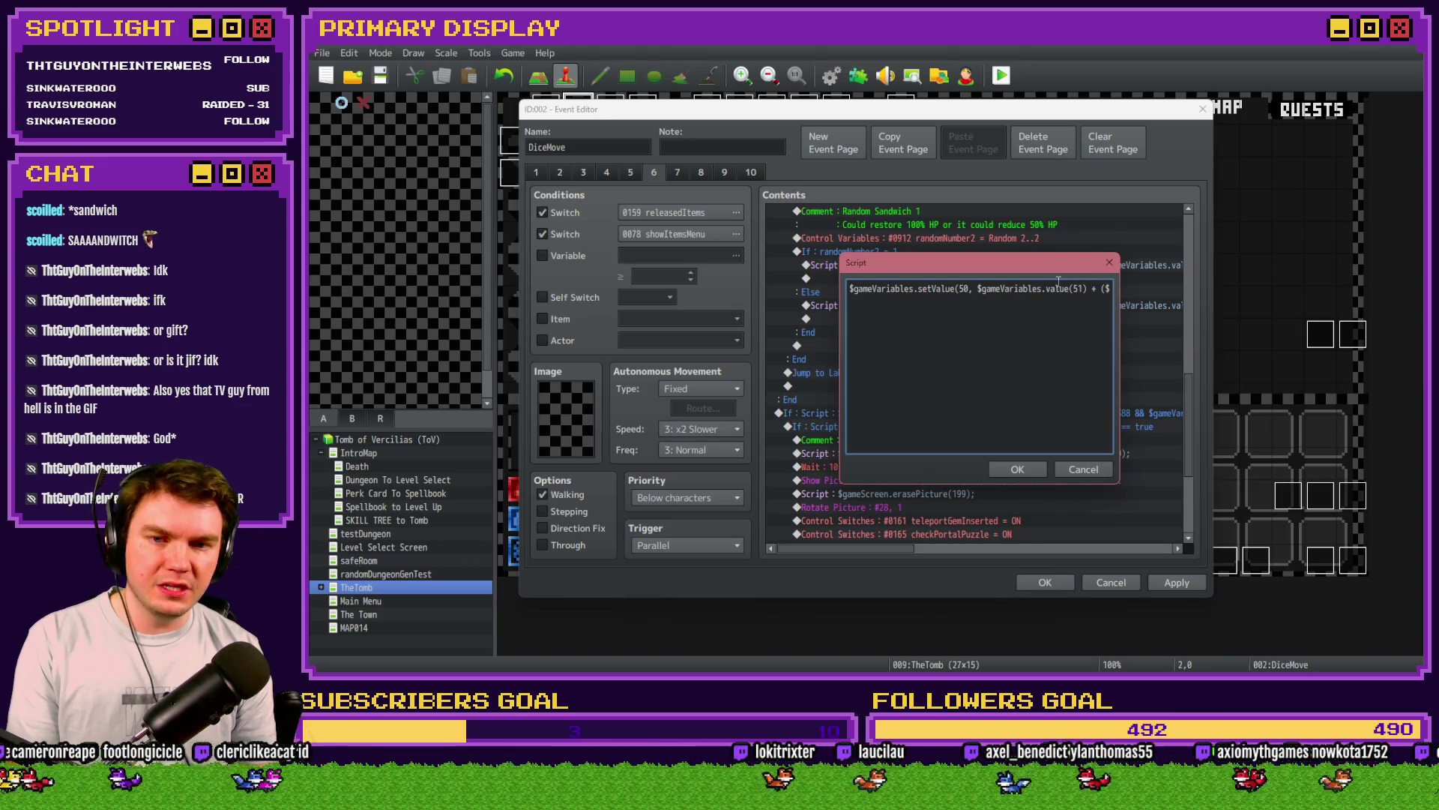
type("(")
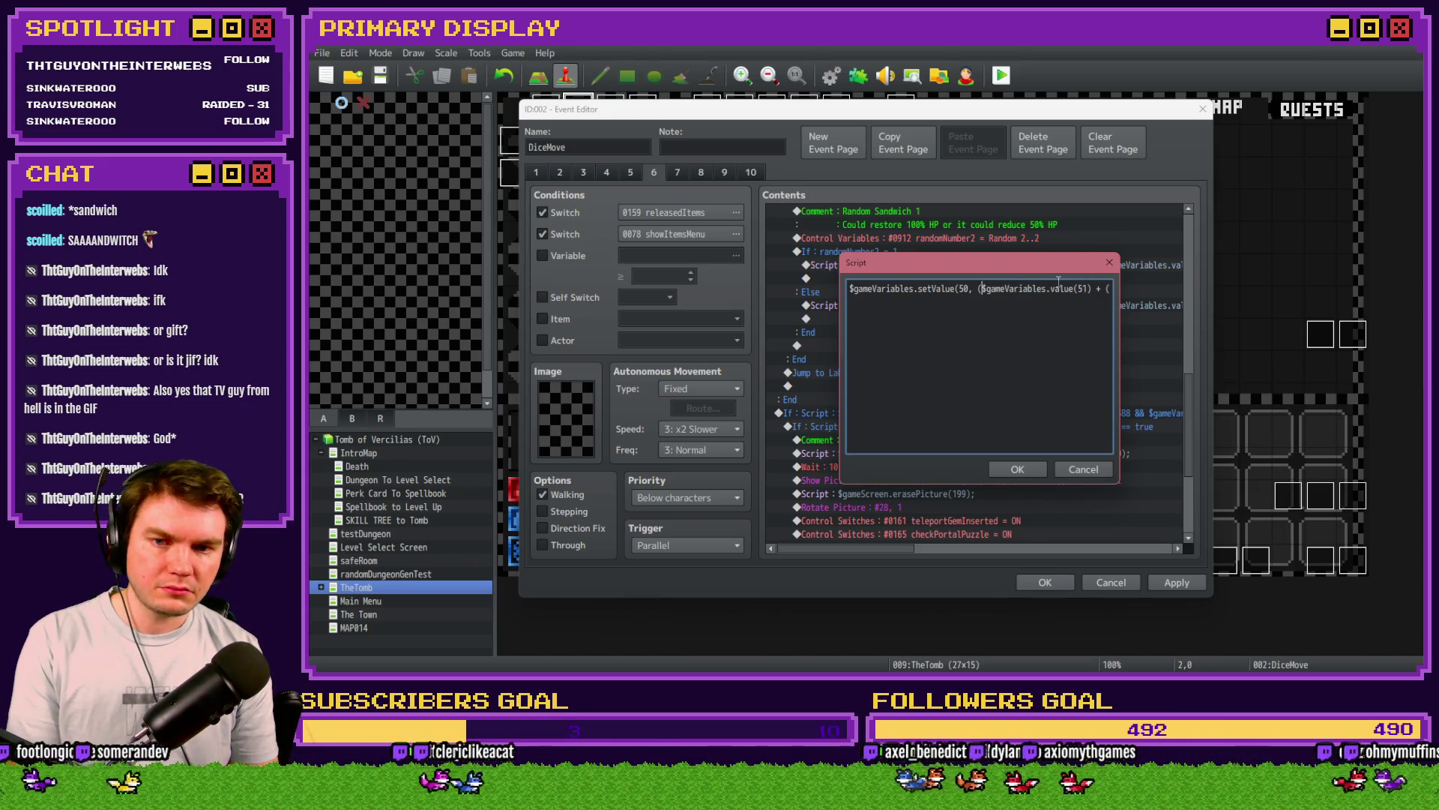
key("End")
type(")")
Step: Add ' / 2' and the '$gameVariables.value(50) -' prefix, then confirm the script and apply
key("Home")
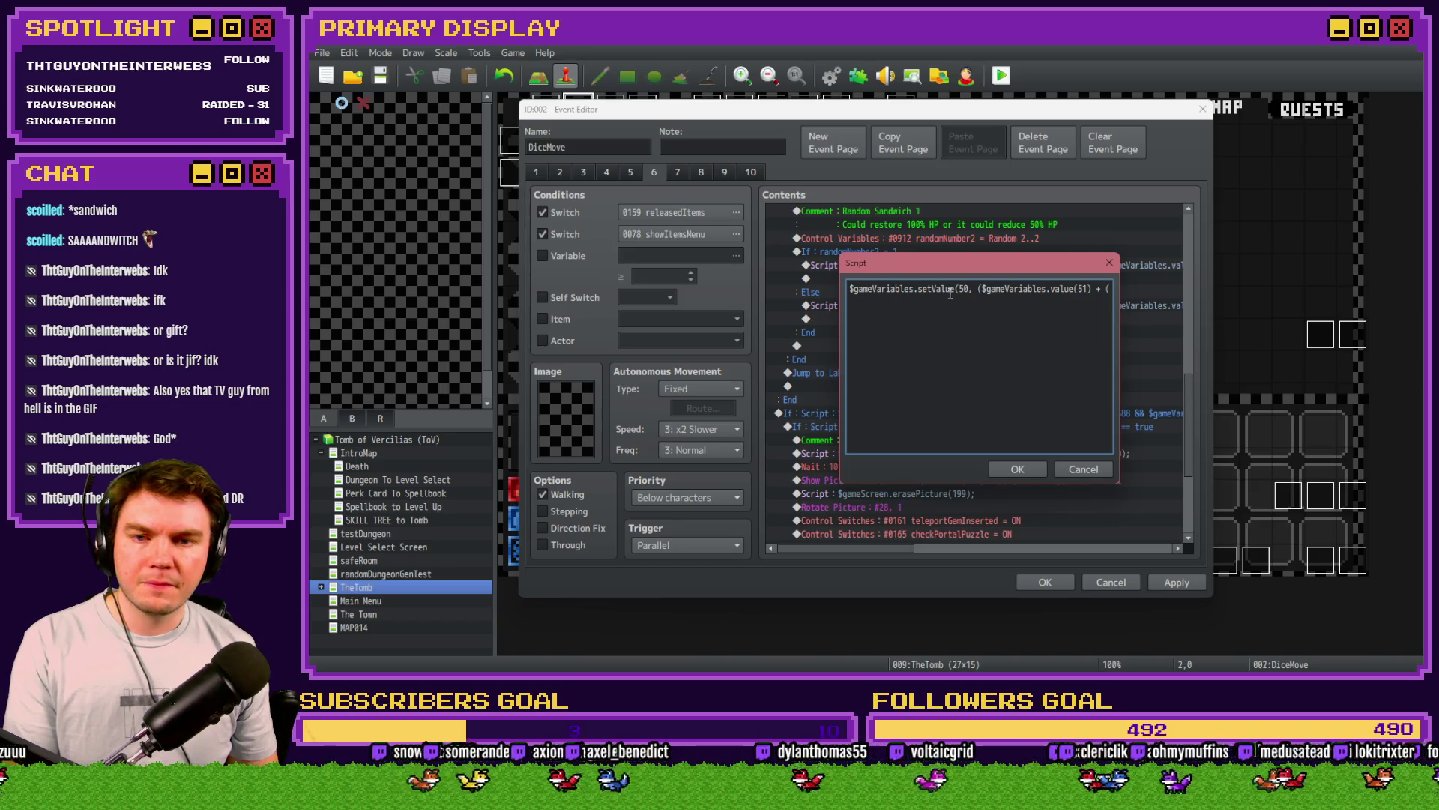
left_click(959, 291)
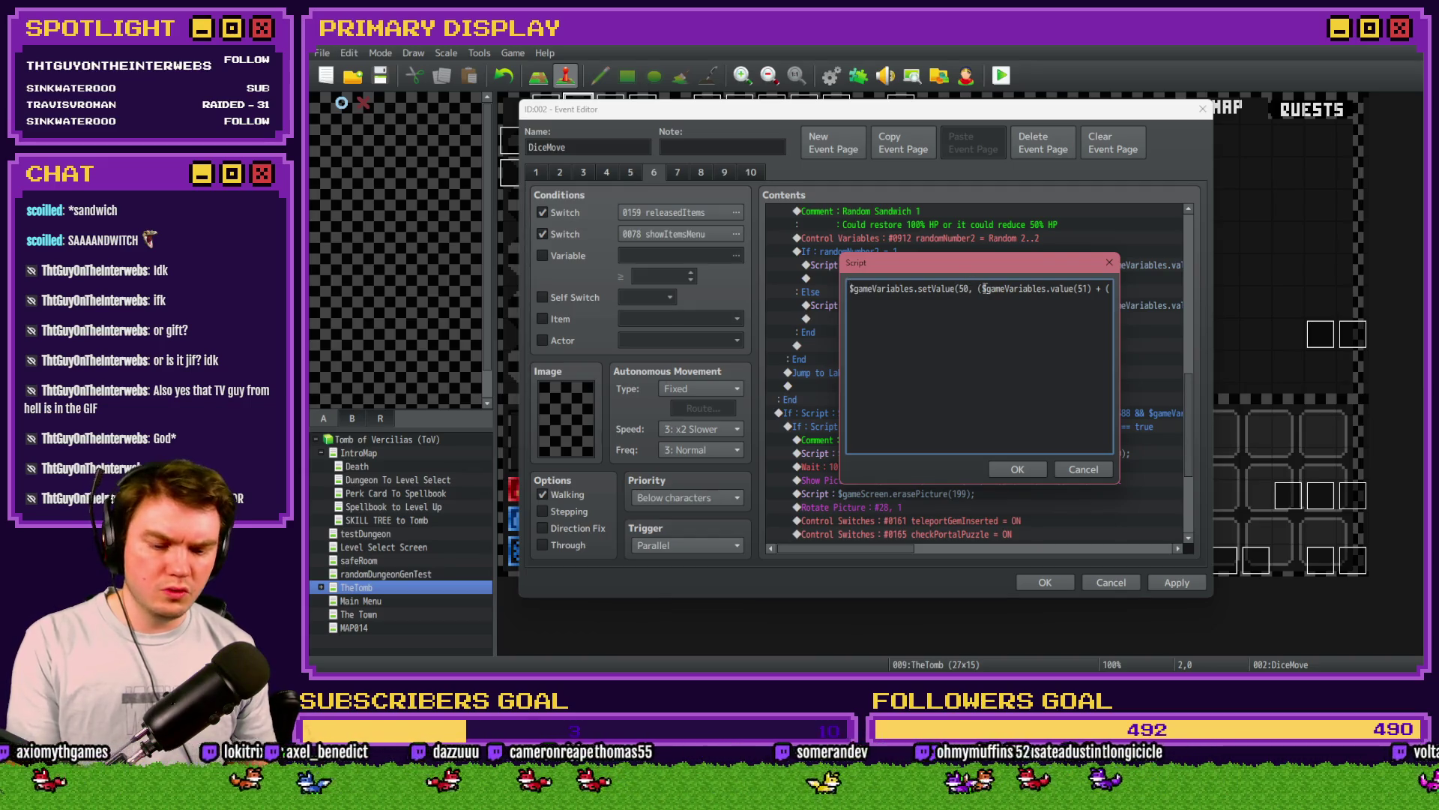
key("End")
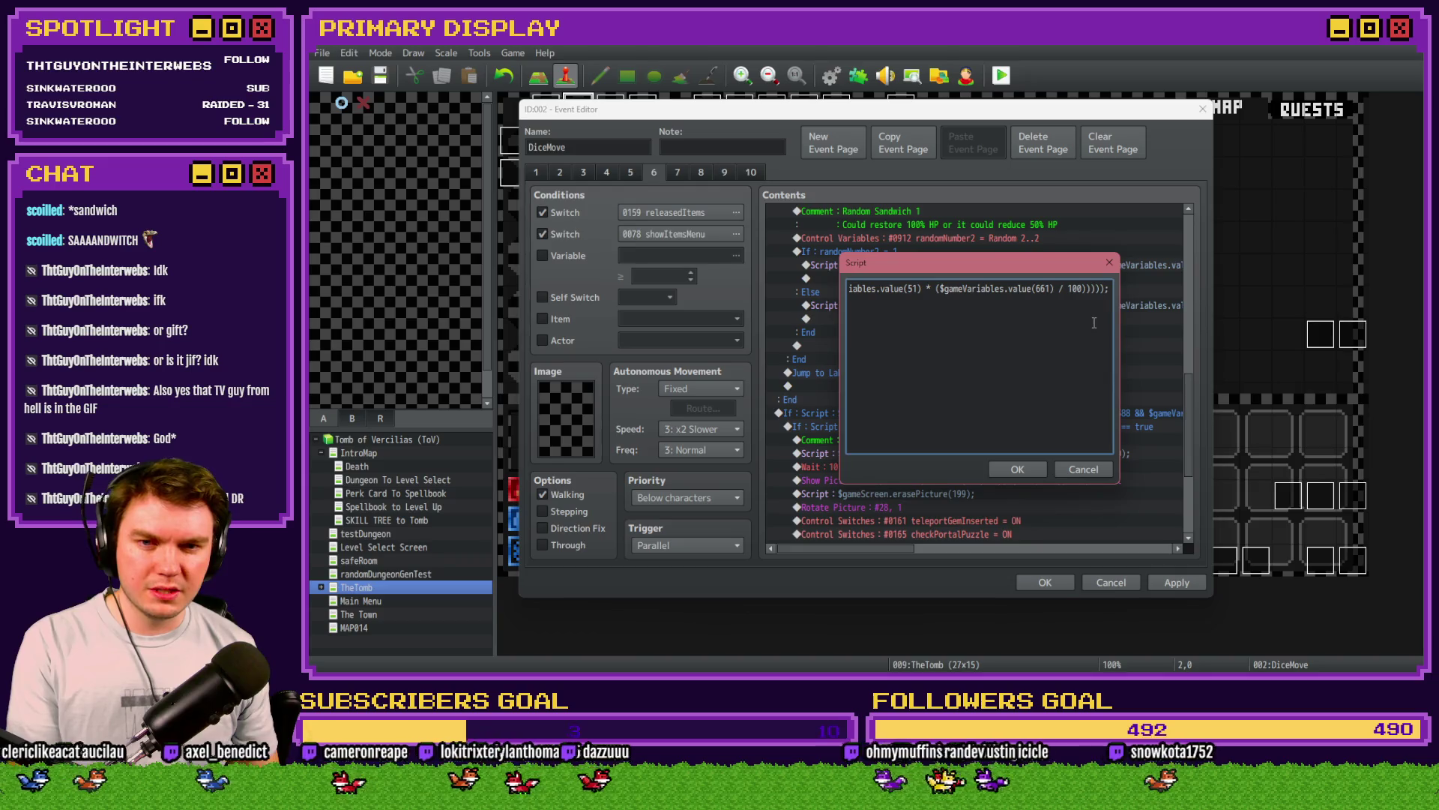
key("Left")
type("/")
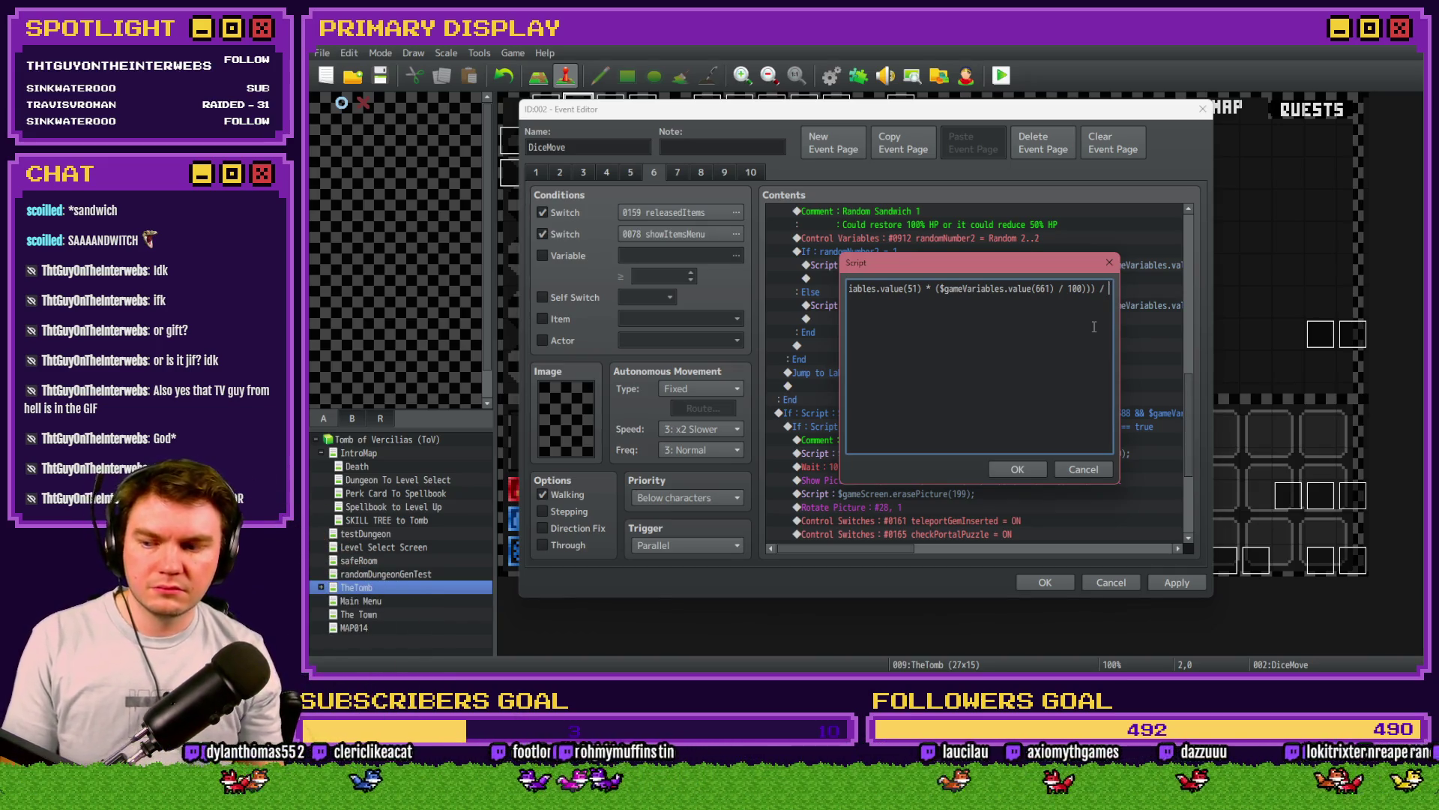
type(" 2")
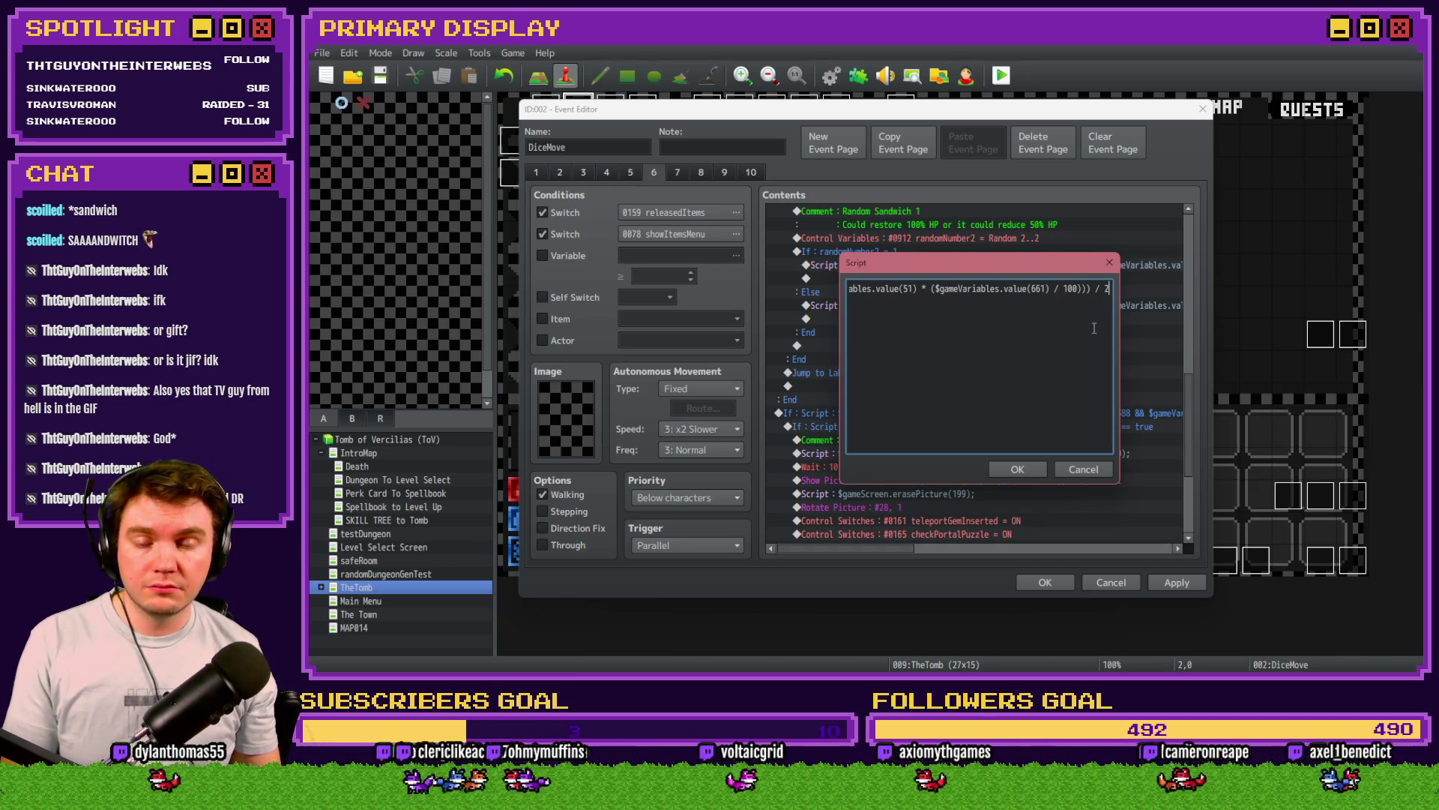
type("));")
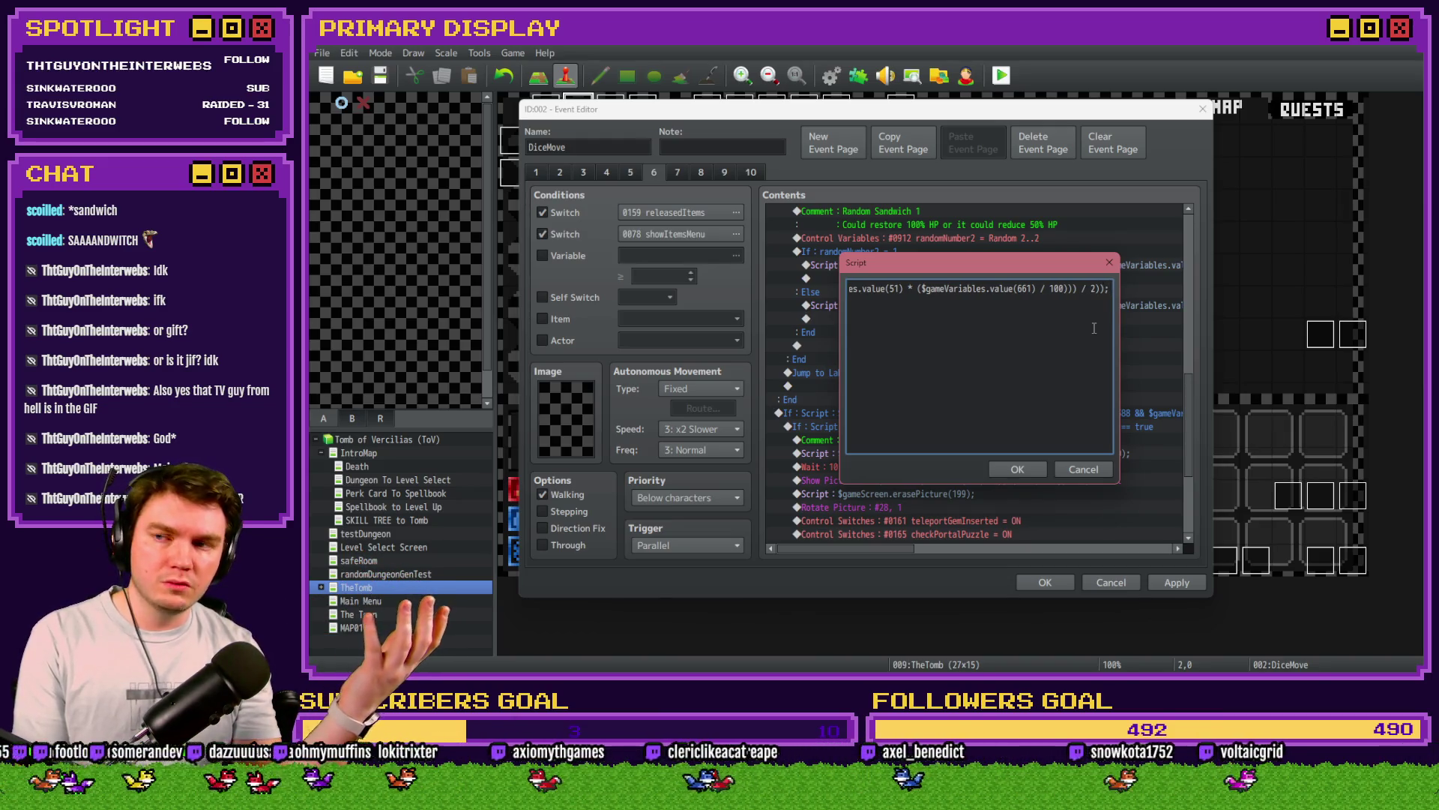
key("Home")
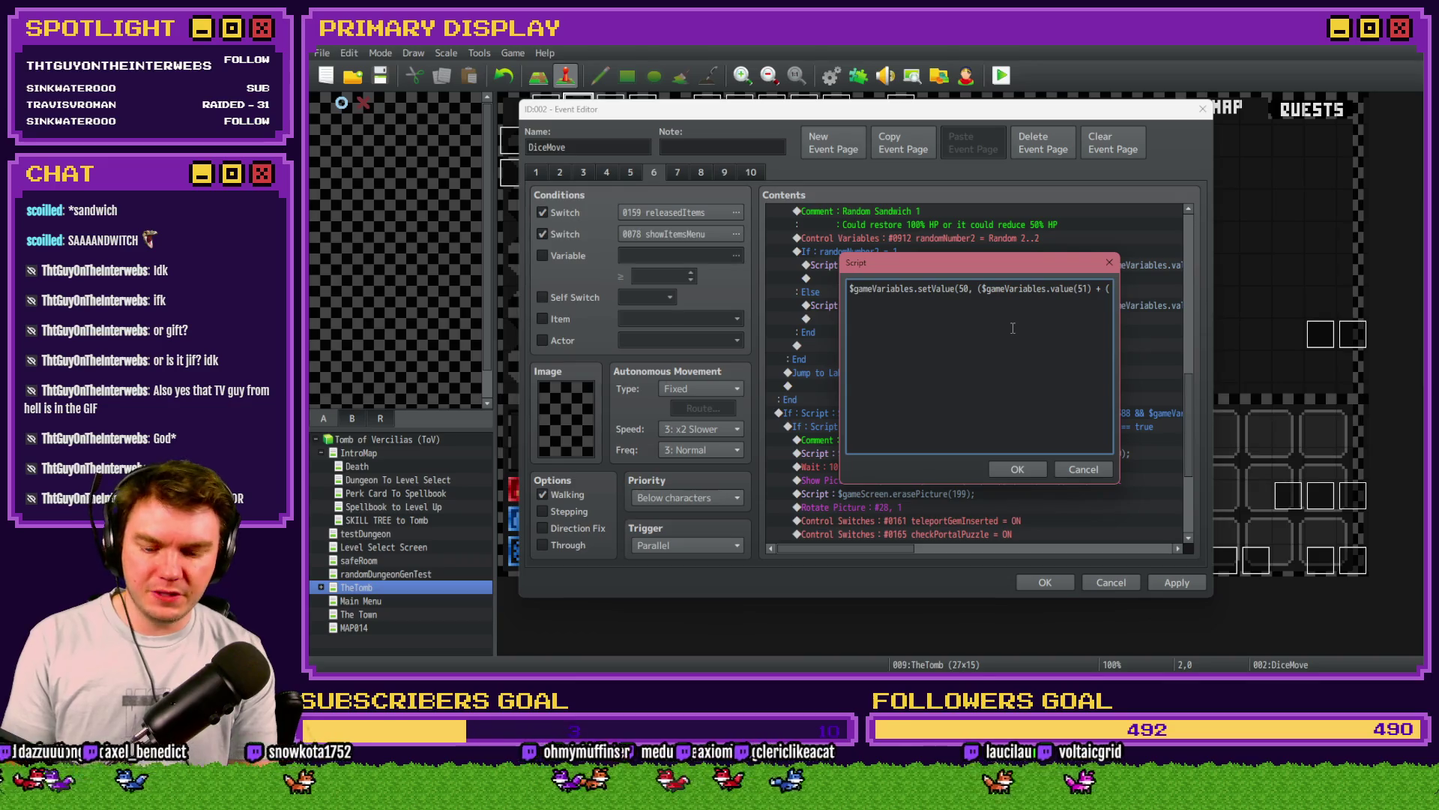
type("$gameVar")
type("iables.value")
type("()")
type("50")
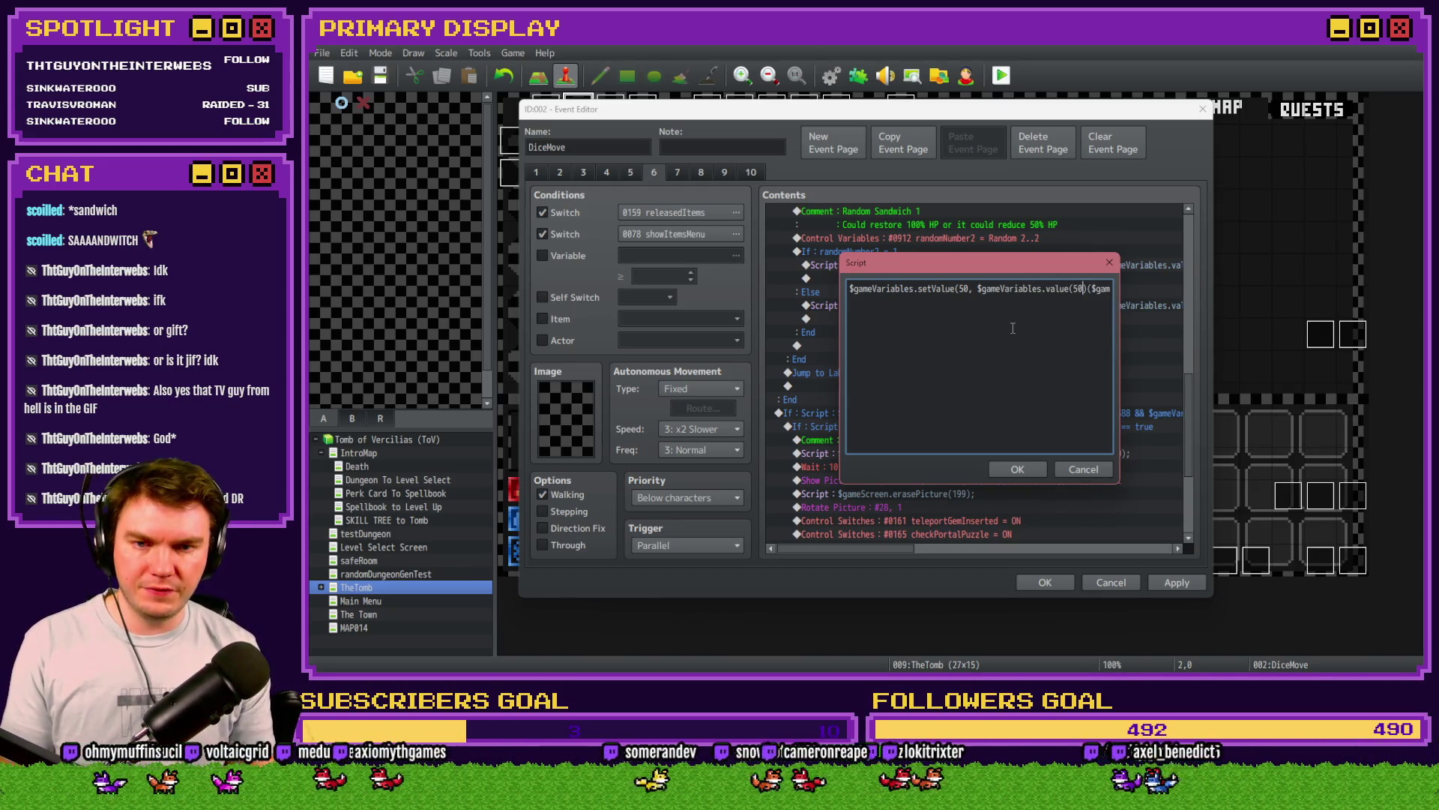
type(" -")
key("Right")
key("Right")
key("Right")
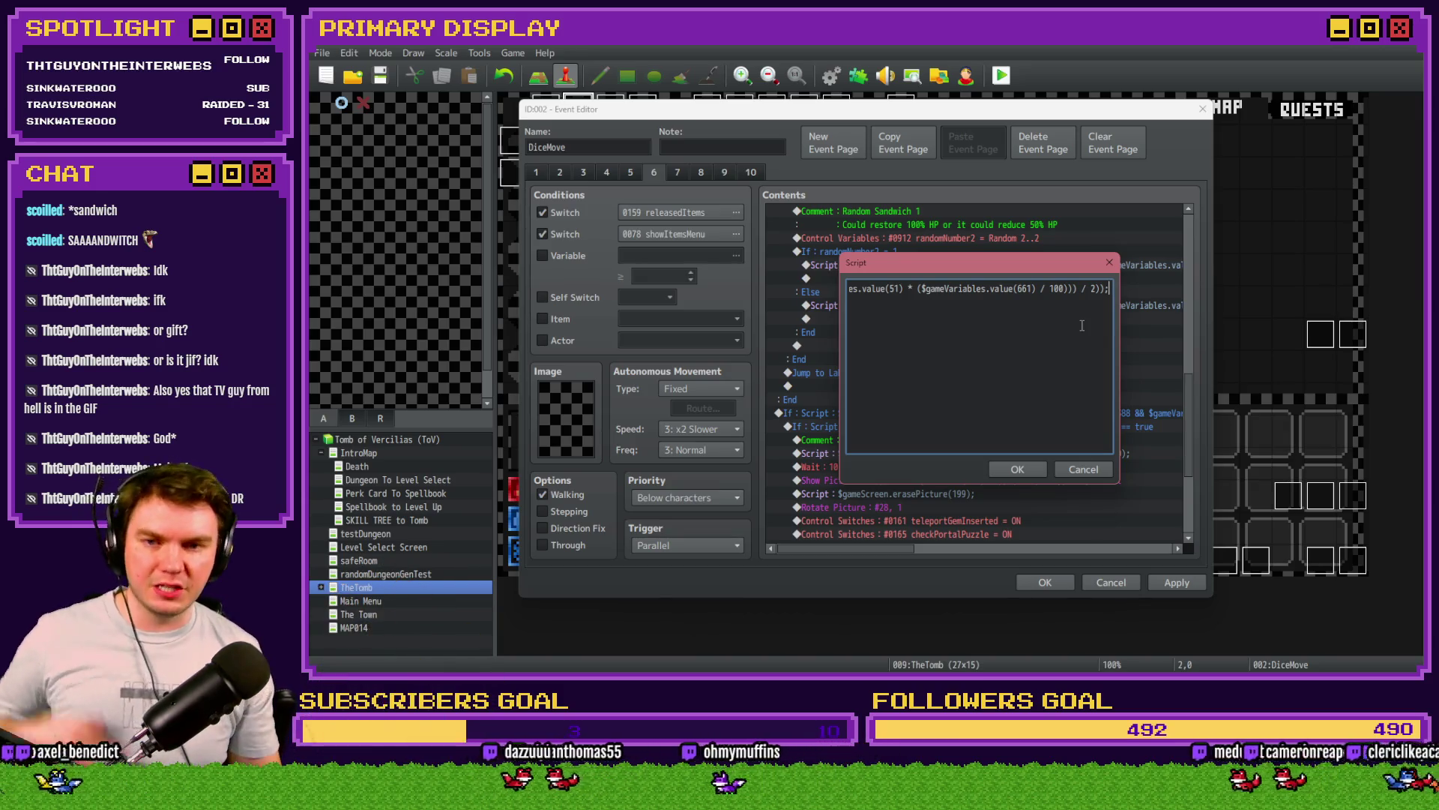
left_click(1035, 470)
left_click(1176, 582)
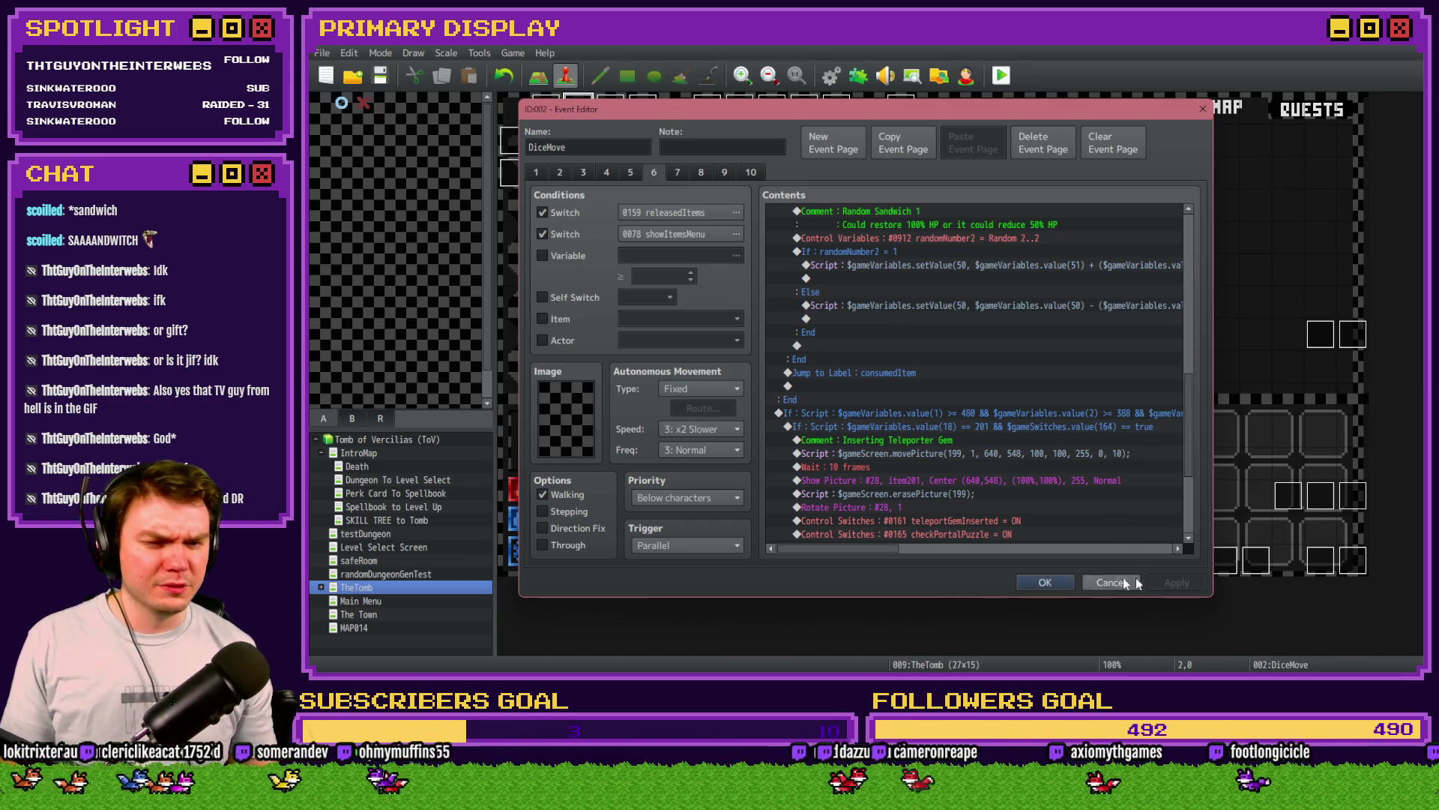
Step: Save and playtest fullscreen, take Fairlii's Fantastic Scroll perk, and feed the player a sandwich
left_click(1110, 583)
left_click(1002, 75)
key("Return")
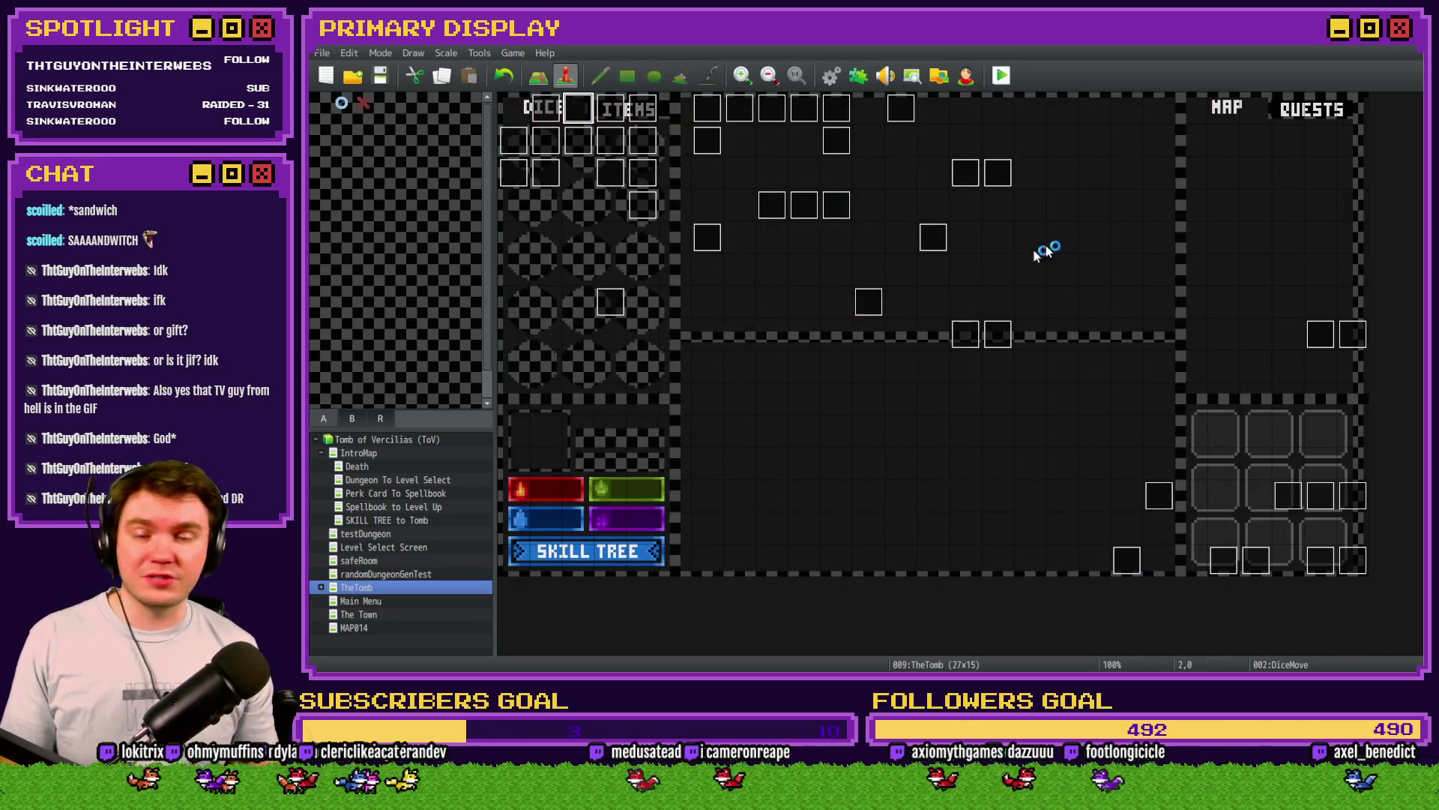
key("F4")
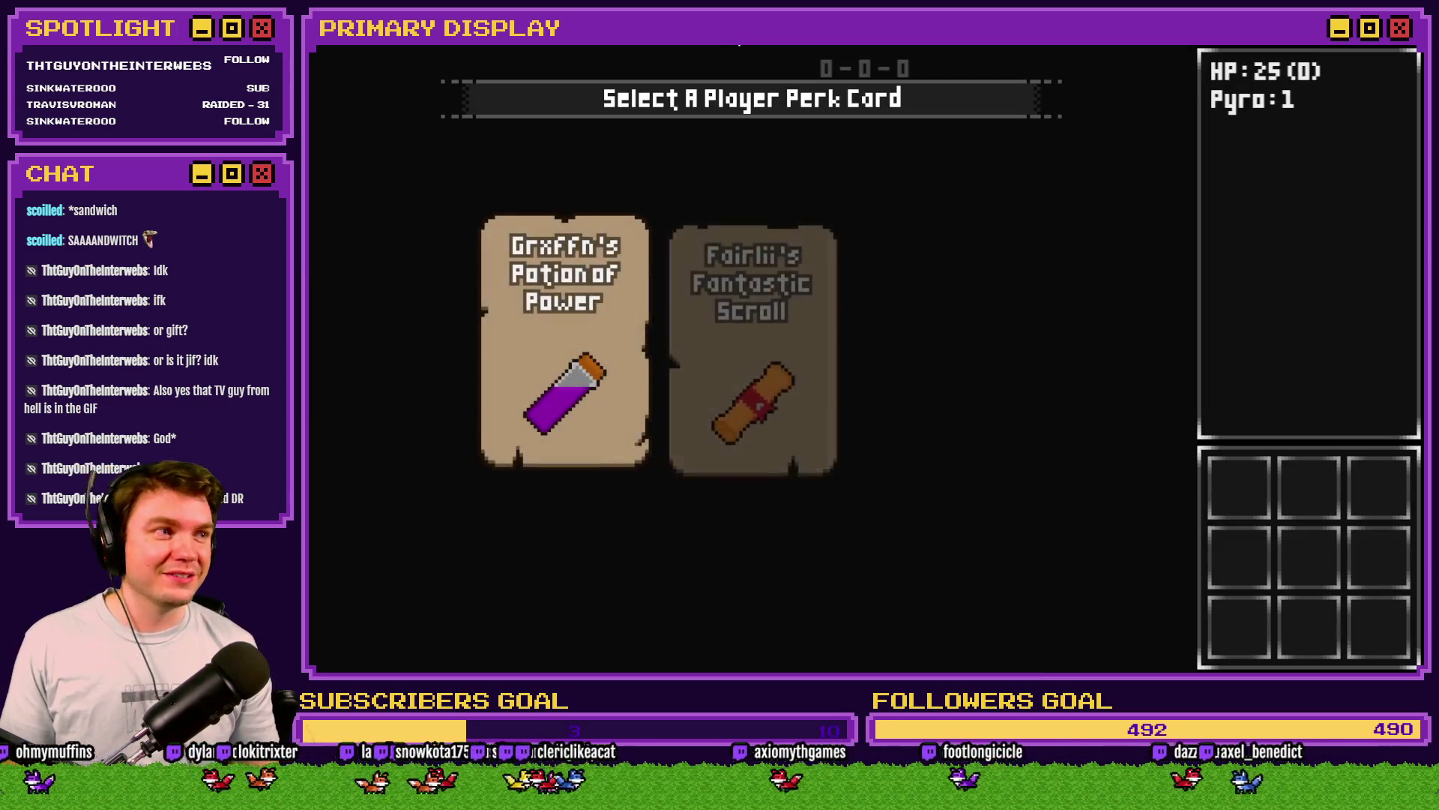
left_click(793, 238)
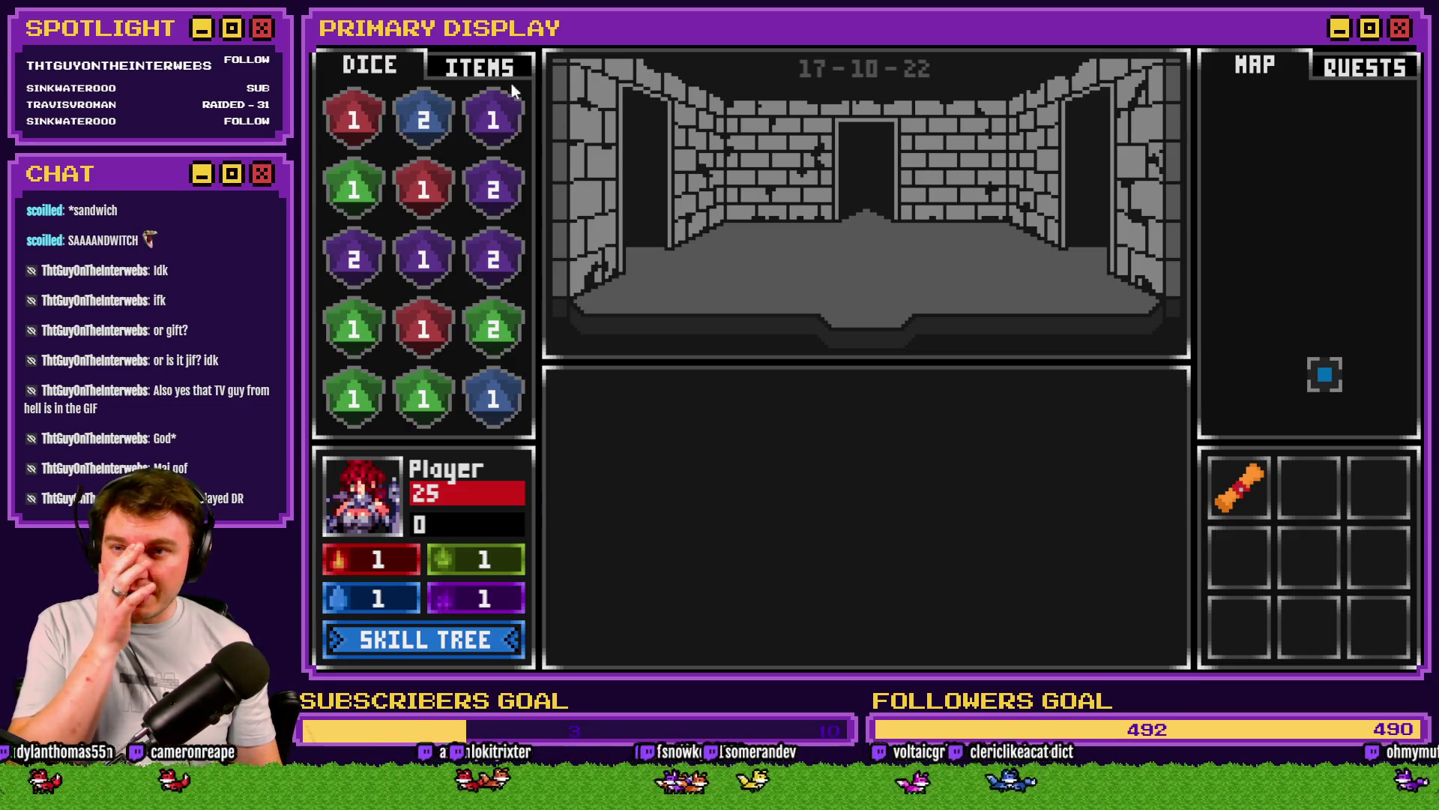
left_click(480, 65)
mouse_move(417, 115)
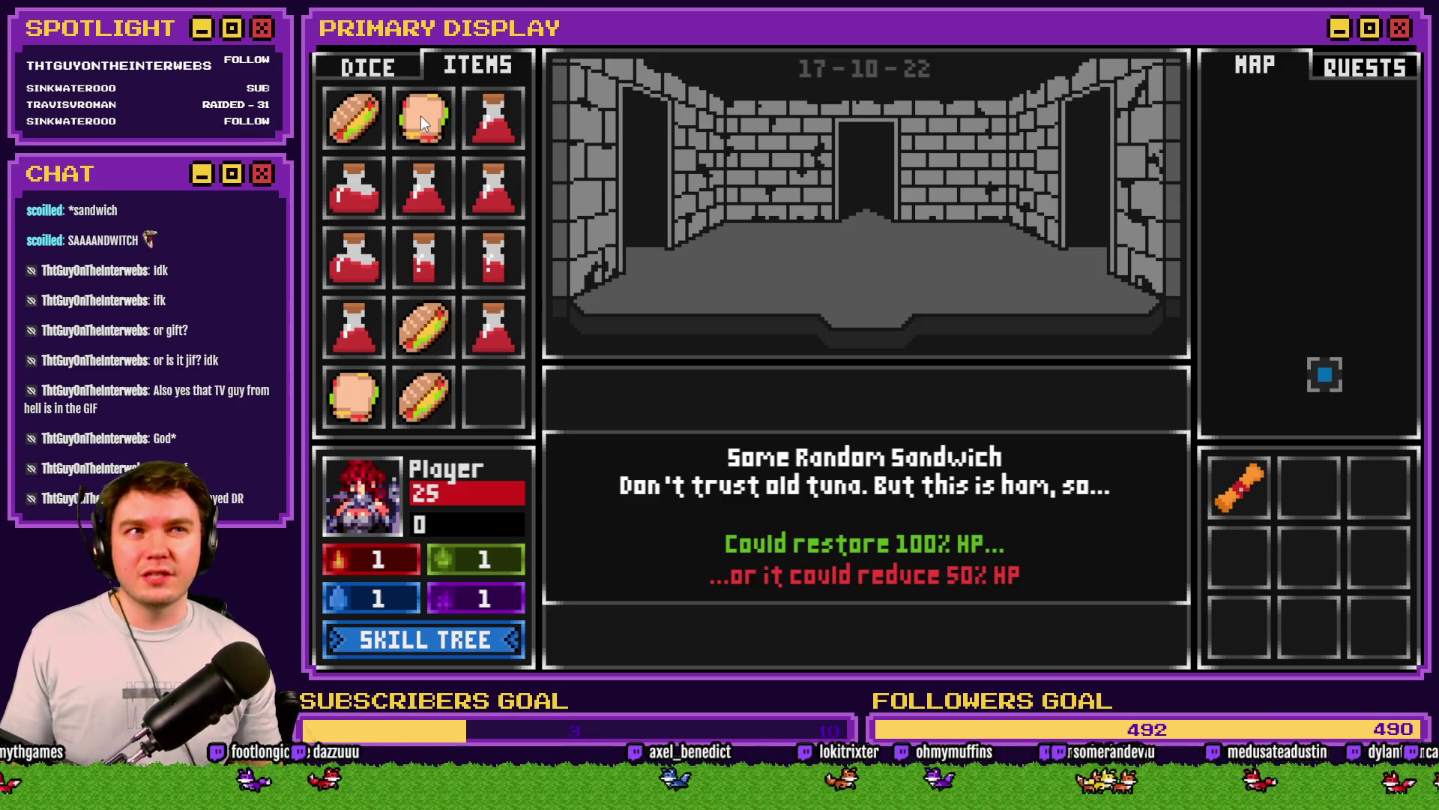
left_click_drag(420, 115, 365, 498)
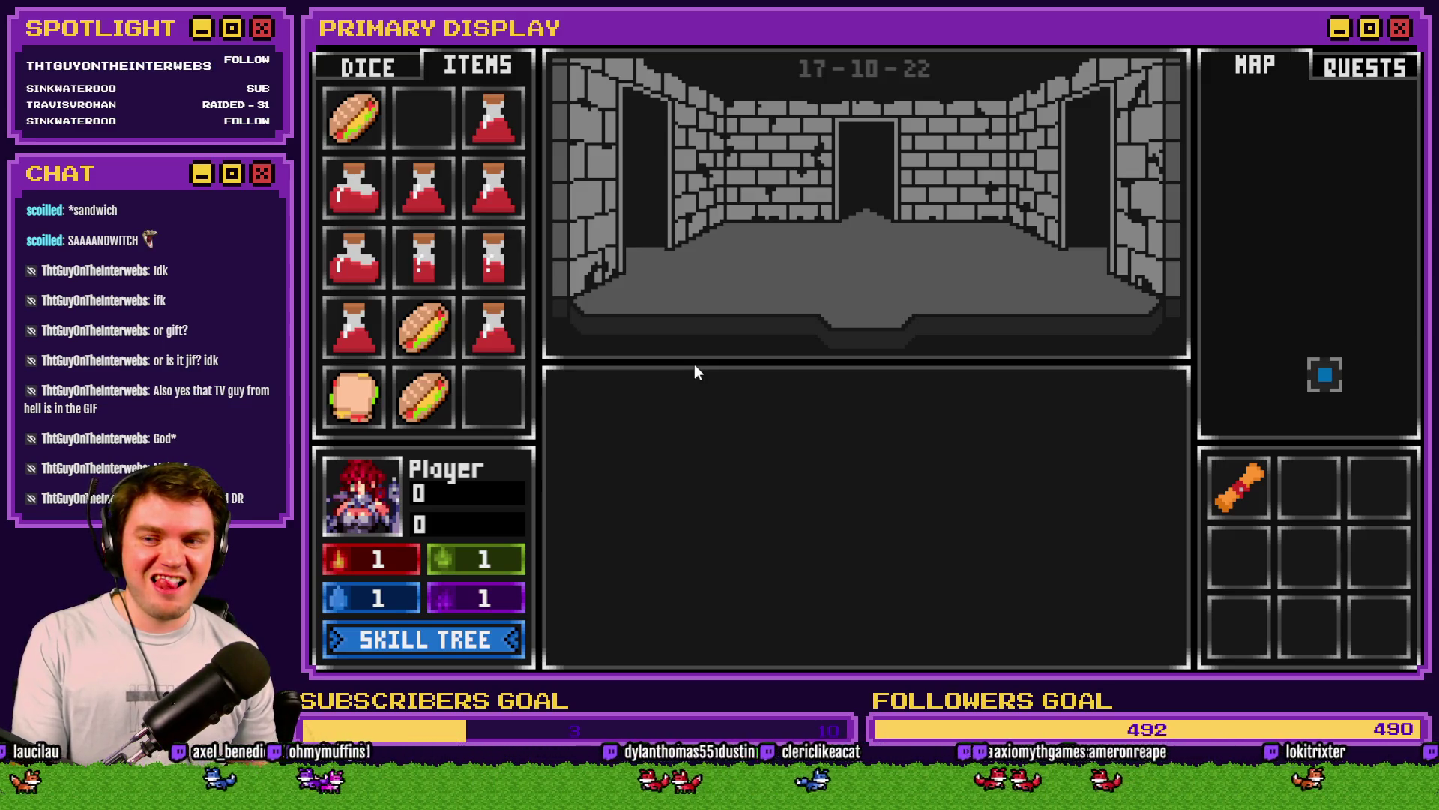
Step: Check variables 0041-0060 in the F9 debug list, then close the playtest
key("F9")
left_click(426, 624)
key("Down")
key("Down")
key("Down")
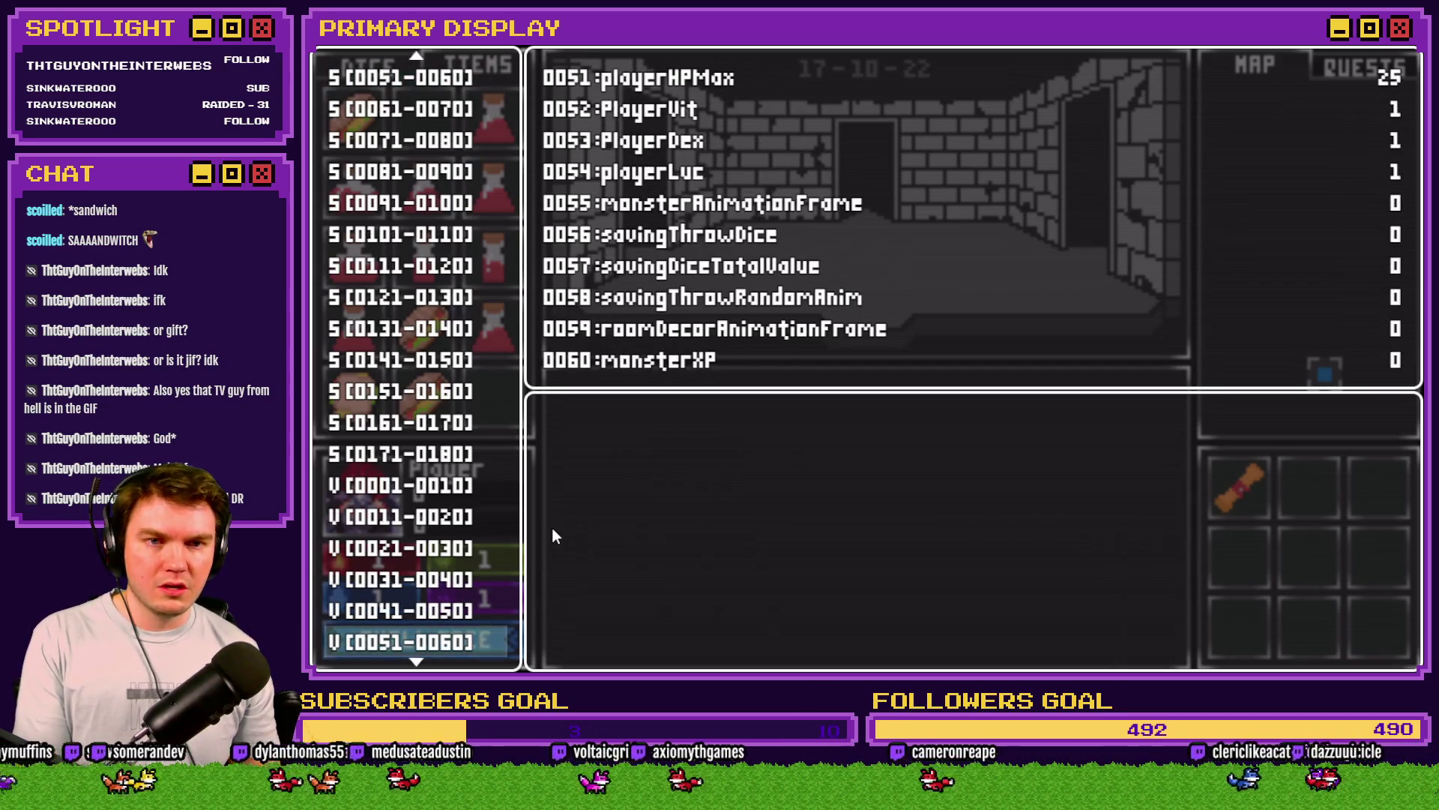
key("Up")
key("alt+F4")
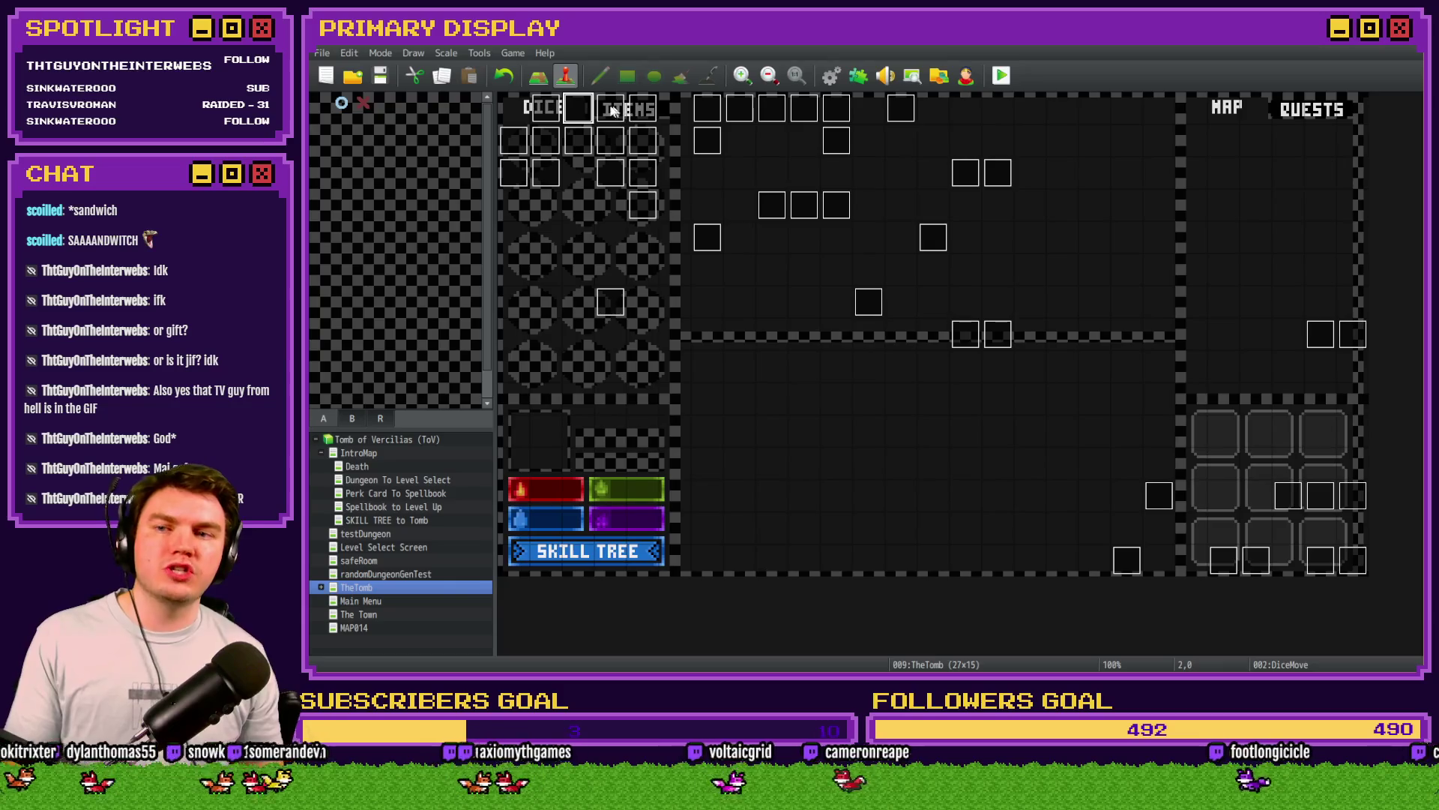
Step: Open the DiceMove Else-branch HP-reduction script on the item-logic page
double_click(581, 110)
left_click(654, 172)
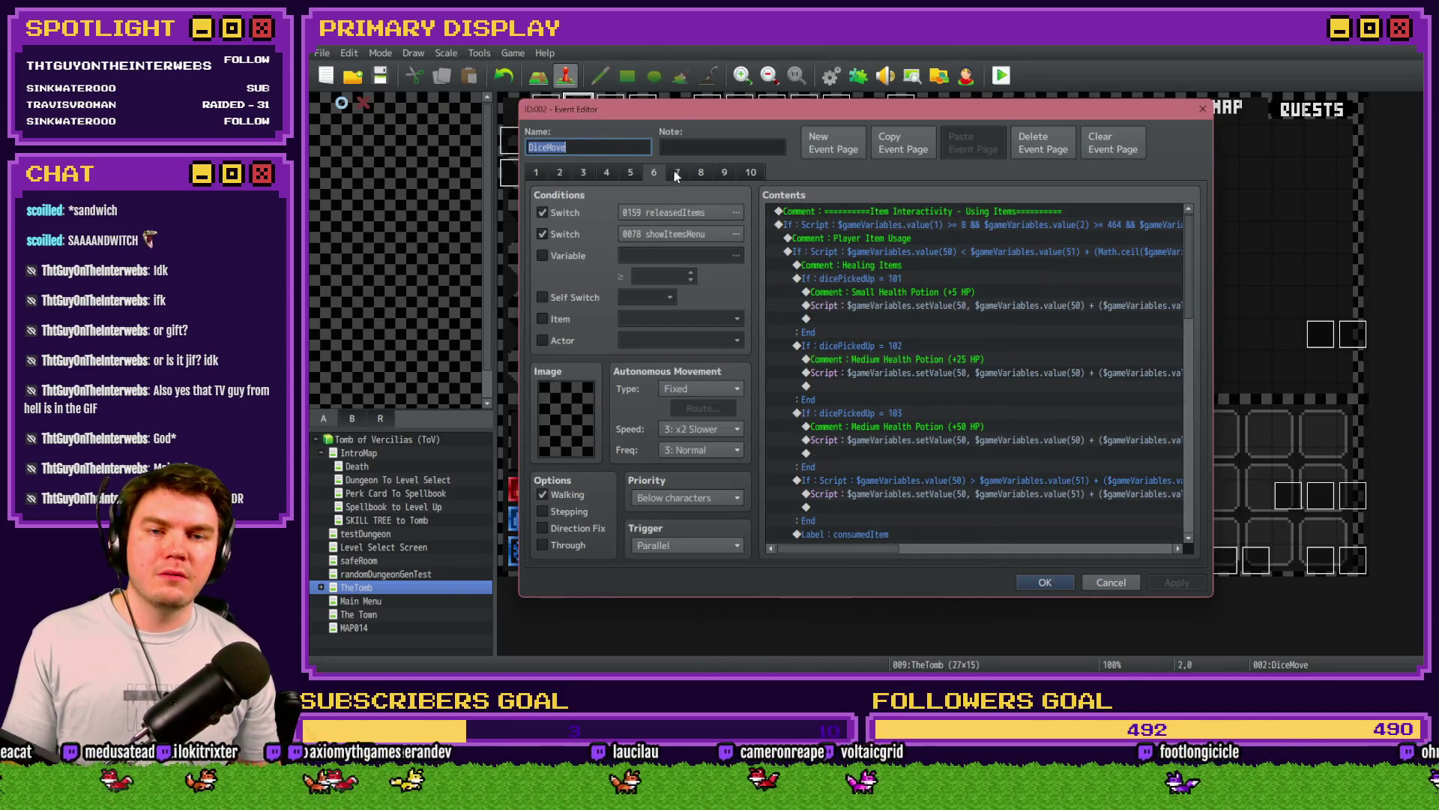
scroll(856, 322, "down", 10)
scroll(834, 354, "down", 7)
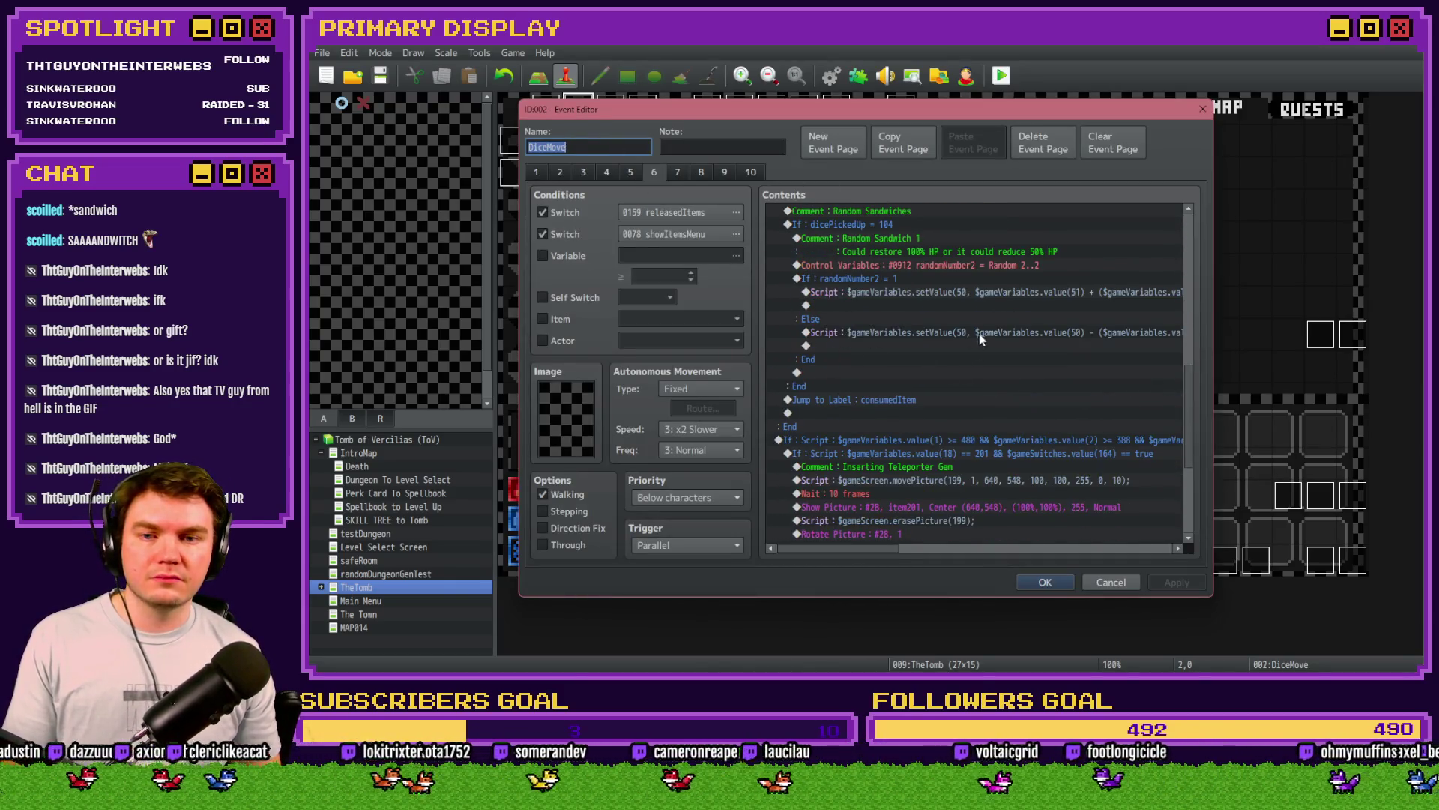
double_click(963, 334)
Step: Read through the formula past value(661), Math.ceil and Math.floor to its end
key("Home")
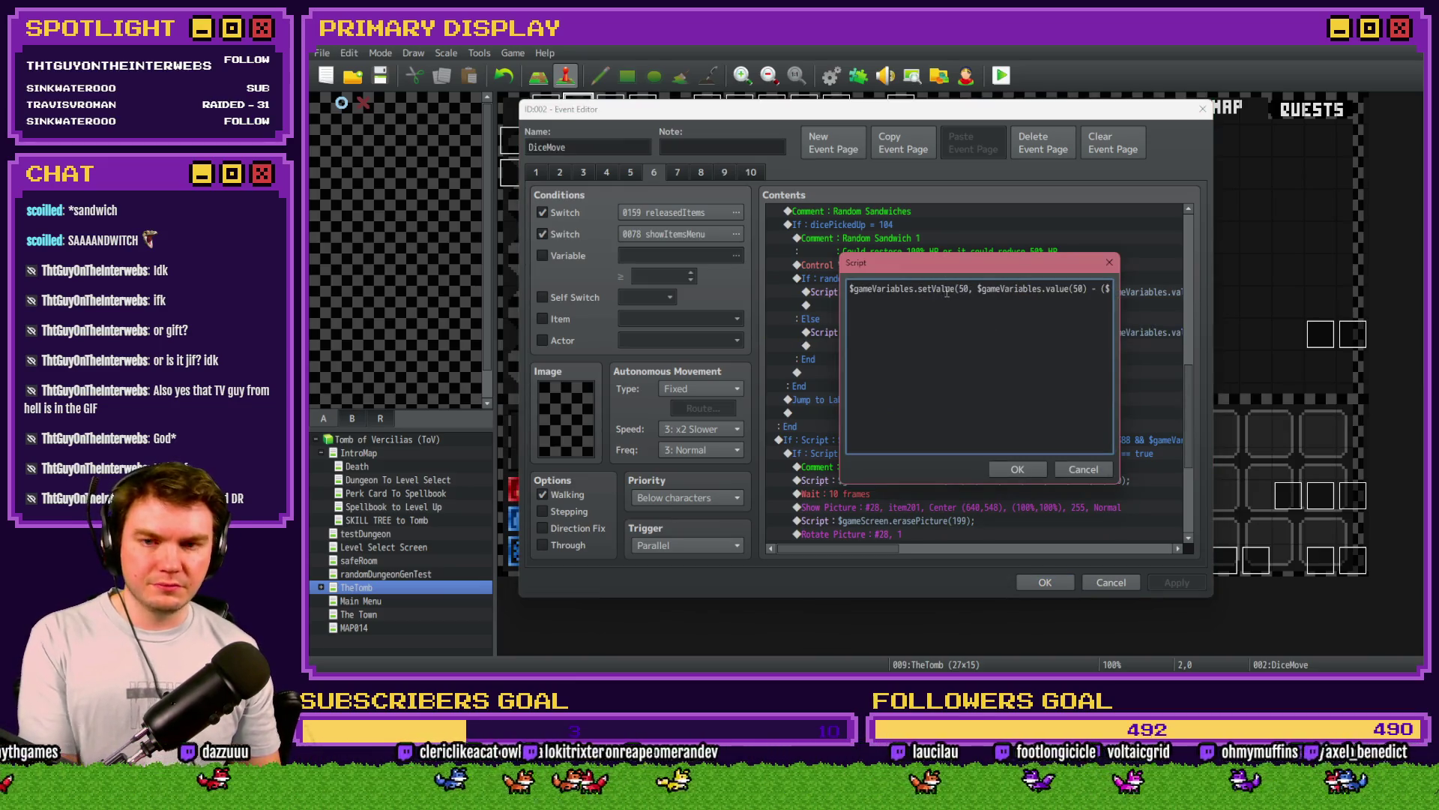
left_click(1000, 289)
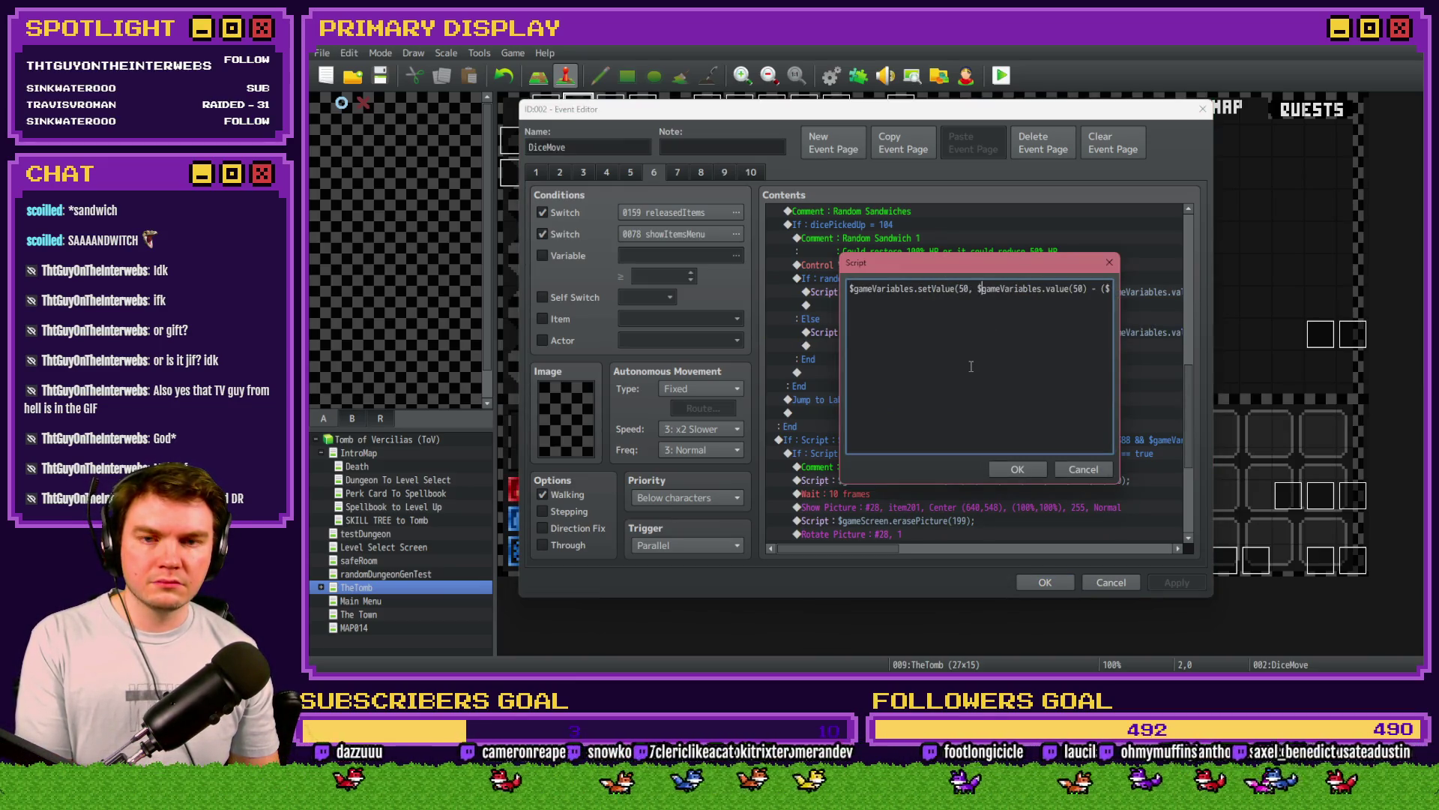
key("Right")
key("Right")
key("Right")
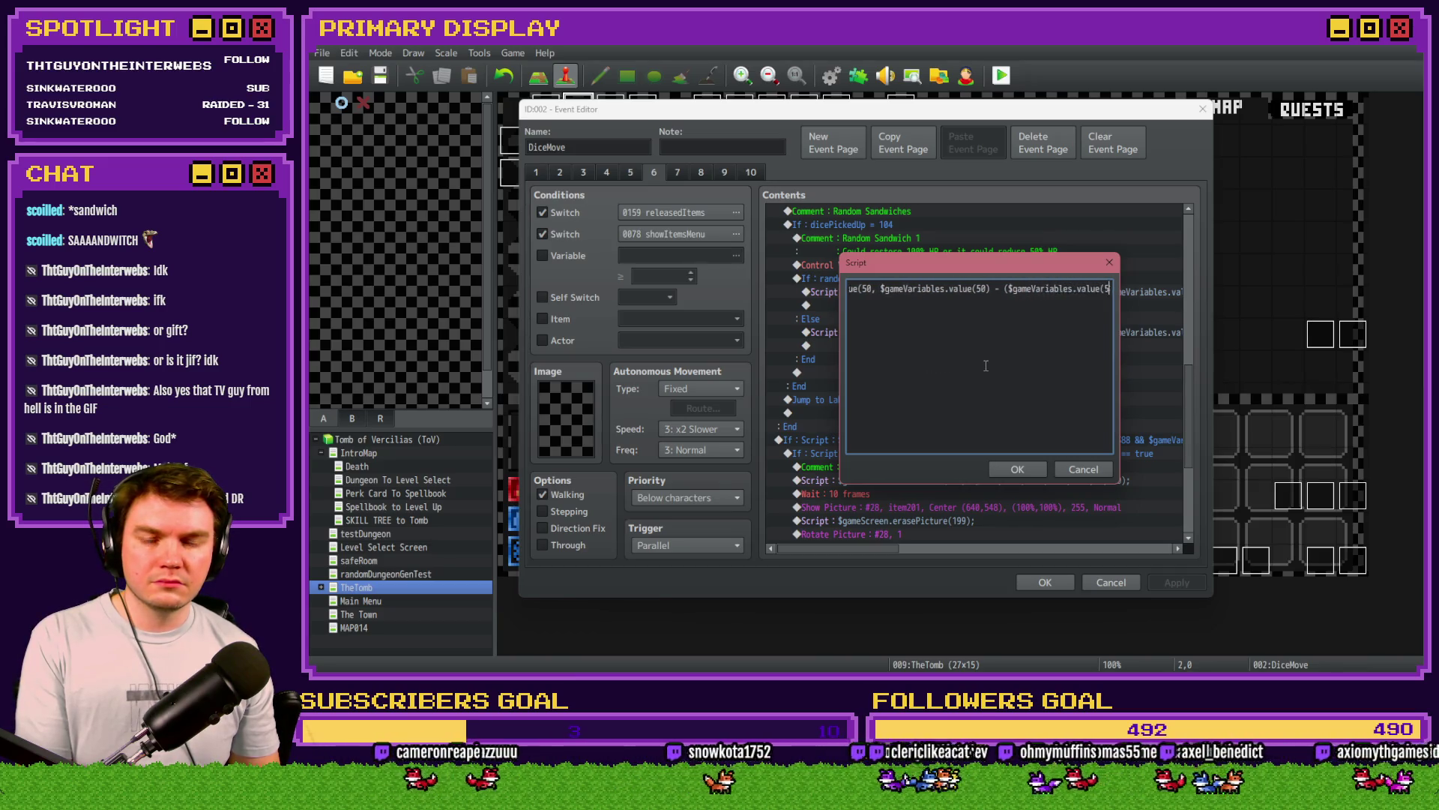
key("Right")
key("Right")
key("Right")
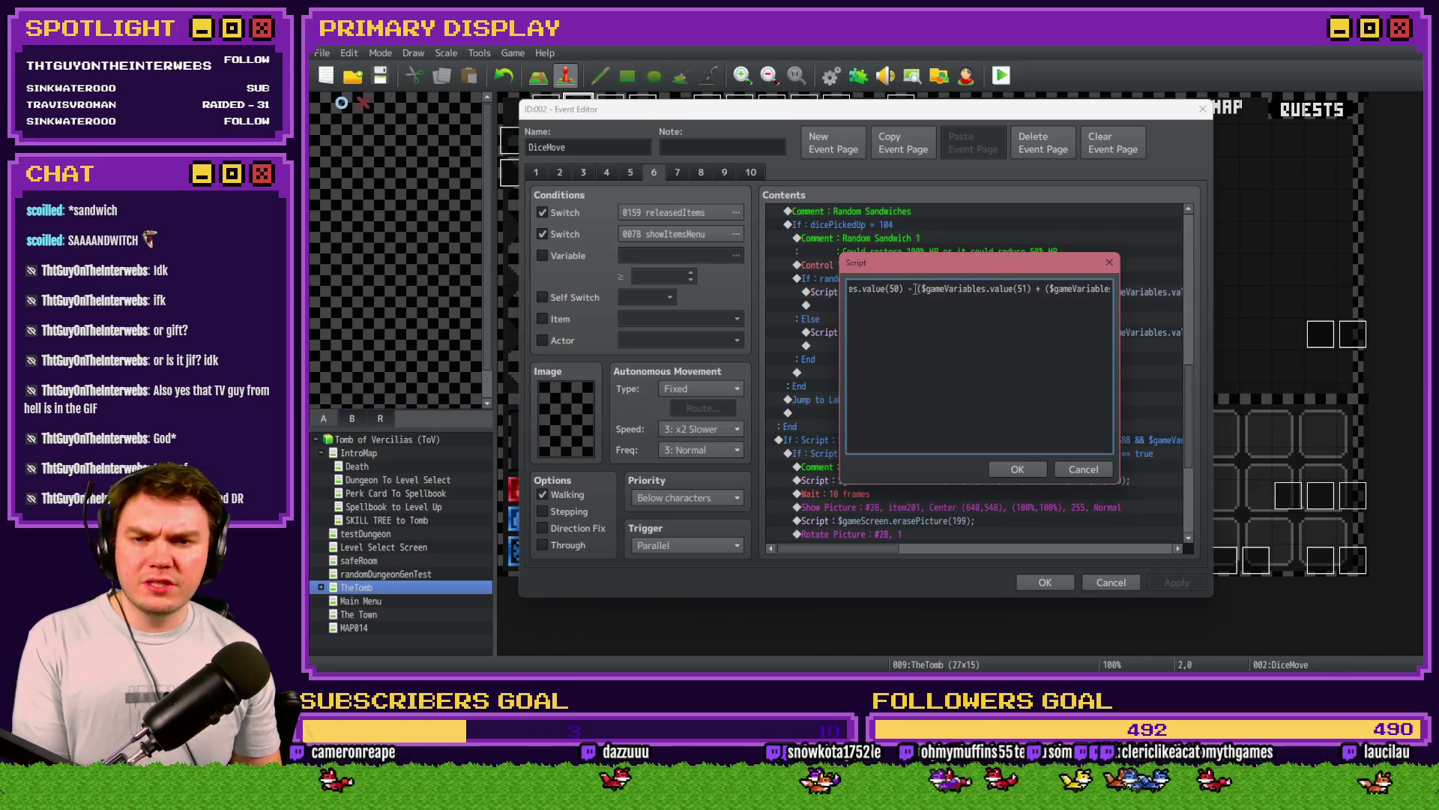
key("Right")
key("Right")
key("Right")
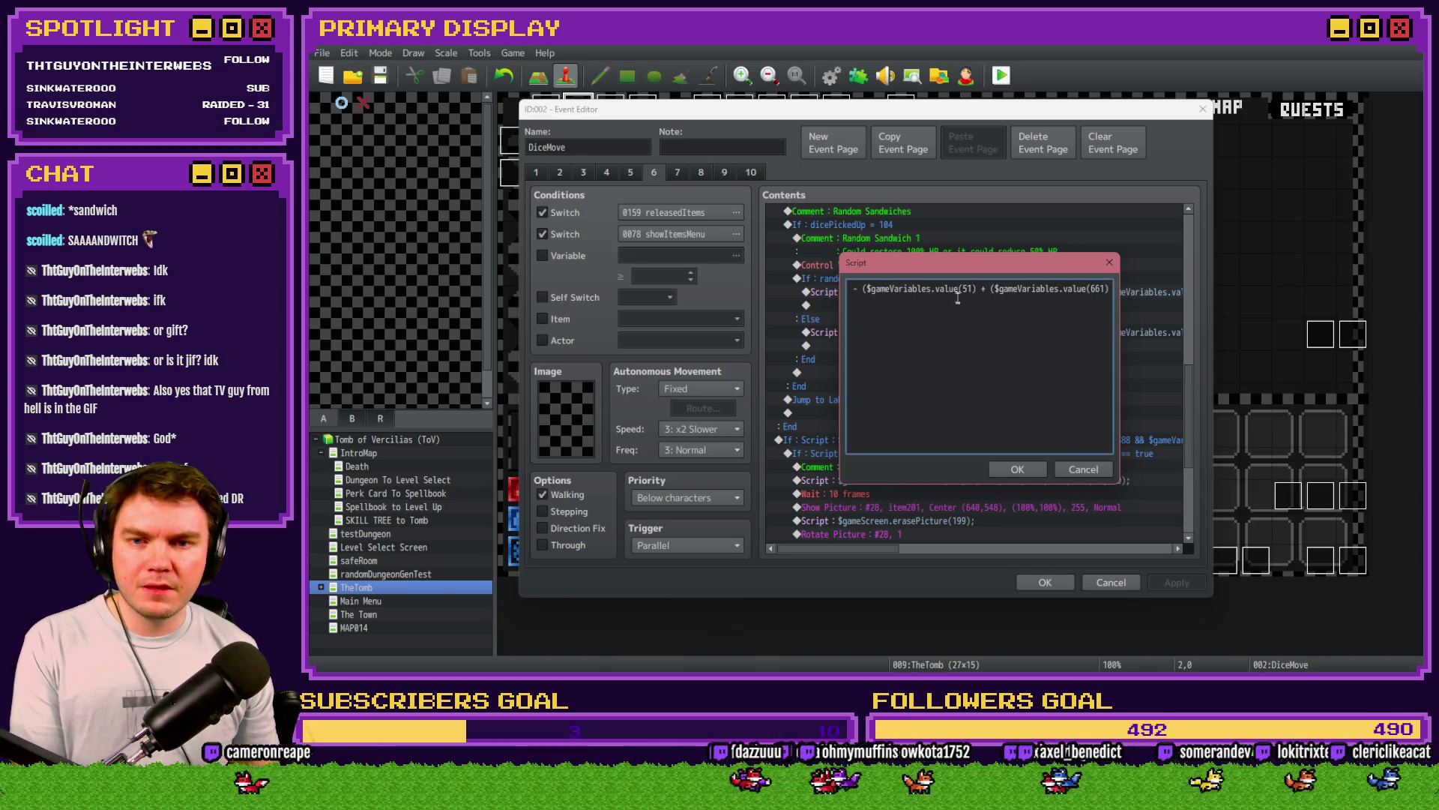
key("Right")
key("Right")
key("Right")
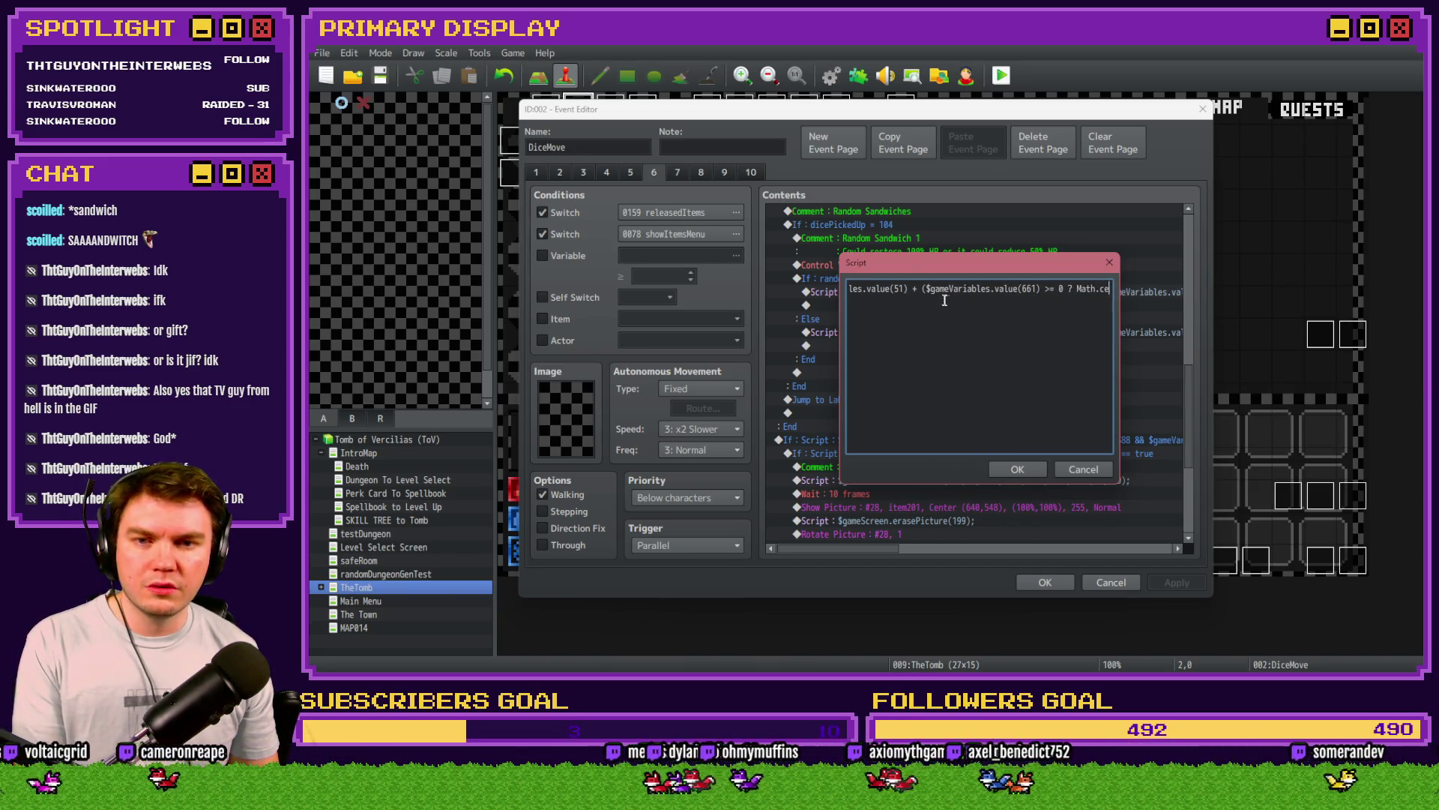
key("Right")
key("Right")
key("Right")
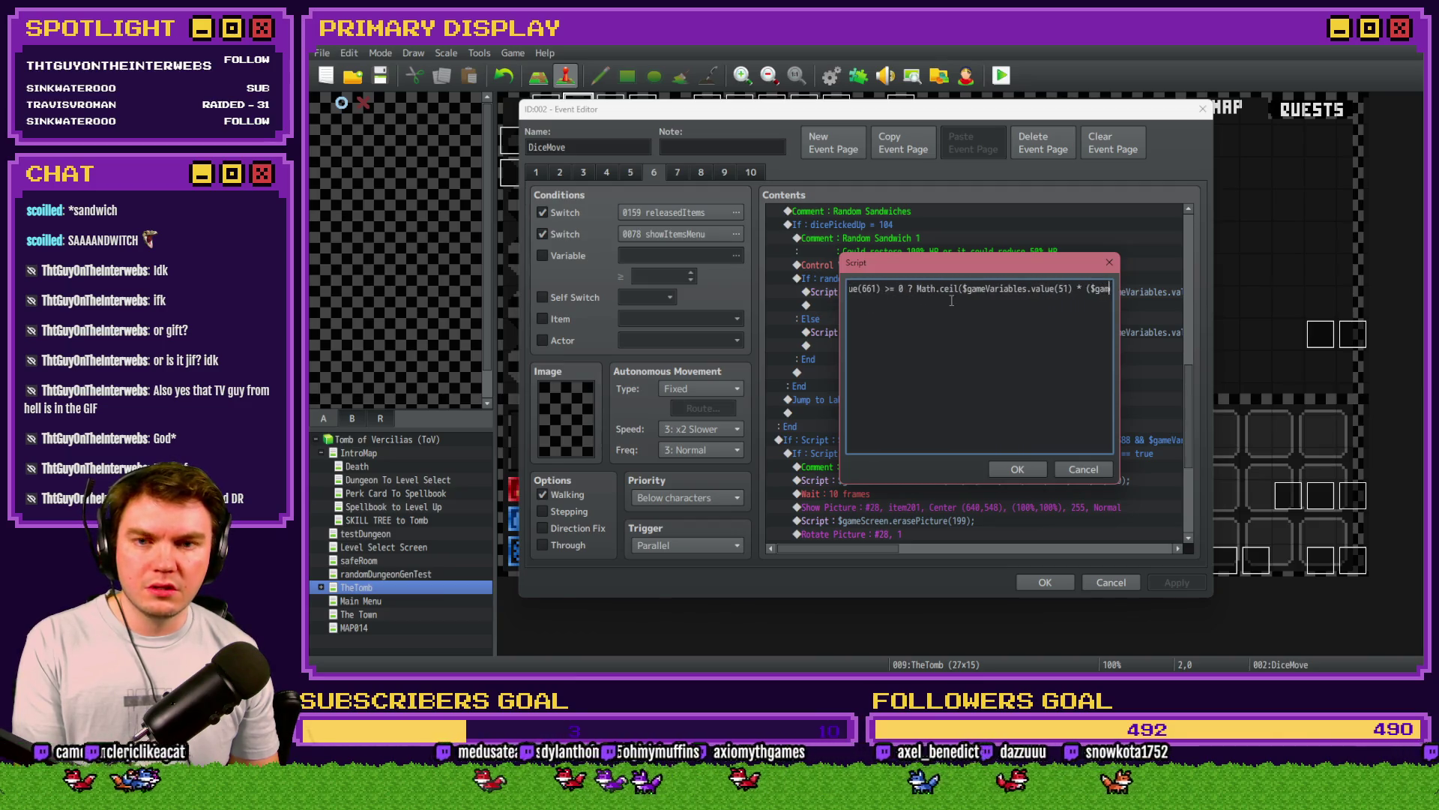
key("Right")
key("Right")
key("Right")
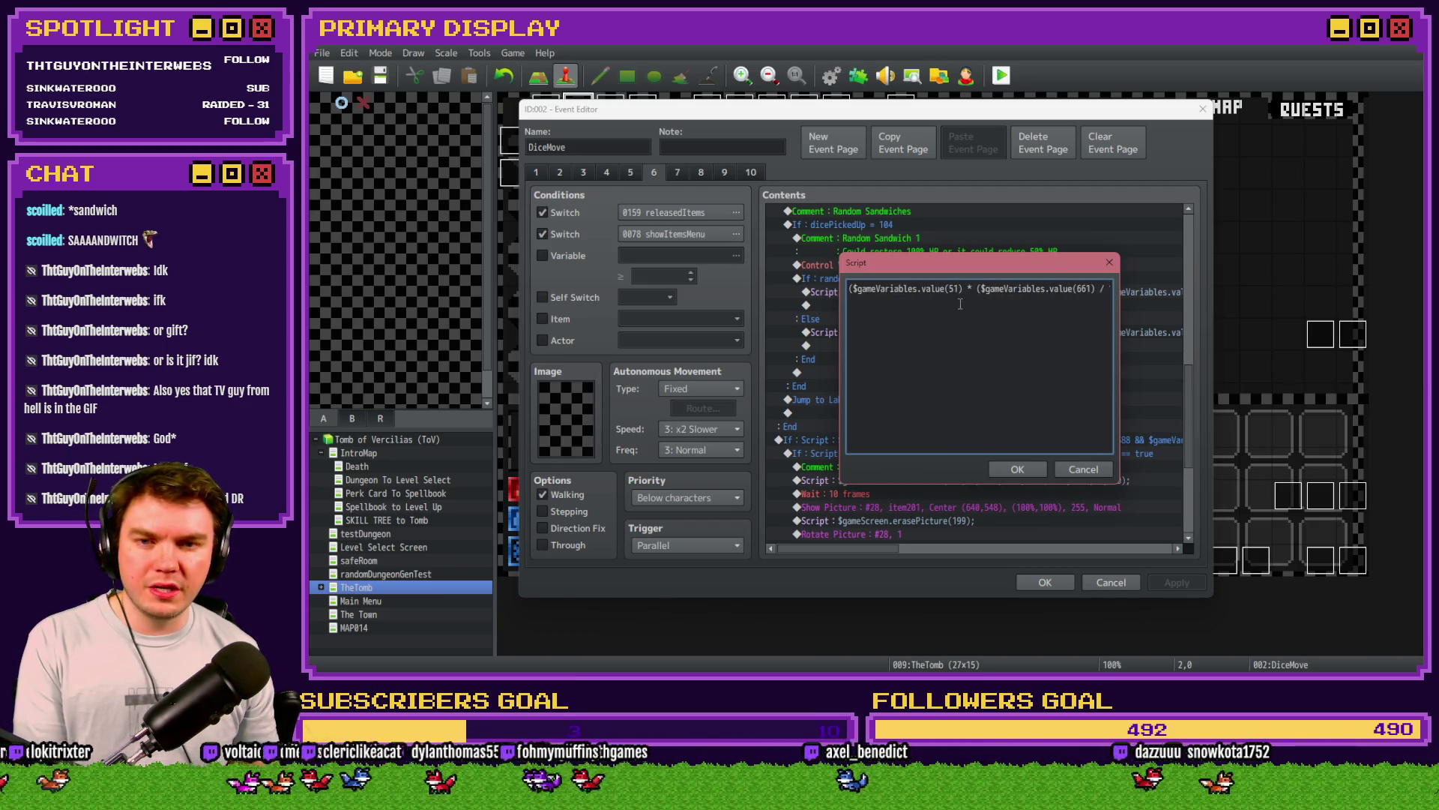
key("Right")
key("Right")
key("Right")
key("Right")
key("Right")
key("Right")
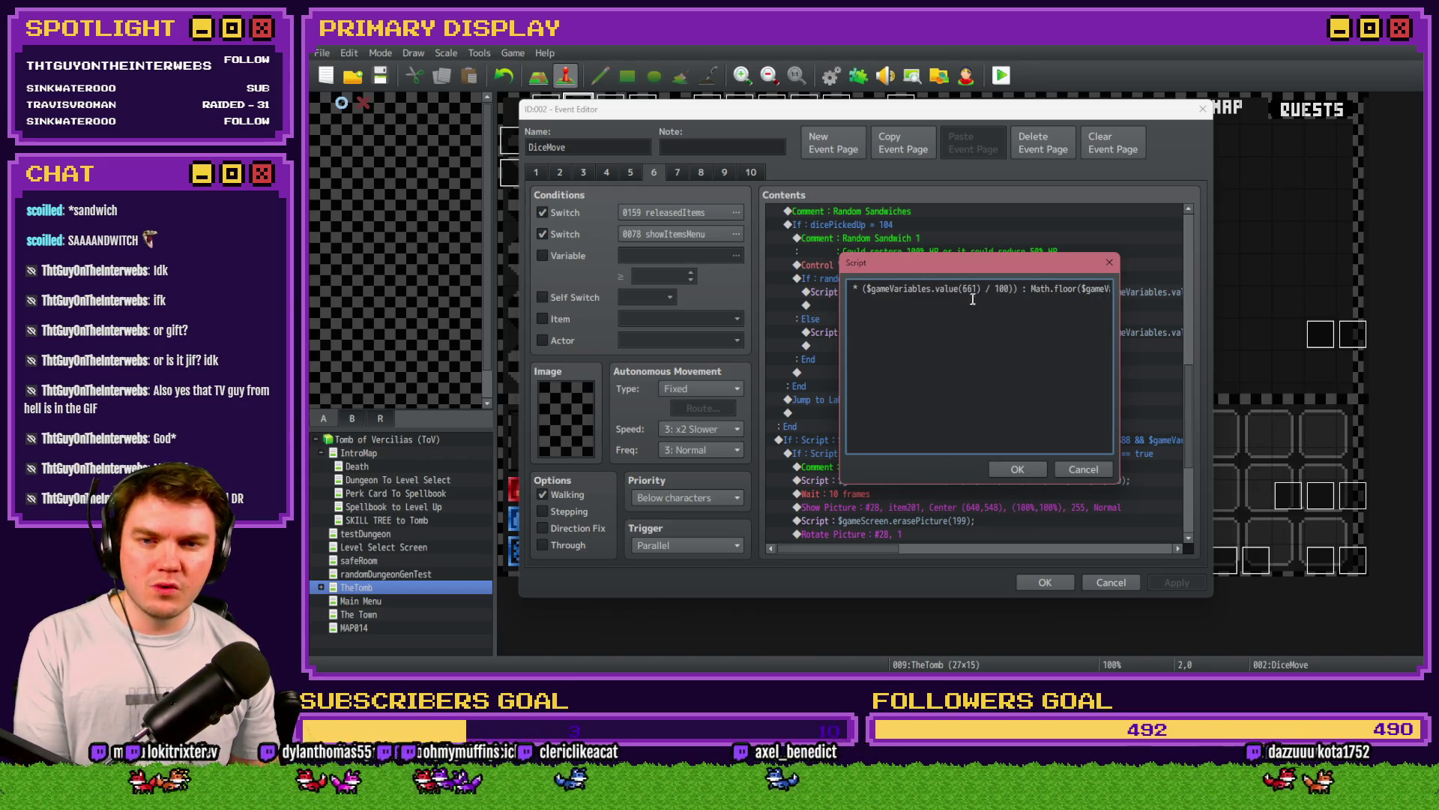
key("Right")
key("Right")
key("Right")
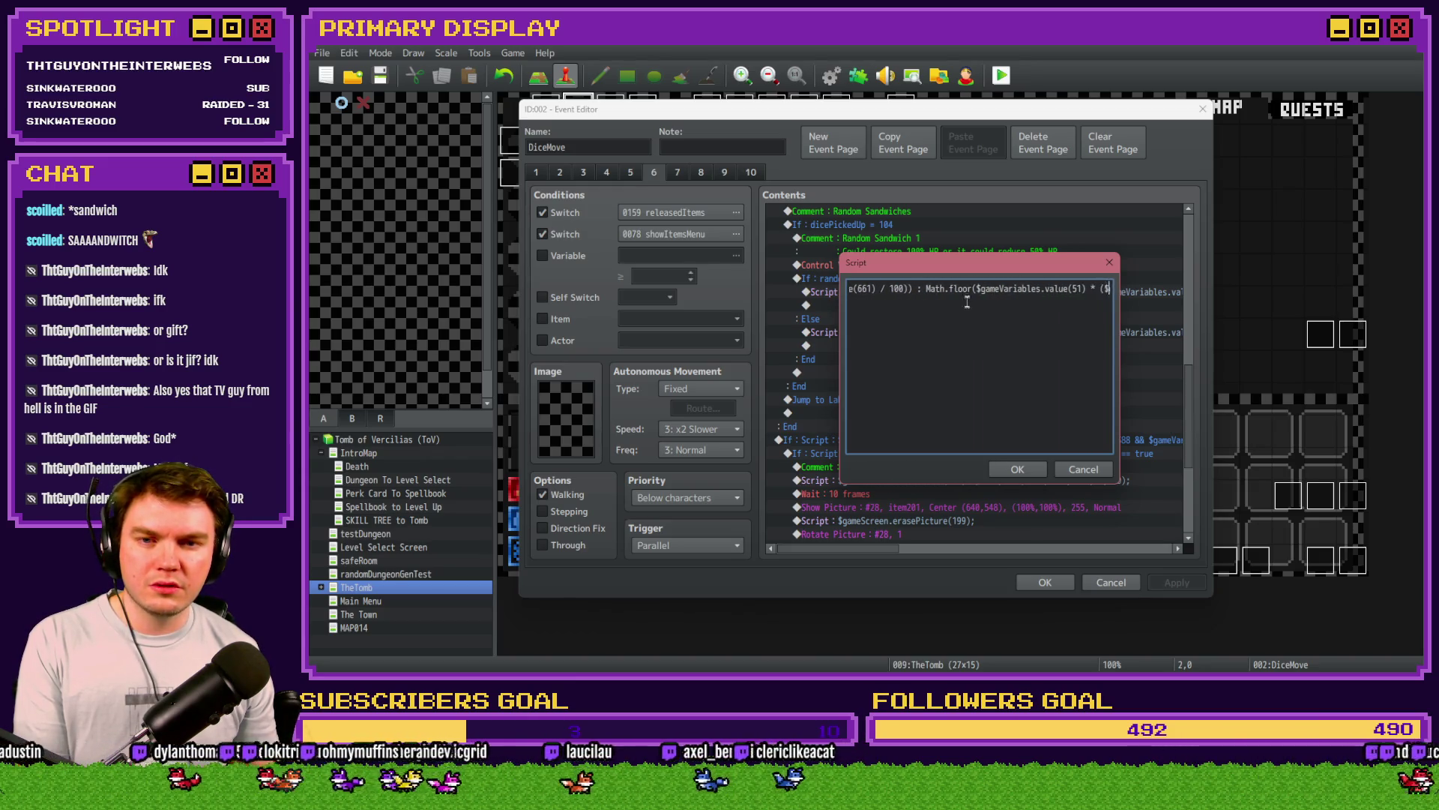
key("Right")
key("Right")
key("Right")
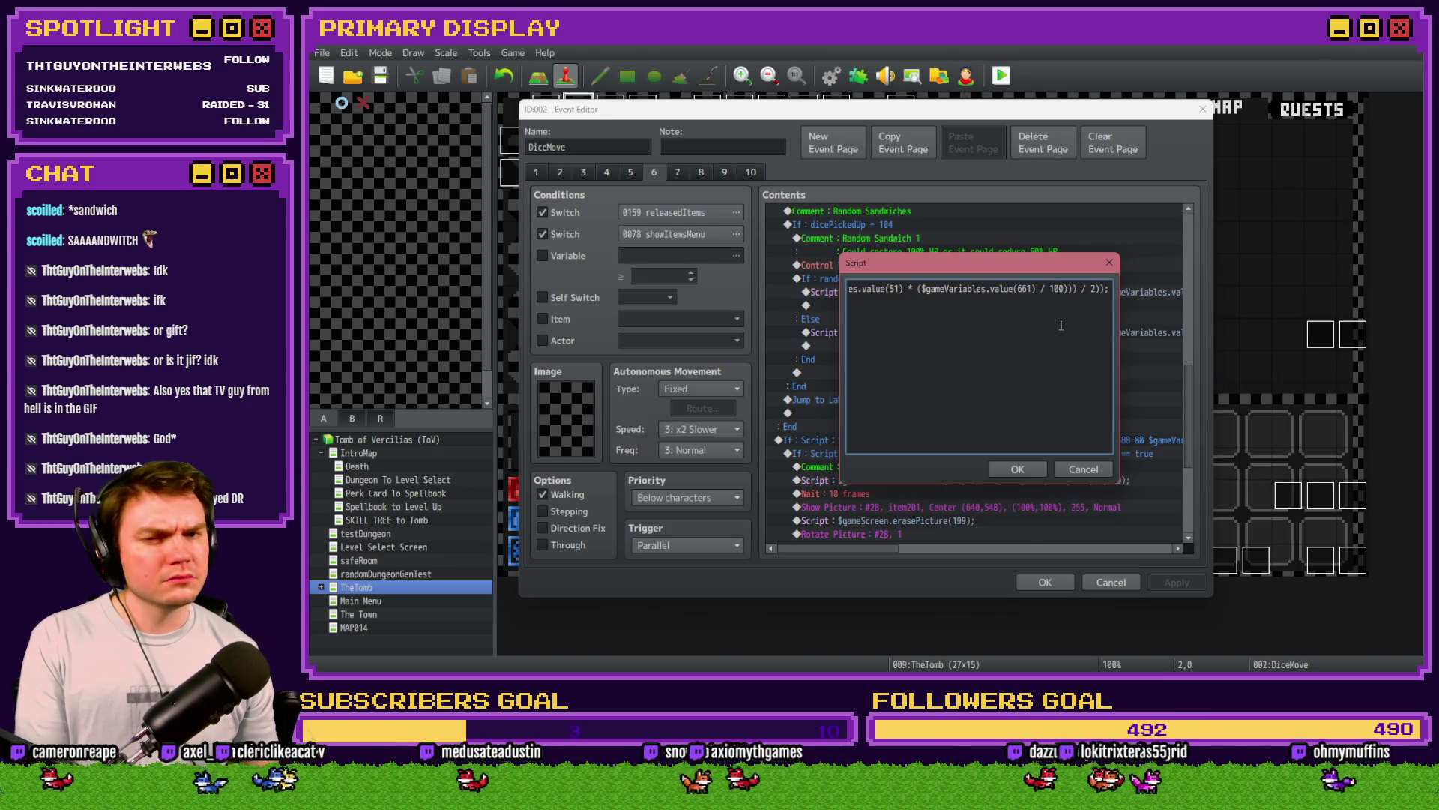
Step: Retype ' / 2' before the closing '));', confirm the script, apply, and start a playtest
key("BackSpace")
key("BackSpace")
key("BackSpace")
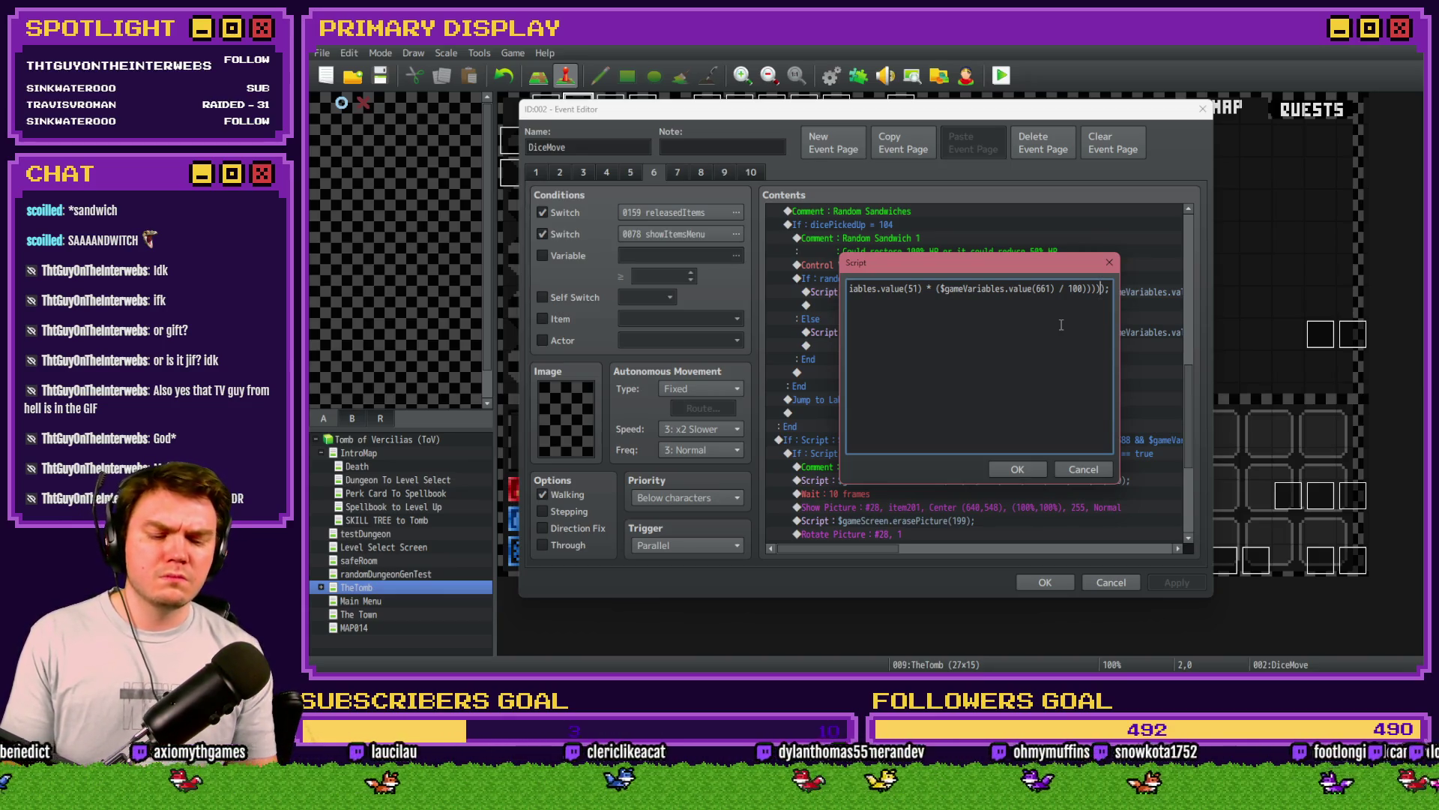
type("/ 2")
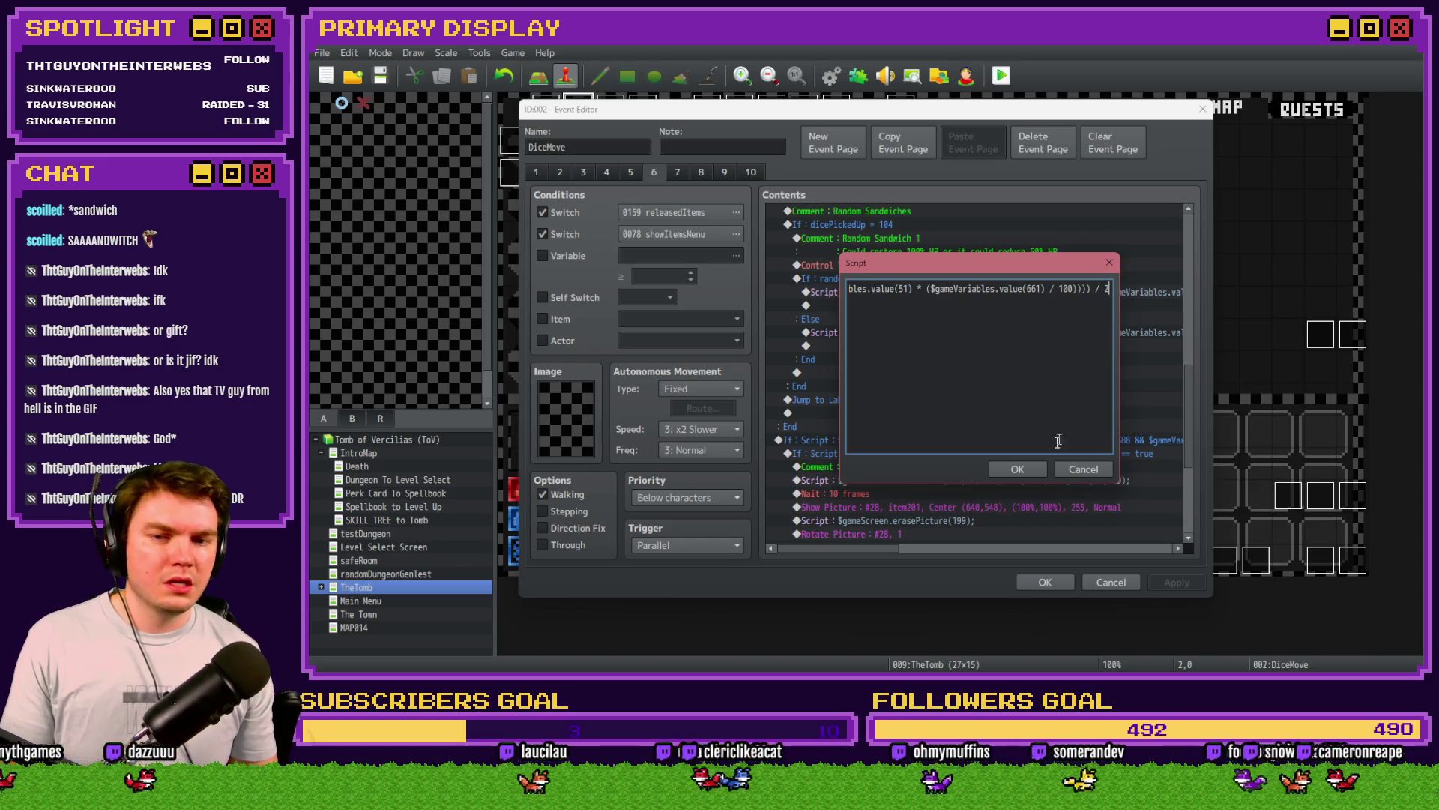
left_click(1039, 467)
left_click(1045, 583)
left_click(1002, 75)
Step: Save the project, take Nick's Hat of Divine Wisdom perk, show items, and check the debug list
left_click(810, 382)
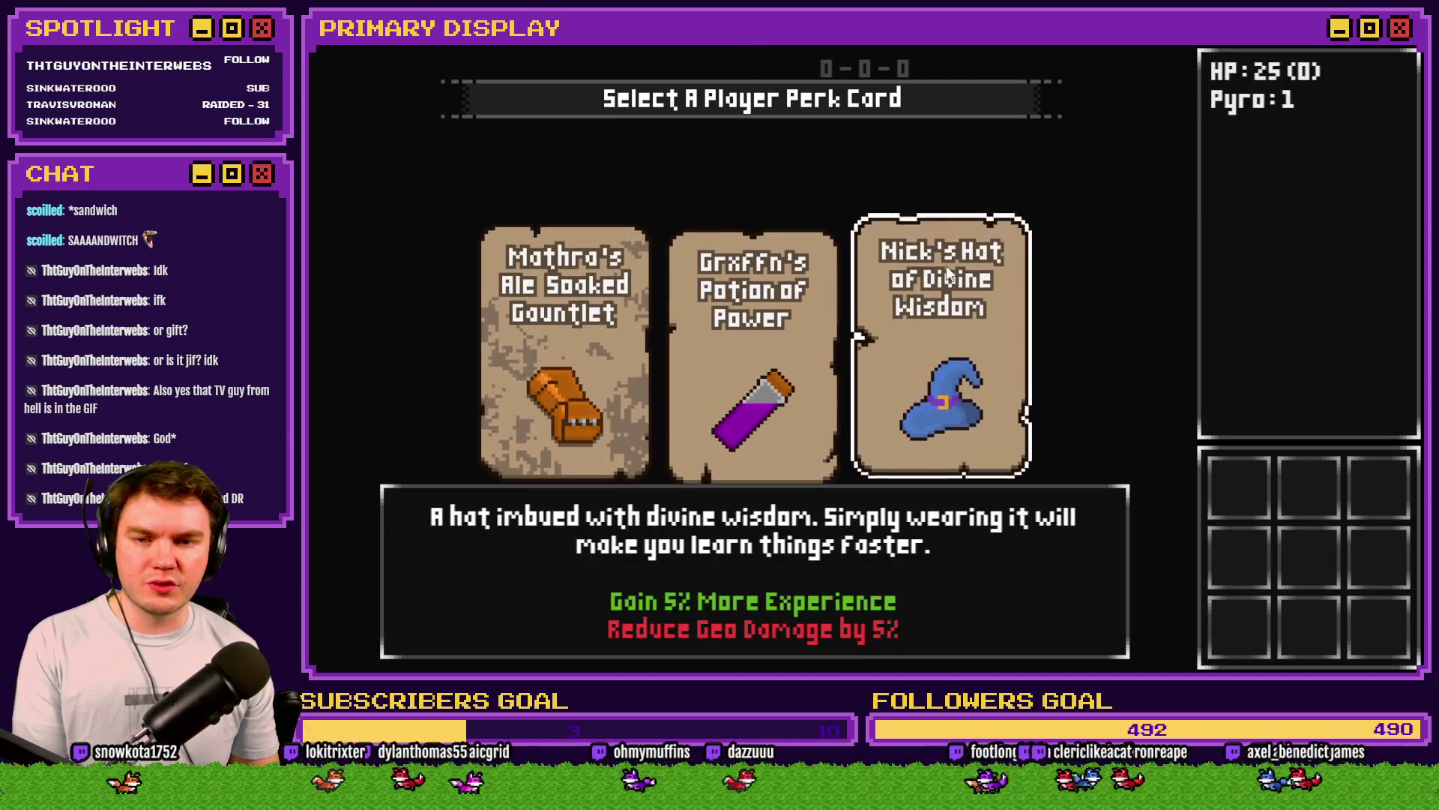
left_click(946, 266)
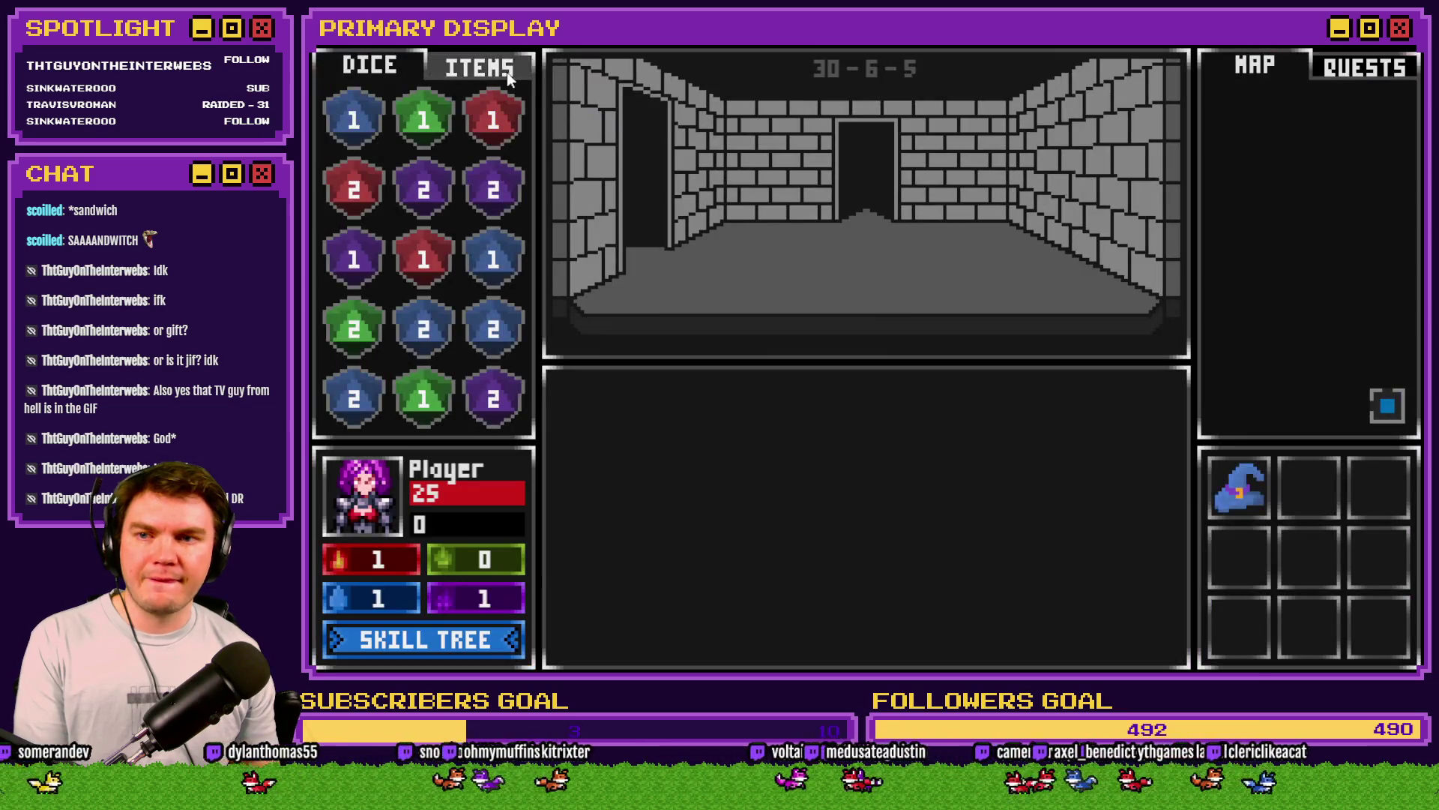
left_click(506, 72)
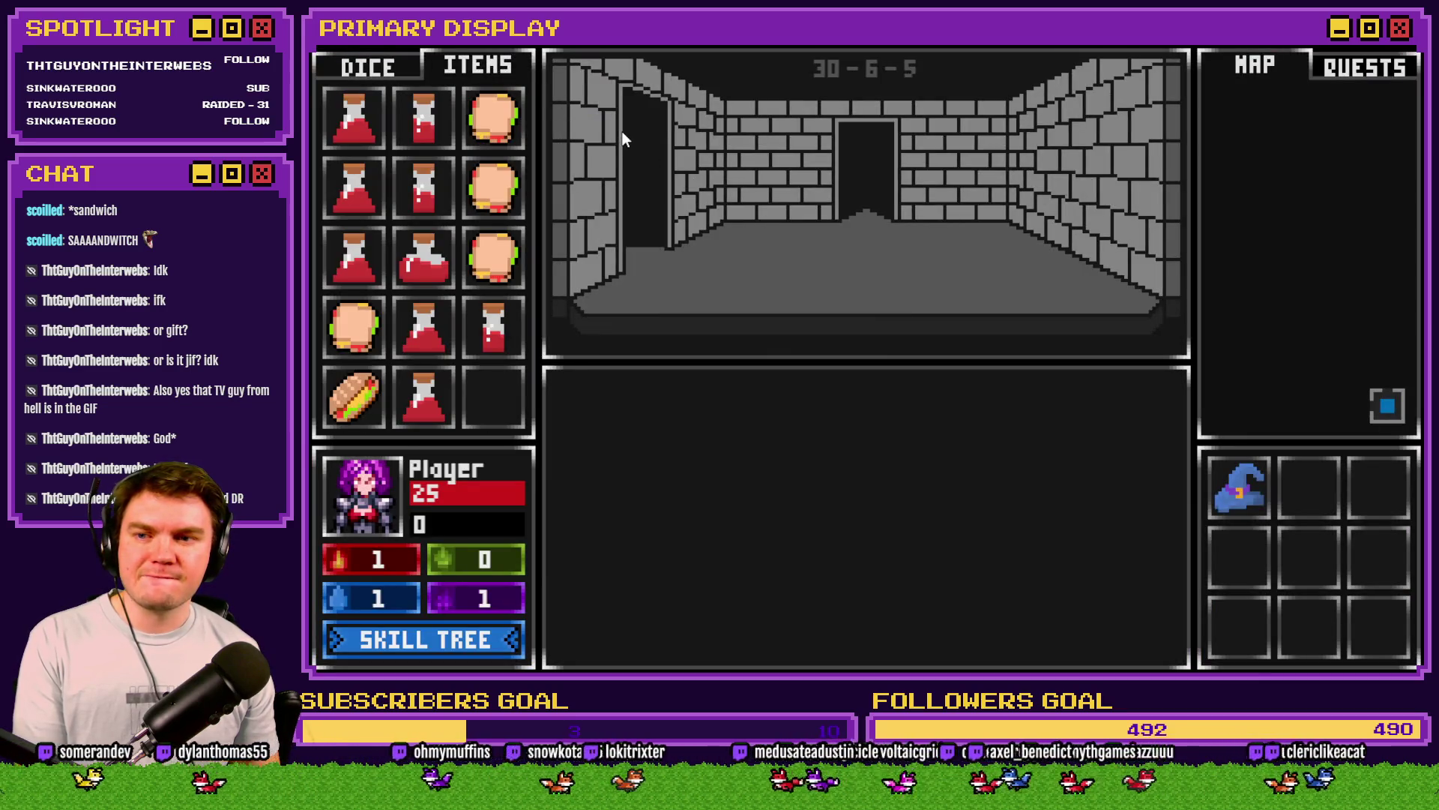
key("F9")
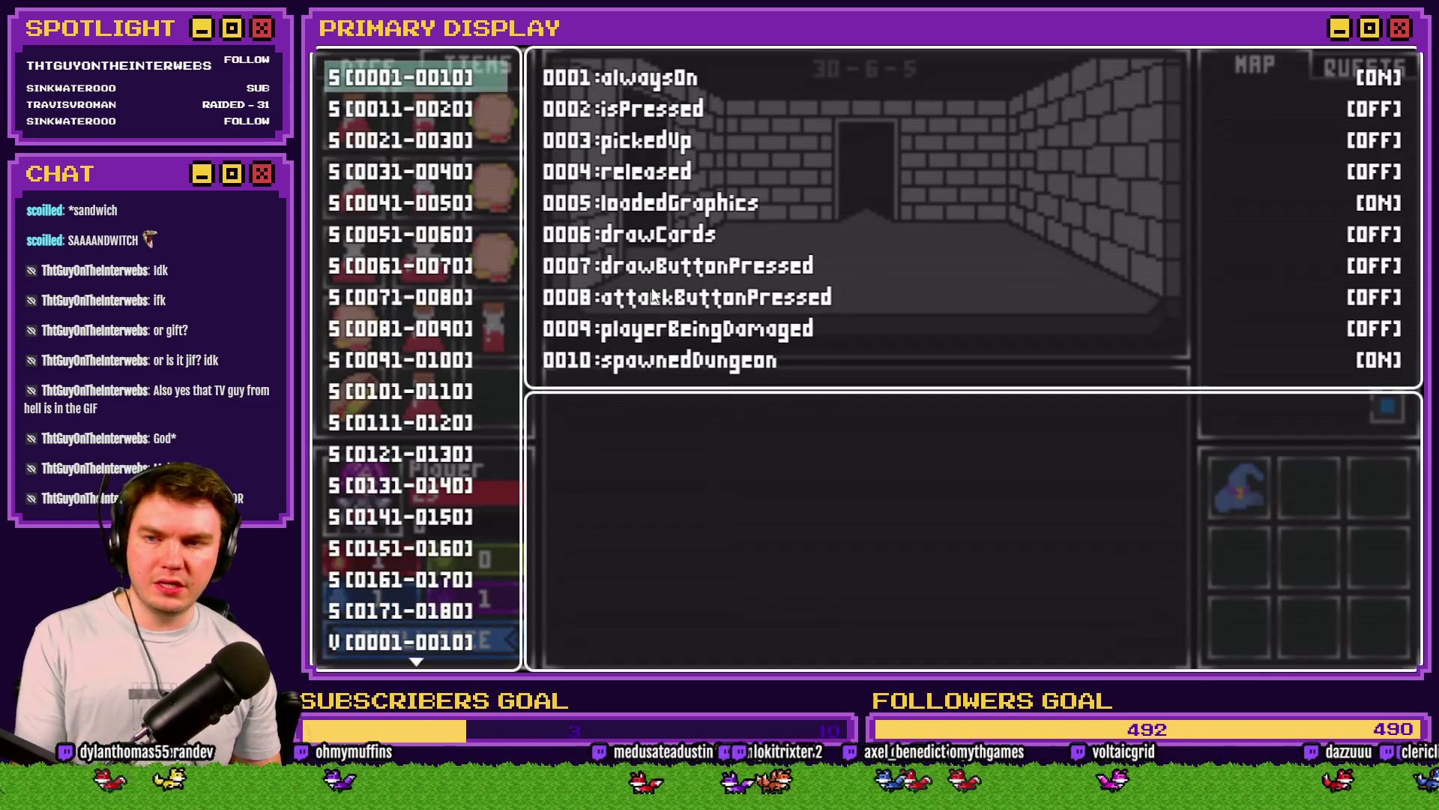
key("Escape")
Step: Eat two sandwiches, checking the debug list between them, until HP hits -1, then close the playtest
left_click(493, 254)
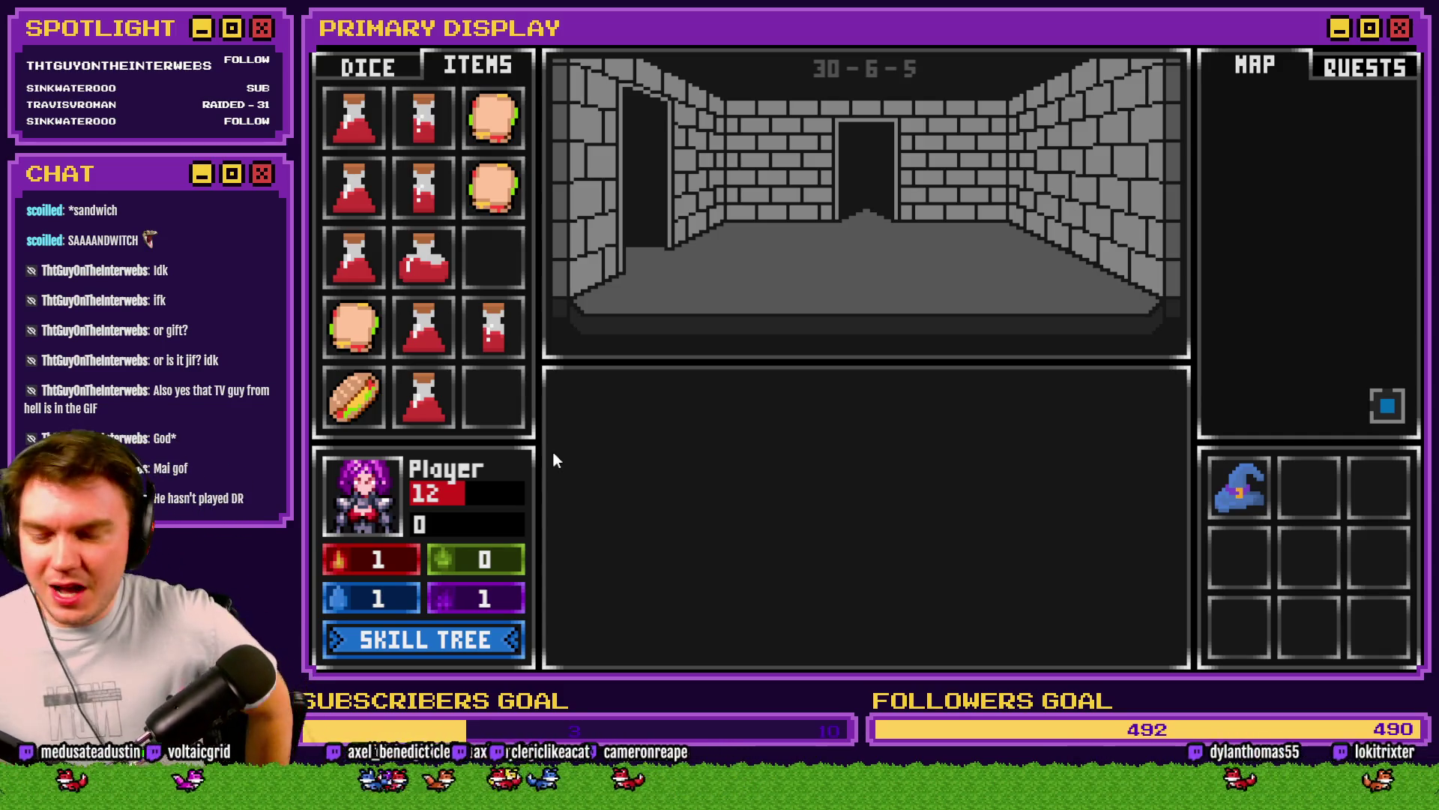
key("F9")
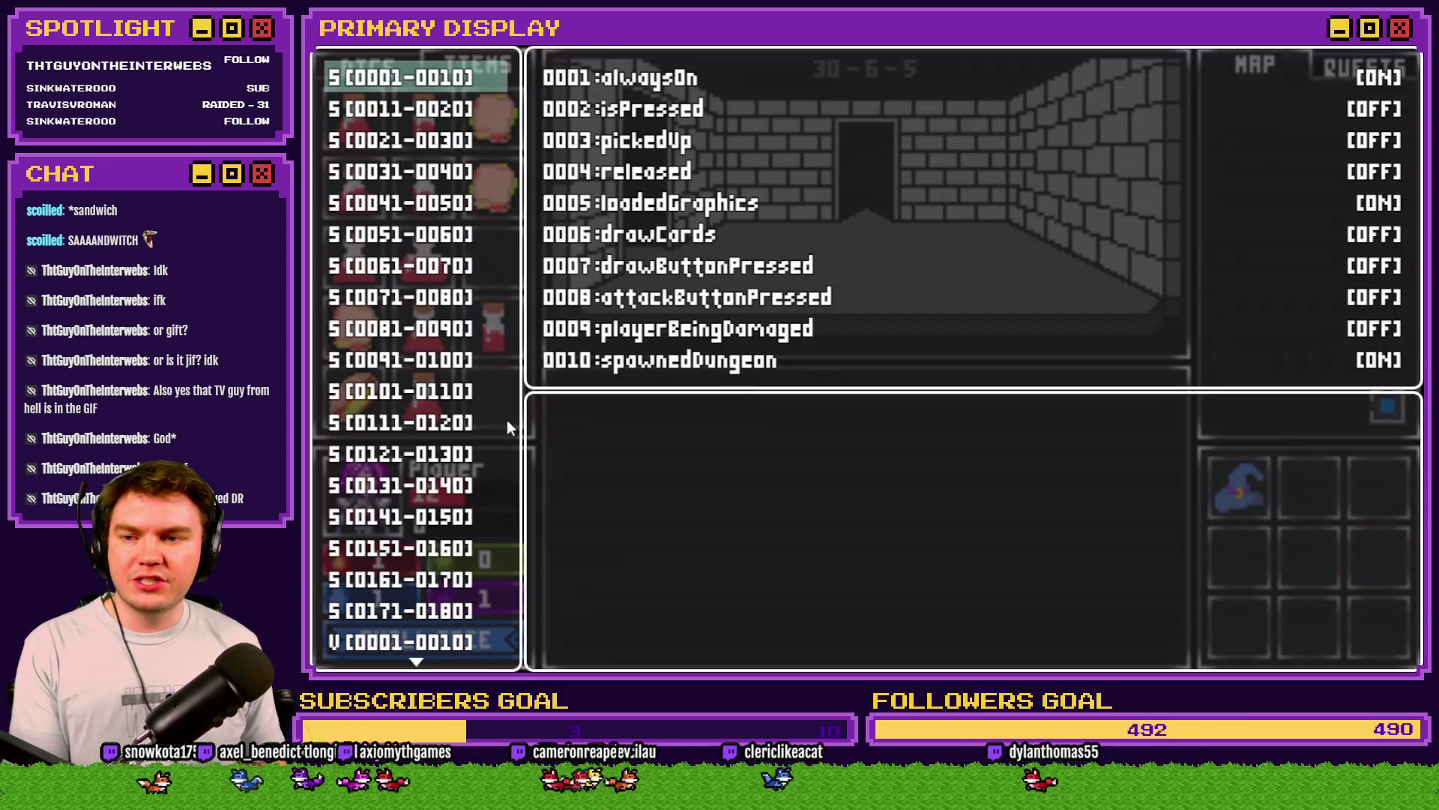
key("Escape")
mouse_move(375, 331)
left_click_drag(362, 325, 361, 518)
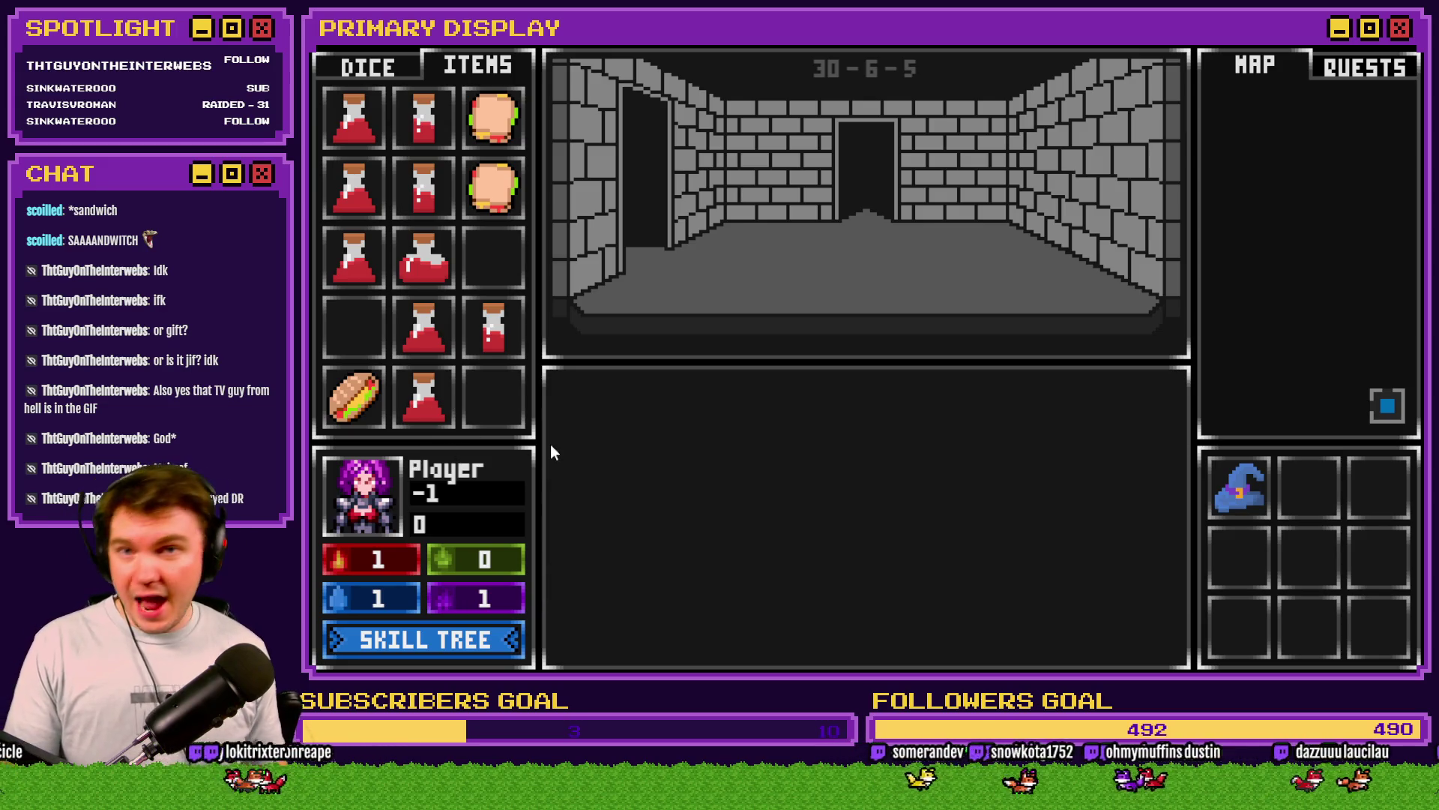
left_click(1412, 46)
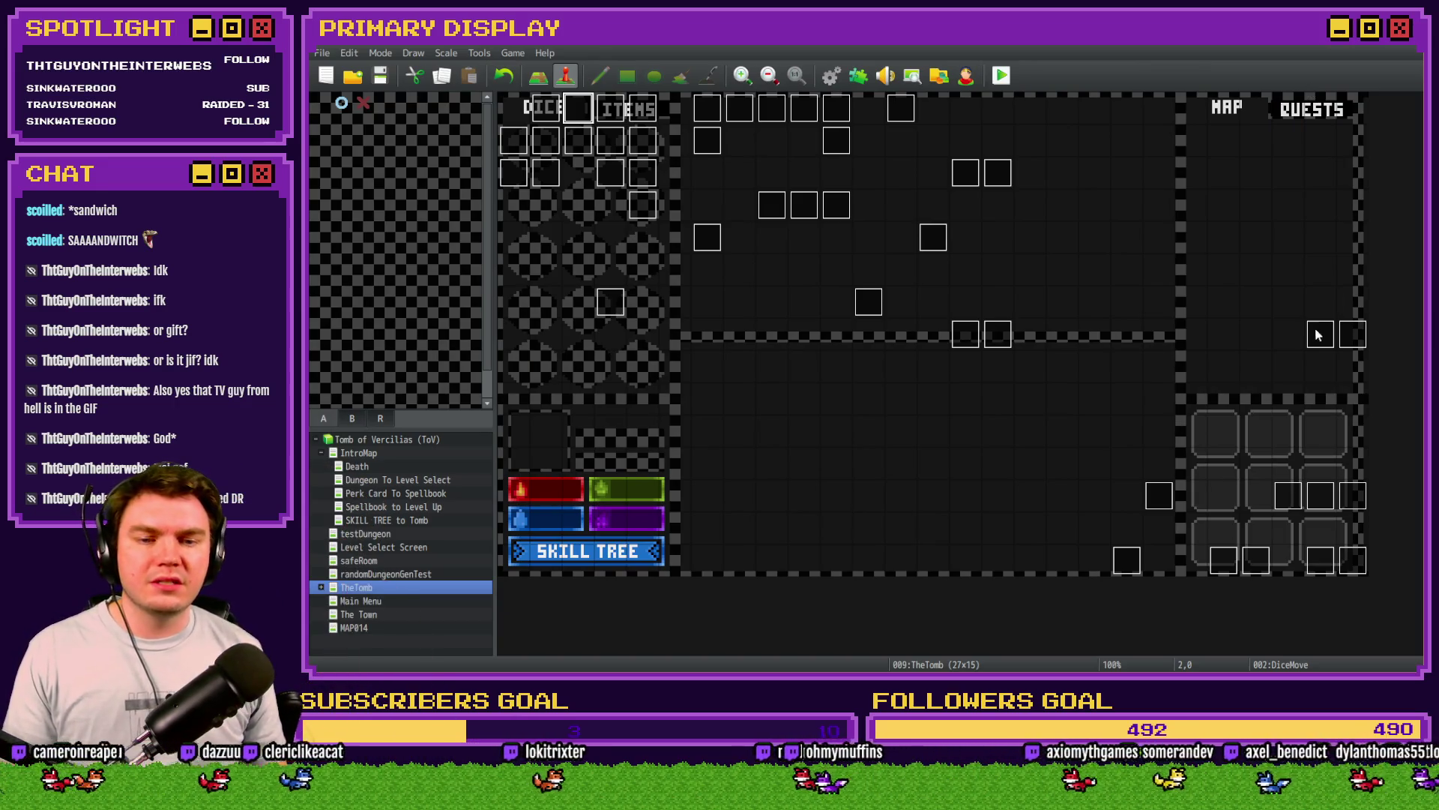
double_click(1319, 561)
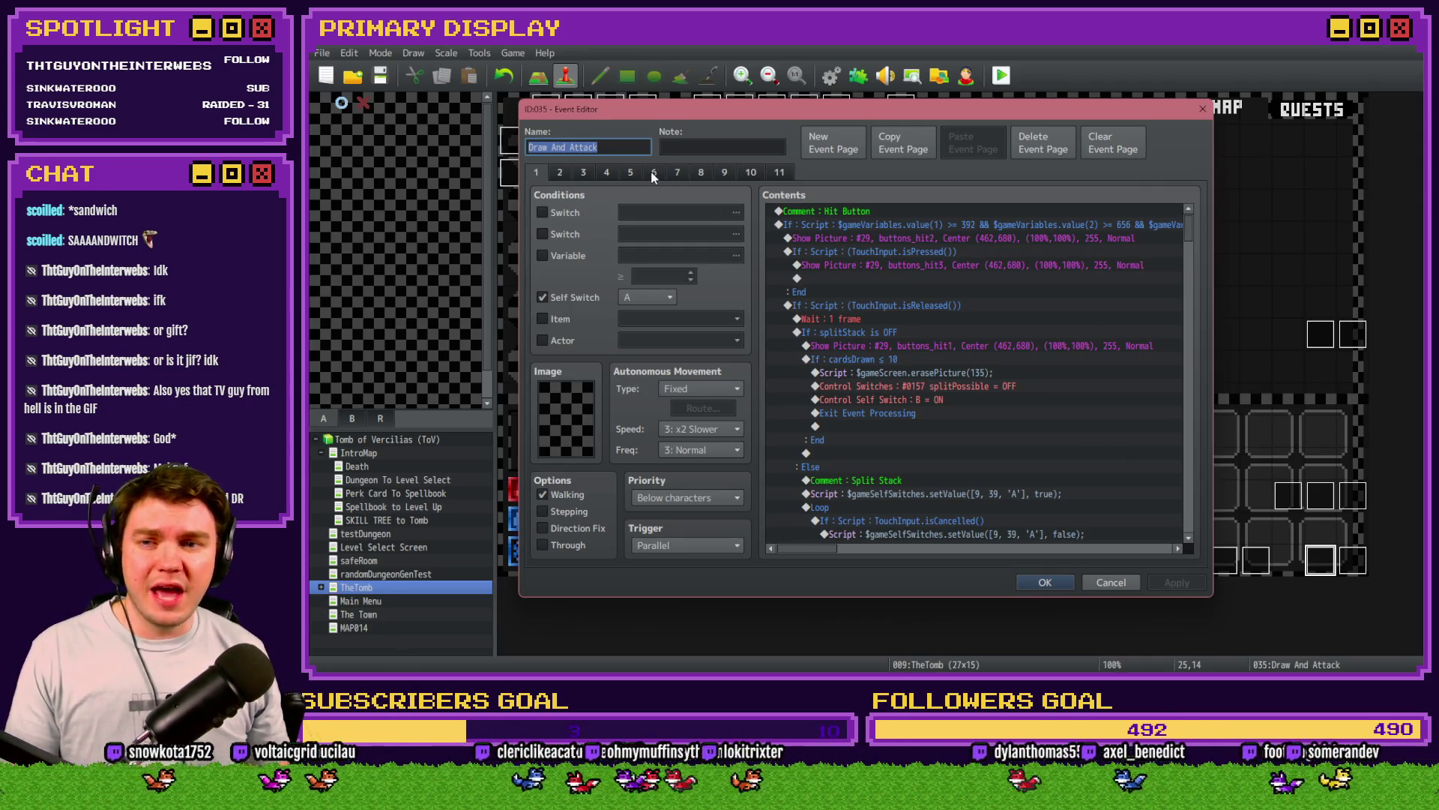
Step: Show page 5 of Draw And Attack and locate the playerHP ≤ 0 block
left_click(652, 172)
left_click(633, 172)
scroll(937, 314, "down", 3)
scroll(928, 367, "down", 10)
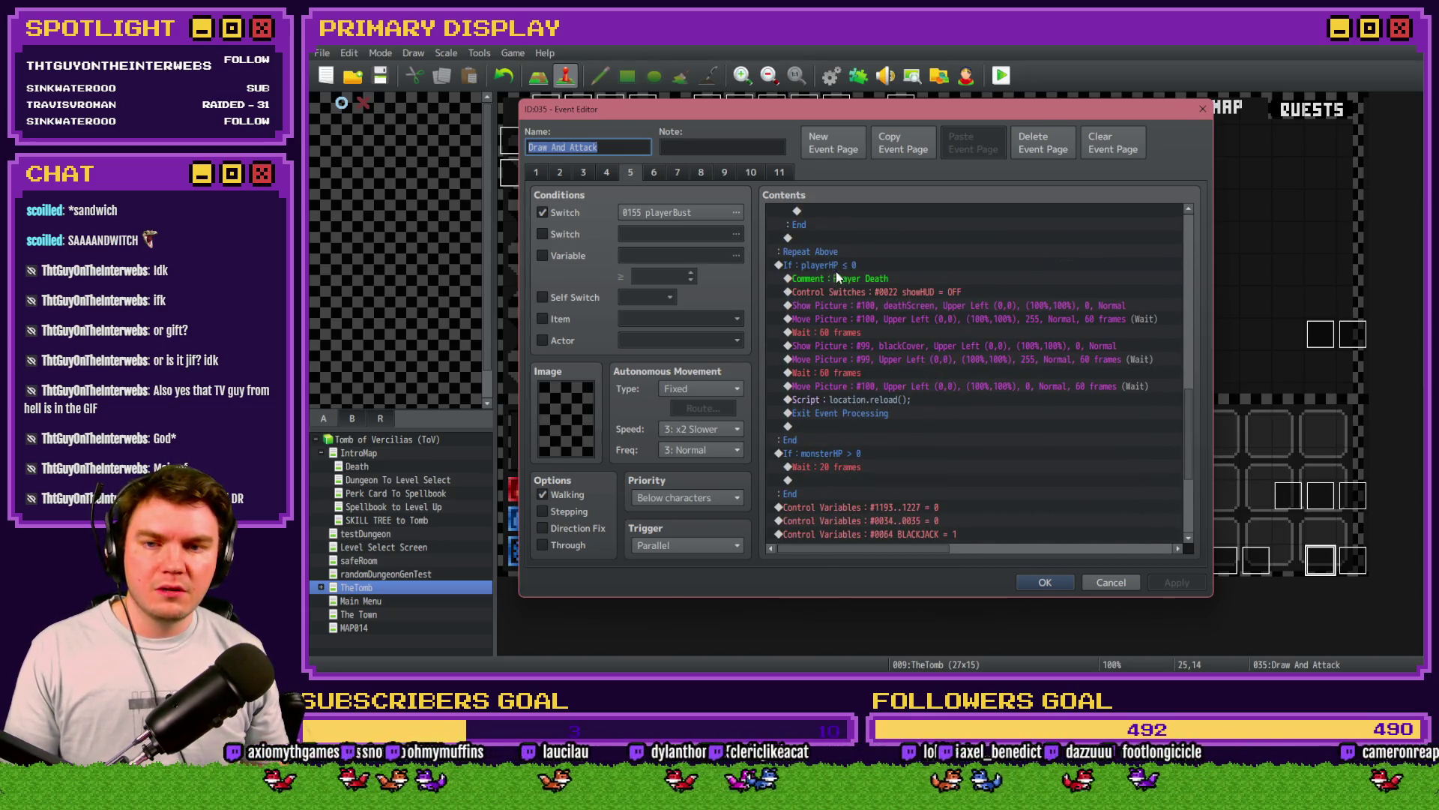
left_click(845, 264)
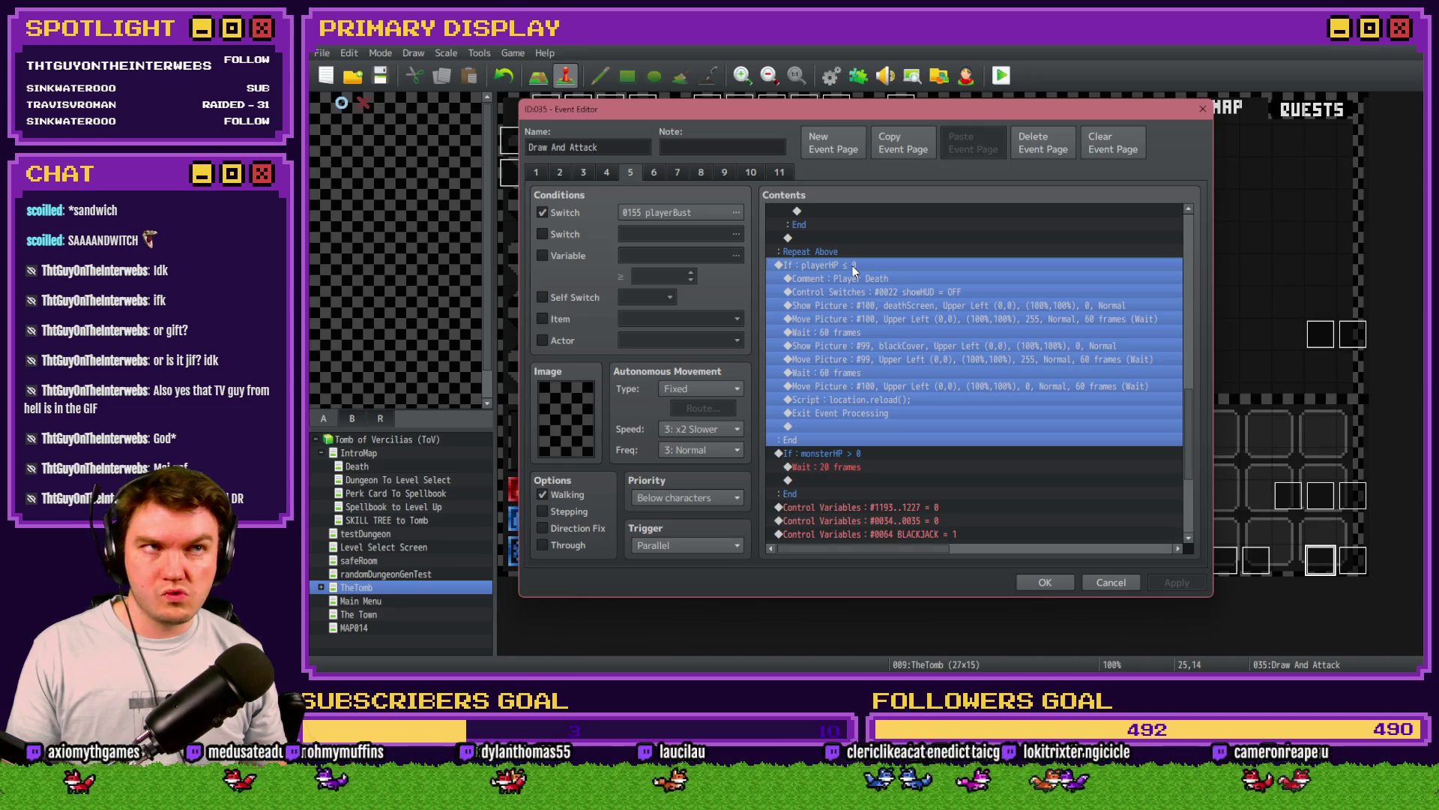
left_click(856, 256)
left_click(856, 264)
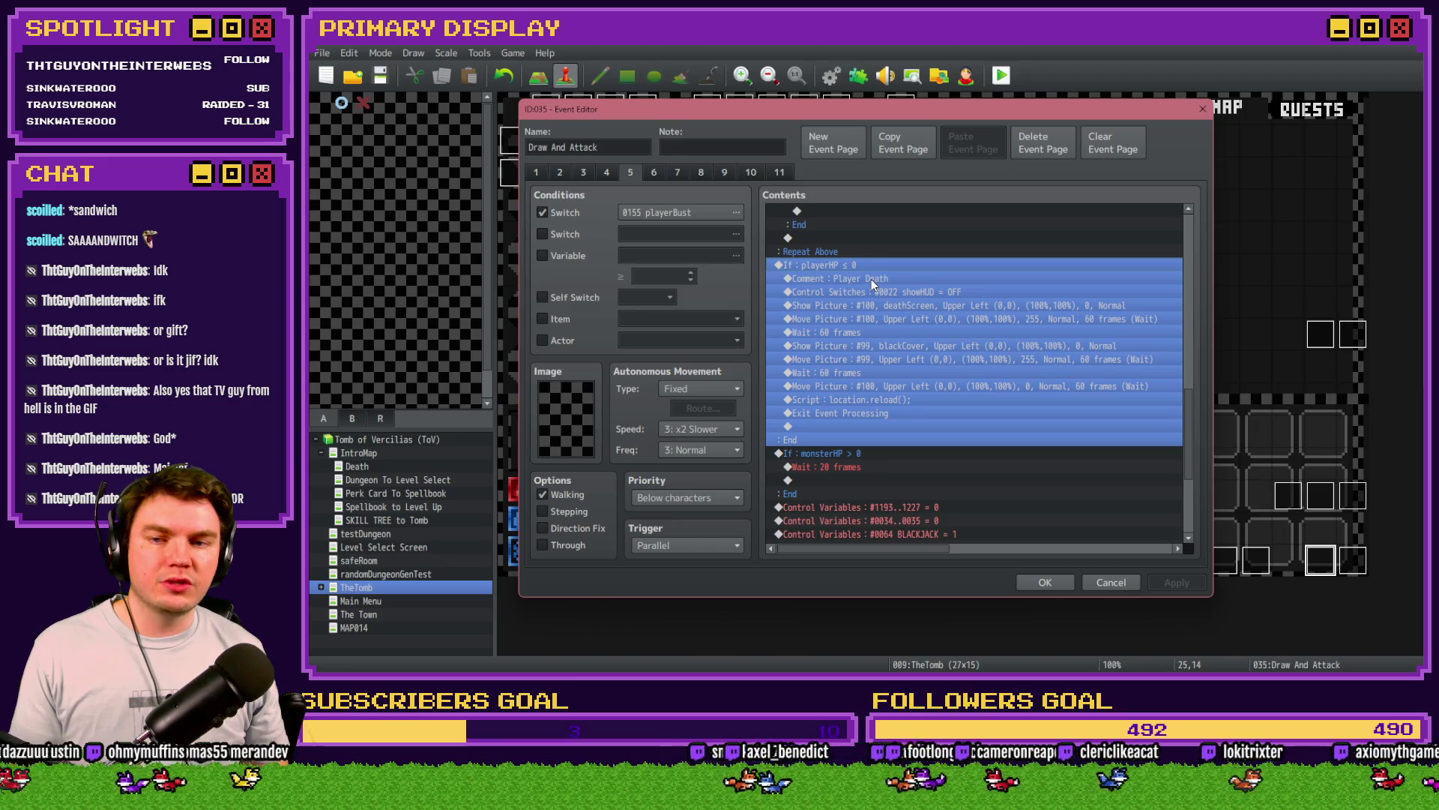
Step: Delete Control Switches through Script: location.reload() from the death branch and apply
left_click(871, 279)
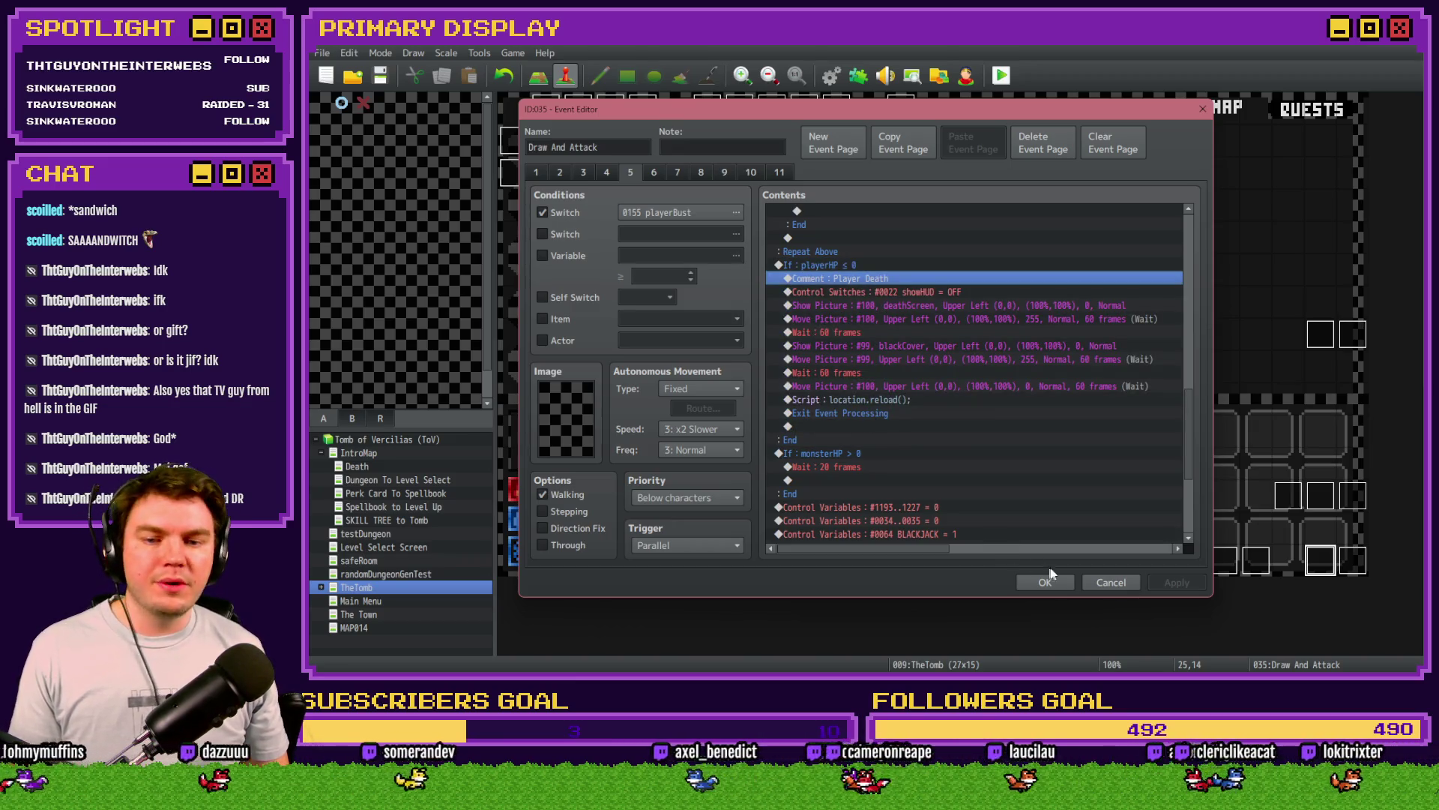
left_click(886, 414, "shift")
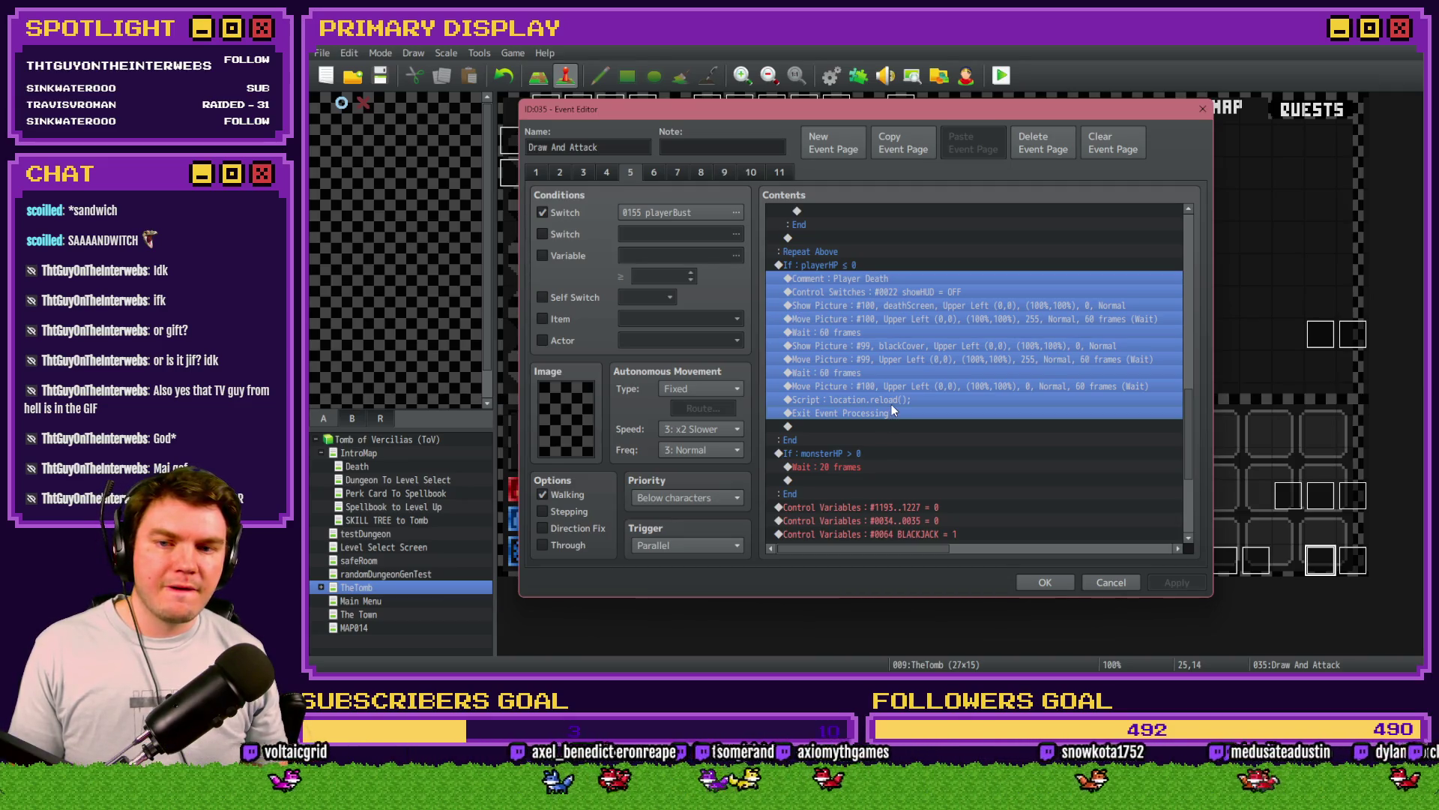
left_click(899, 400)
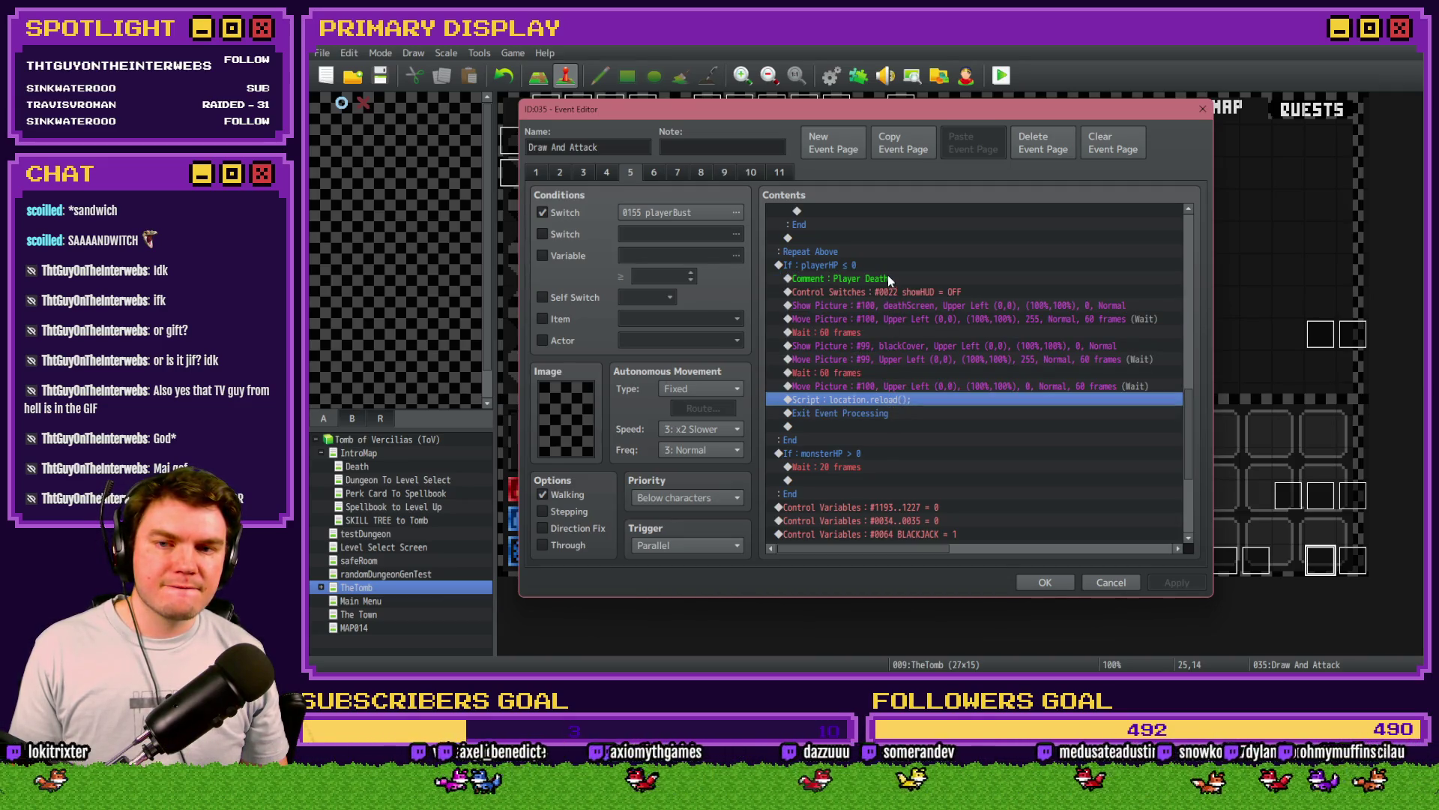
left_click(889, 292)
left_click(906, 400, "shift")
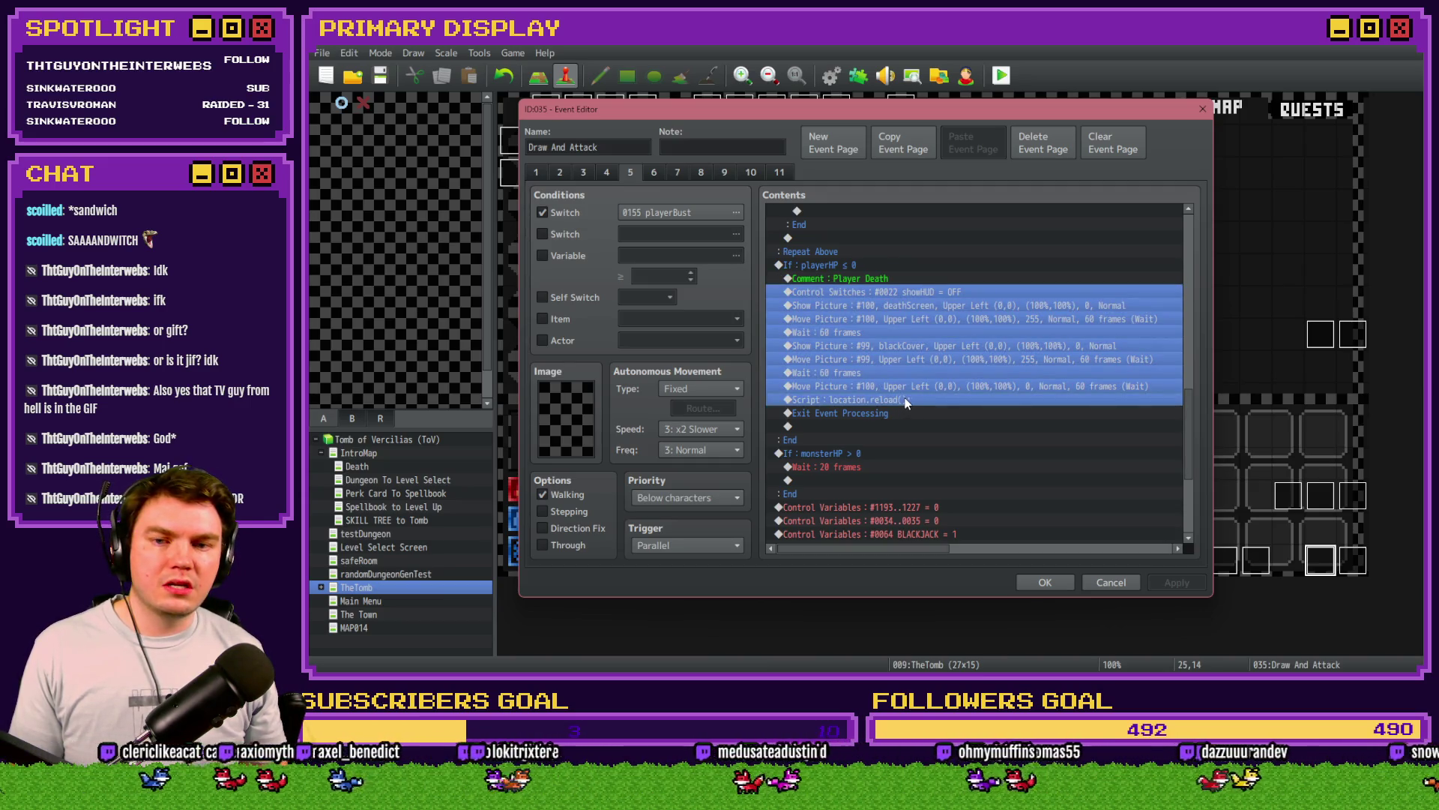
key("Delete")
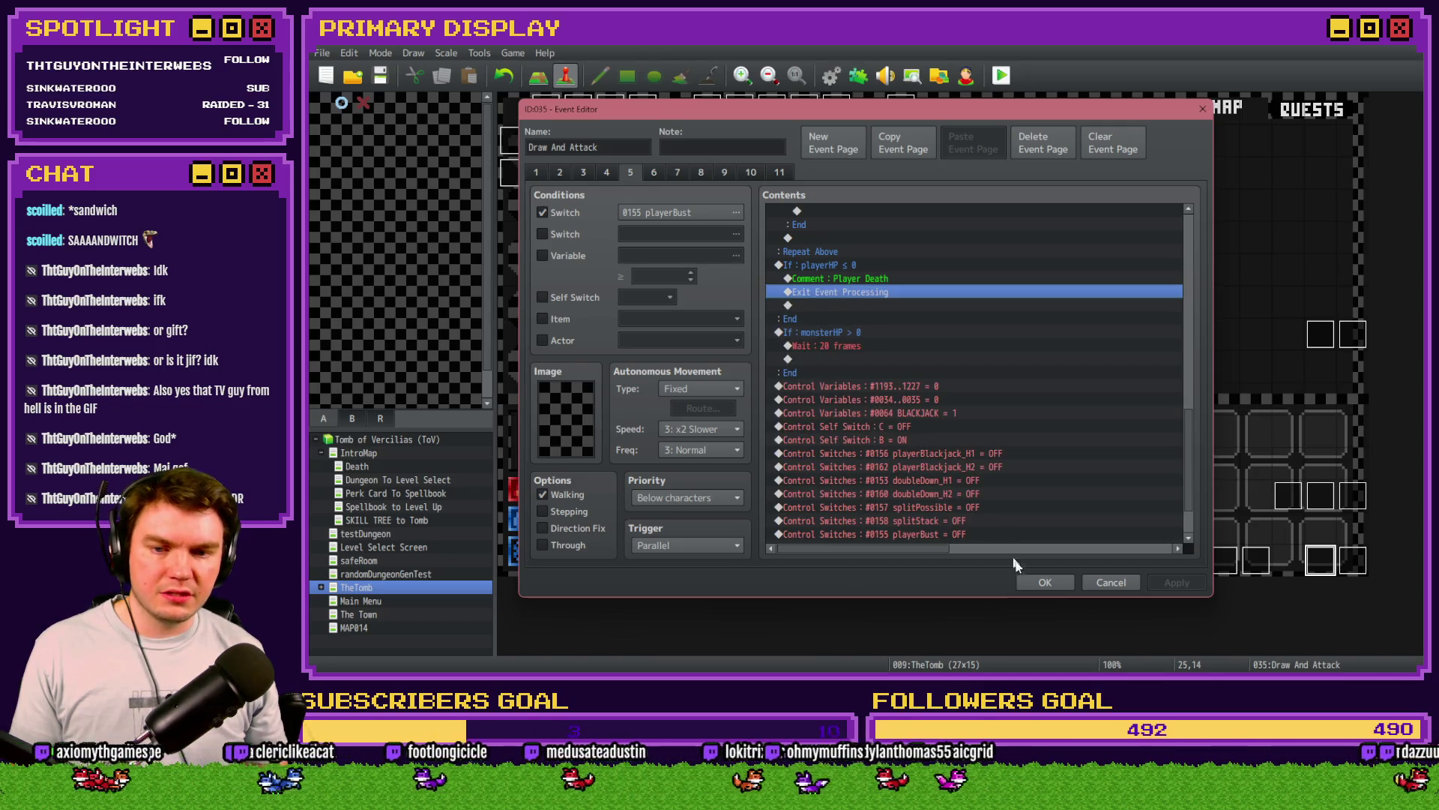
left_click(1045, 582)
Step: Add common event 0022 named PlayerDeath and paste the death-screen commands into it
left_click(831, 76)
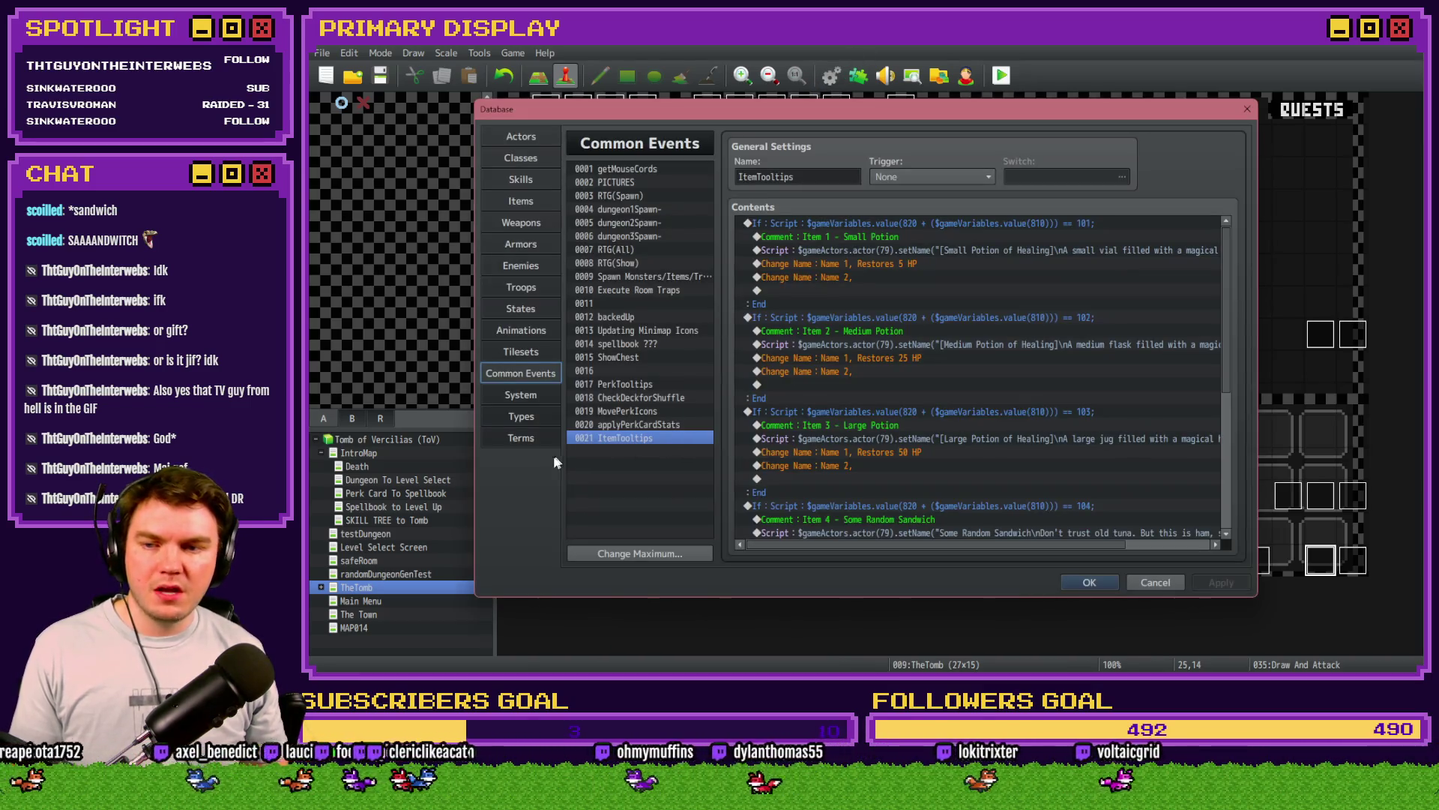
left_click(600, 552)
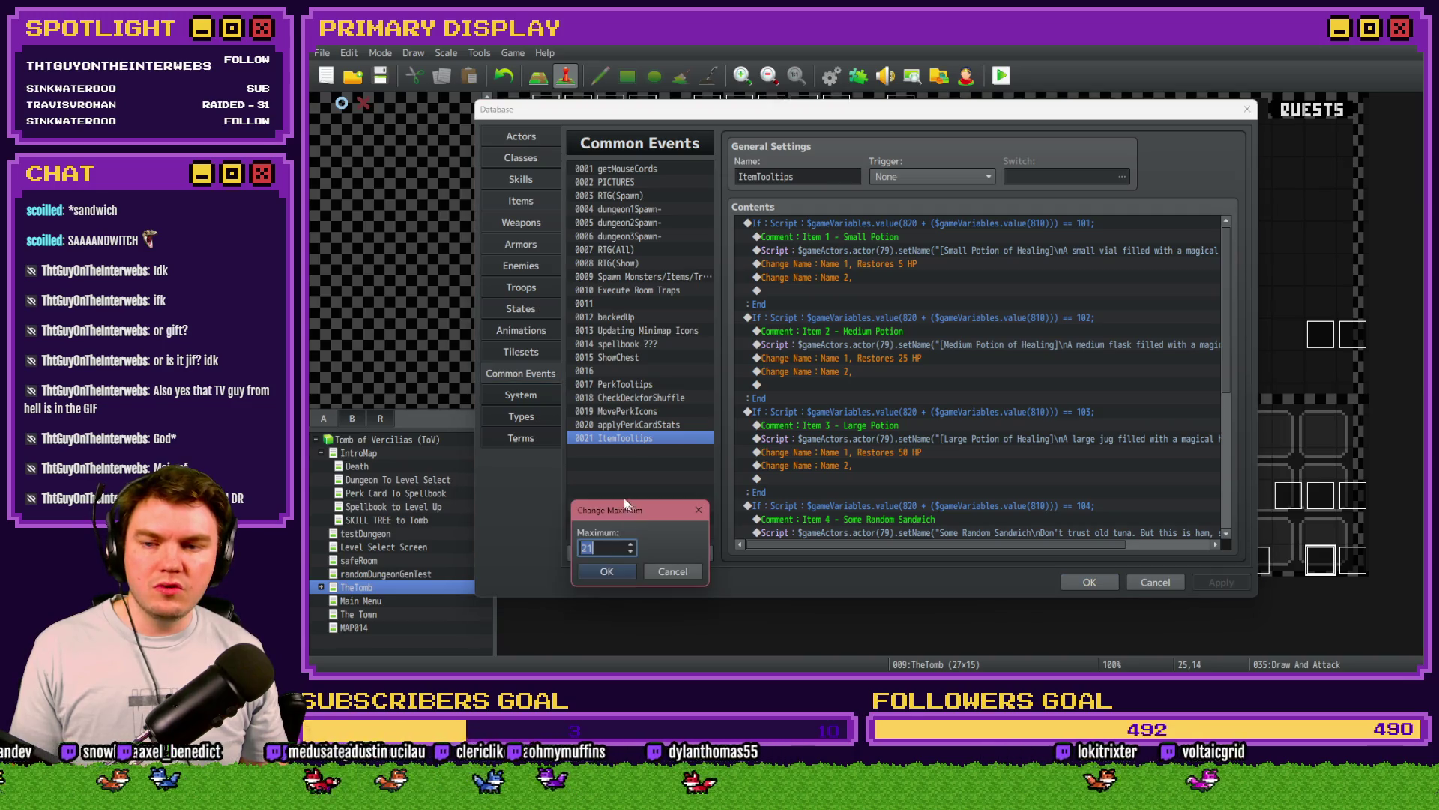
left_click(607, 571)
left_click(627, 452)
left_click(777, 177)
type("PlayerDeath")
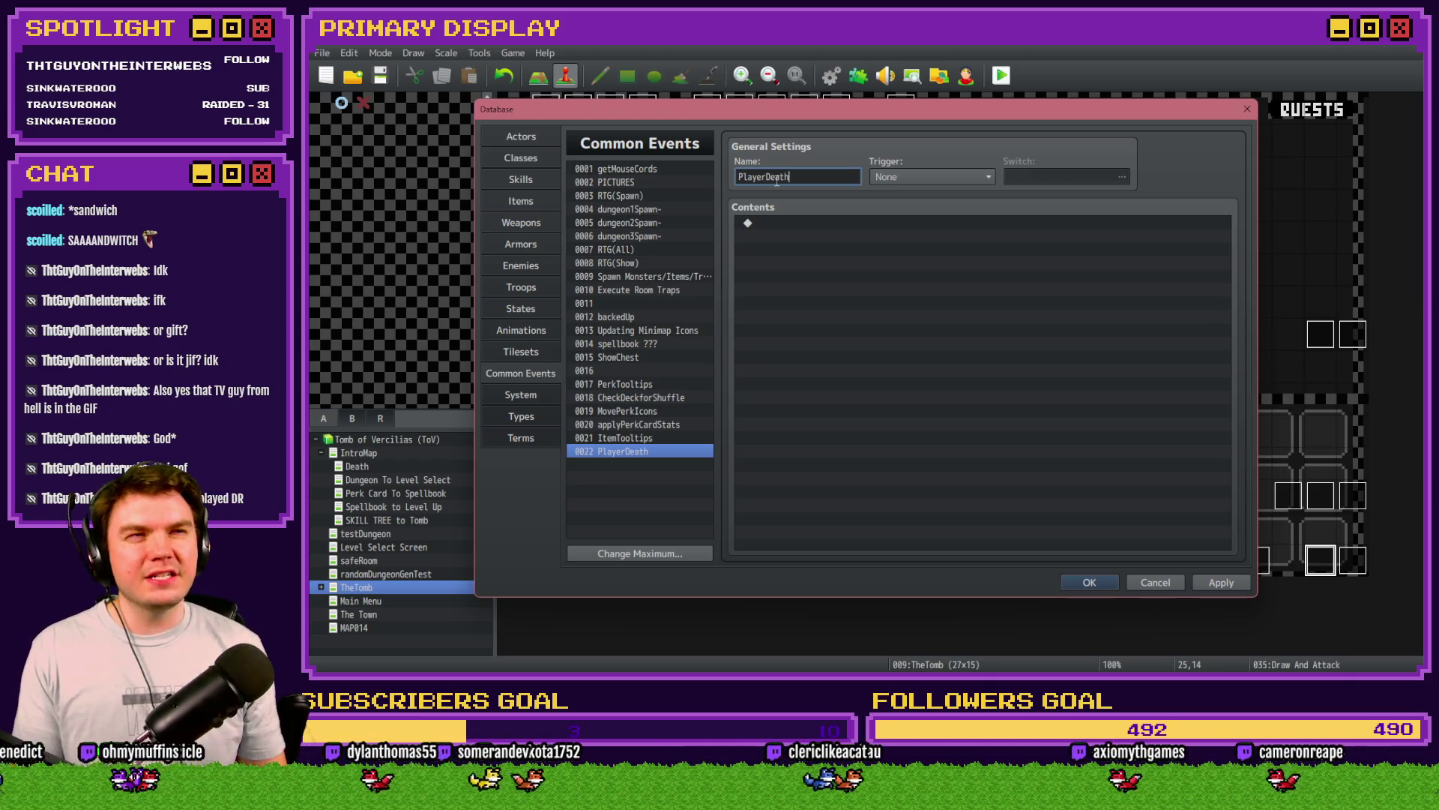
left_click(835, 227)
key("ctrl+v")
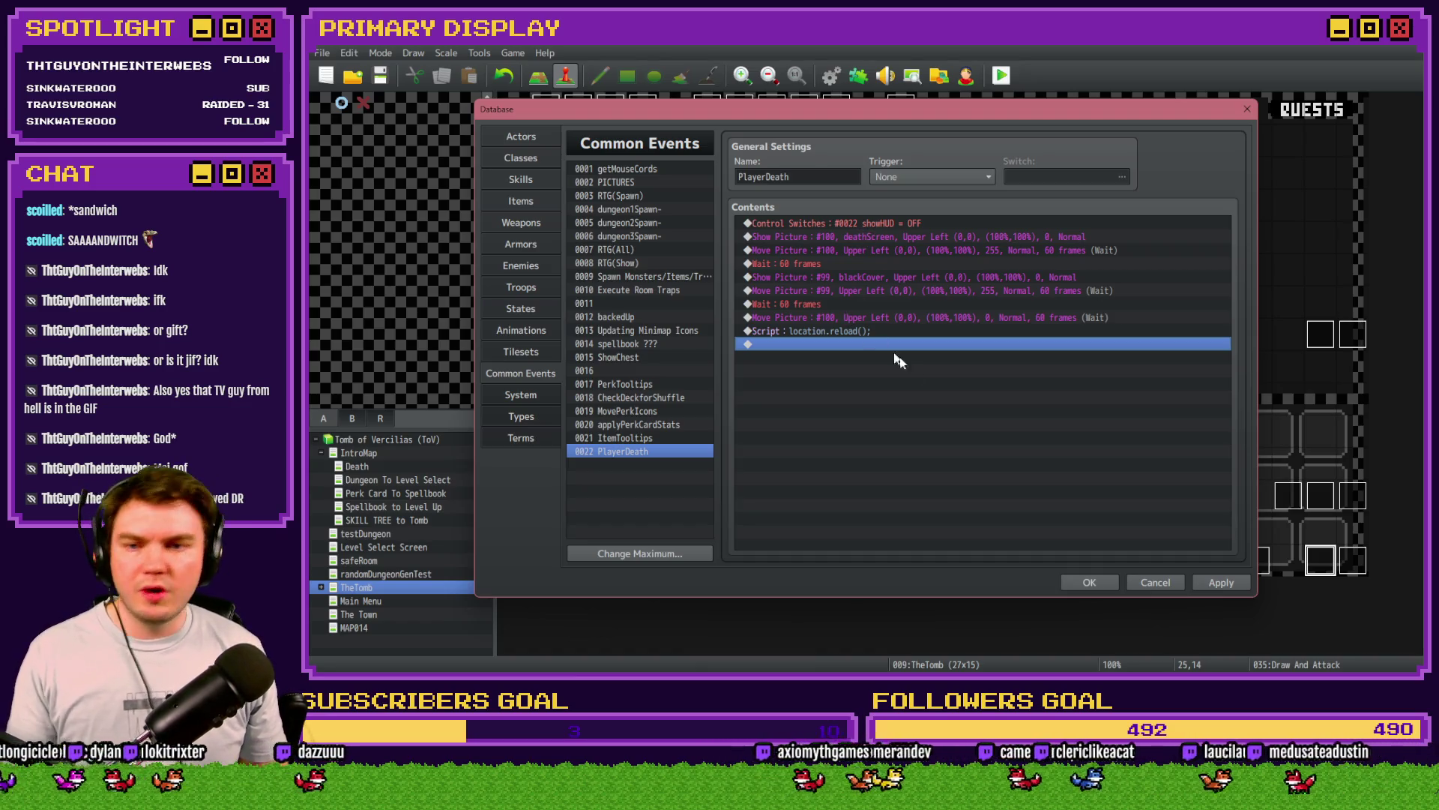
Step: Apply and close the Database, then open the Draw And Attack event's sixth page
left_click(1216, 580)
left_click(1158, 583)
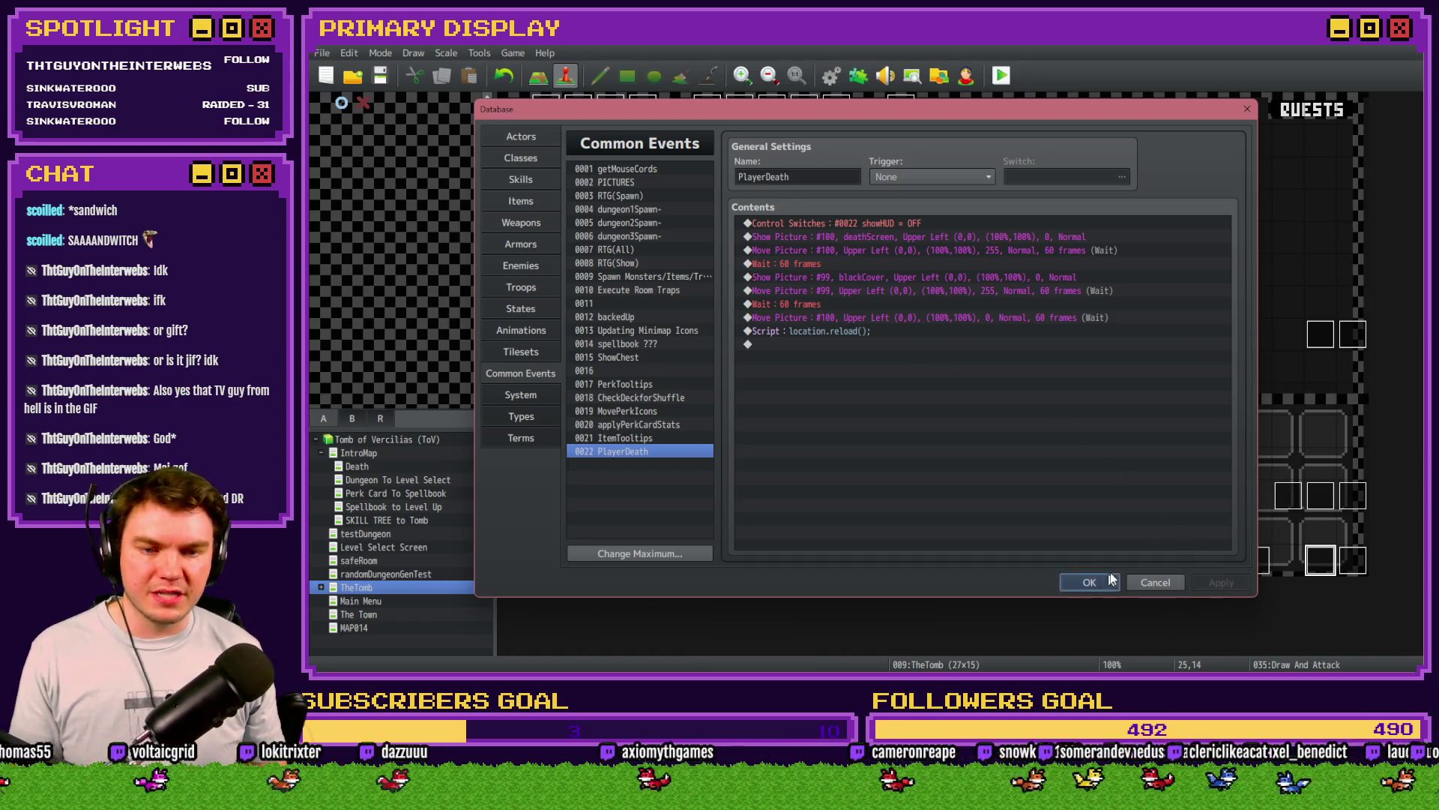
double_click(1317, 563)
left_click(654, 173)
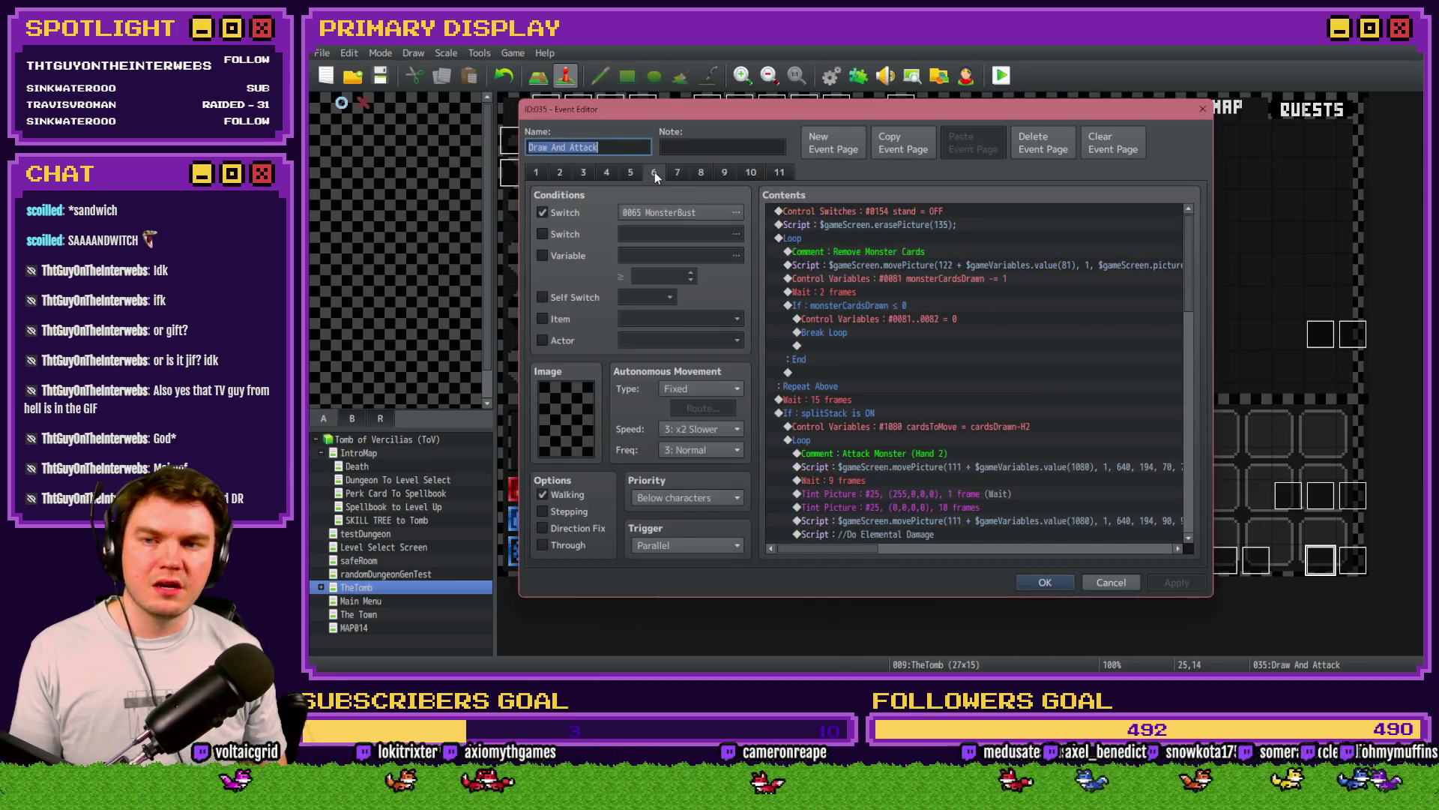
Step: Scroll through pages 6 and 5 of Draw And Attack to find the death branch
mouse_move(1188, 266)
left_mouse_down()
mouse_move(1208, 433)
mouse_move(1227, 395)
left_mouse_up()
scroll(879, 450, "down", 5)
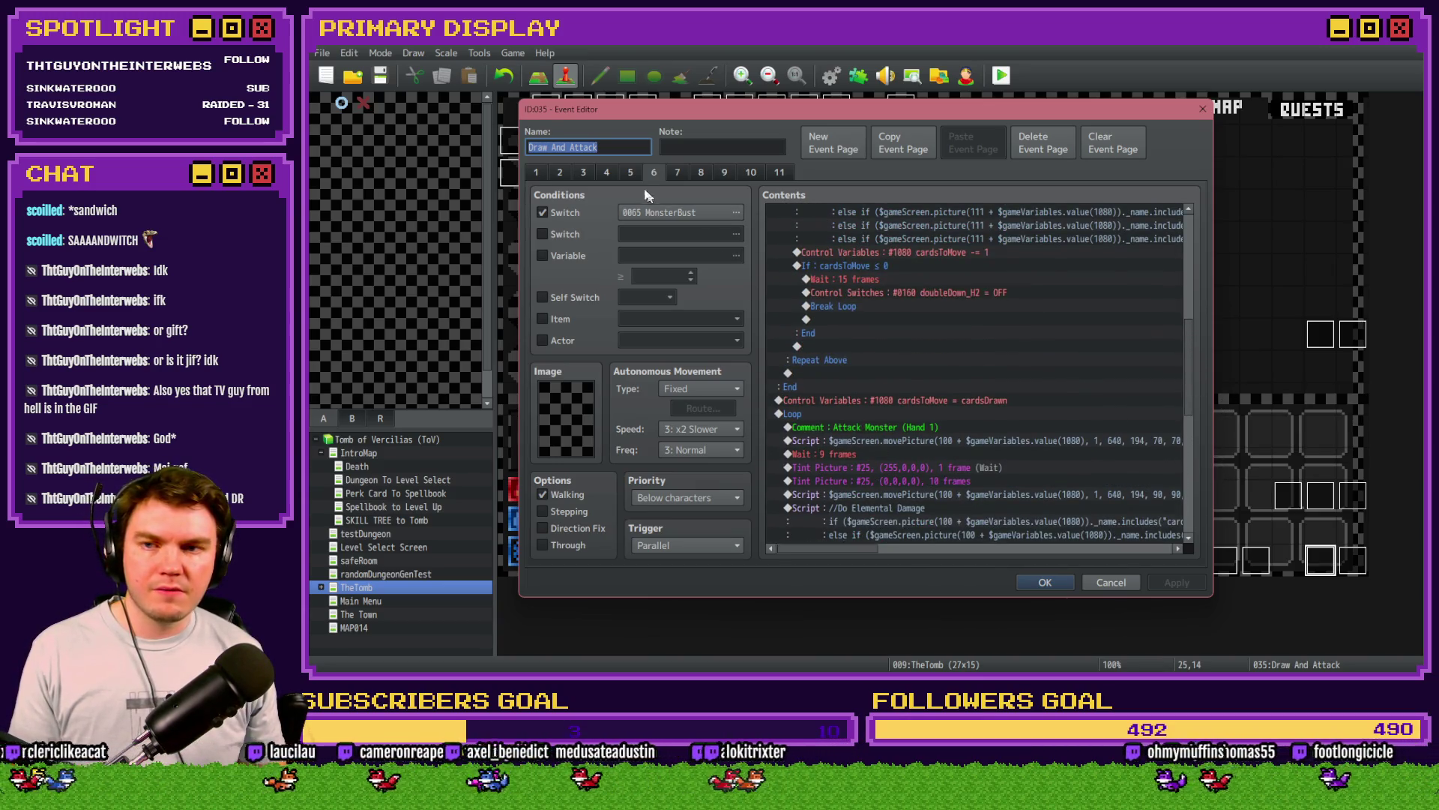
left_click(631, 172)
left_click_drag(1194, 267, 1197, 422)
scroll(940, 367, "down", 2)
Step: Insert a PlayerDeath common event call above Exit Event Processing in the playerHP ≤ 0 branch
left_click(830, 343)
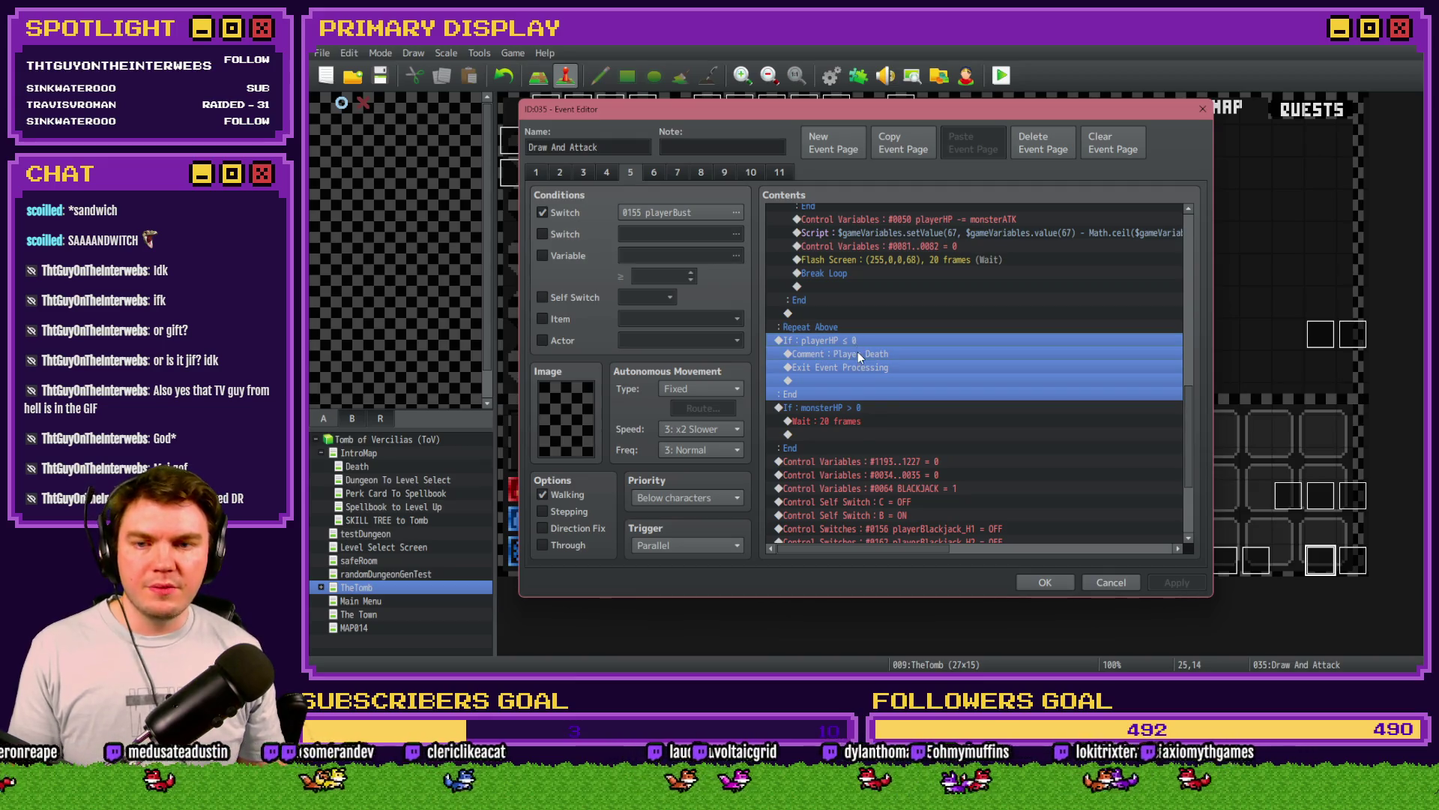
left_click(858, 353)
left_click(858, 367)
left_click(865, 355)
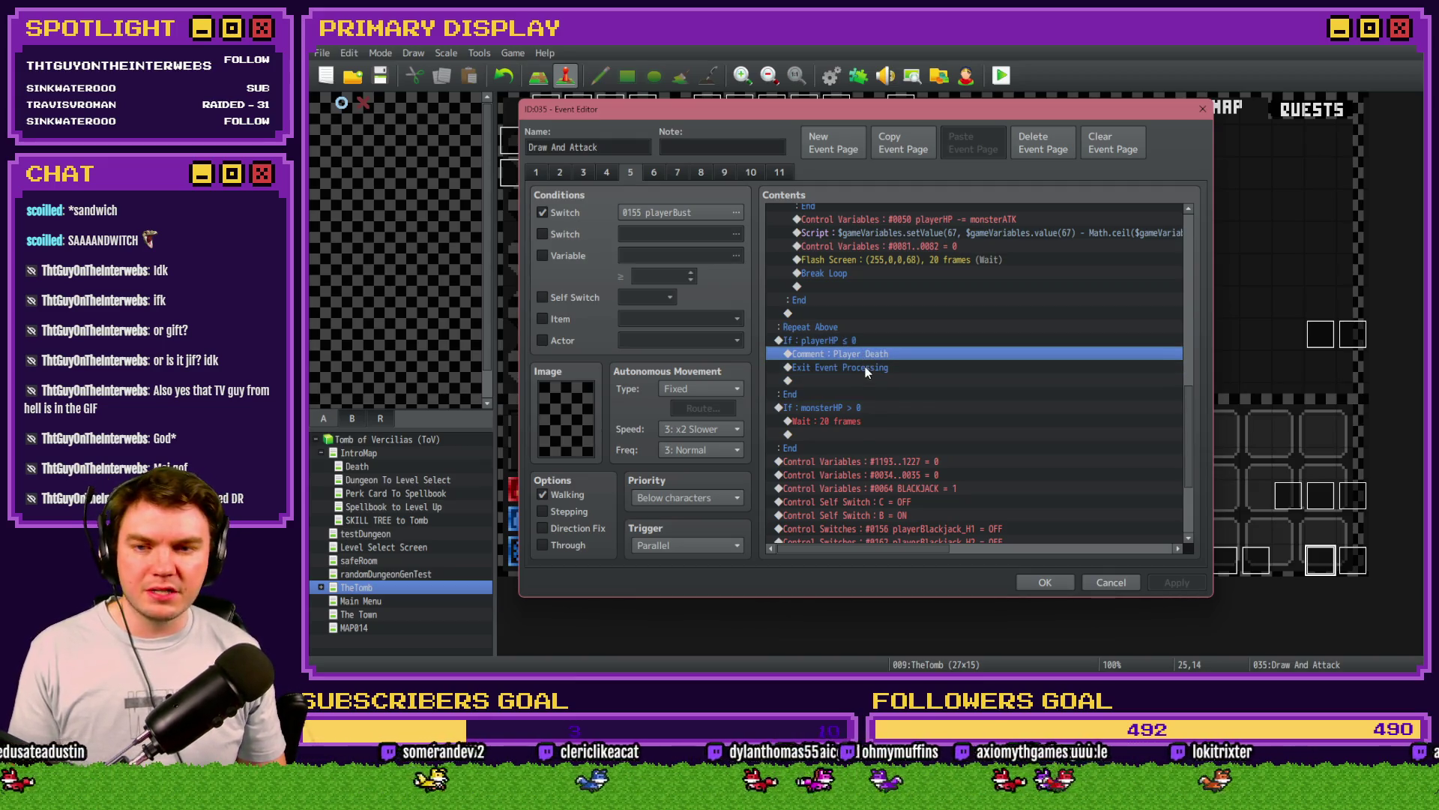
double_click(866, 369)
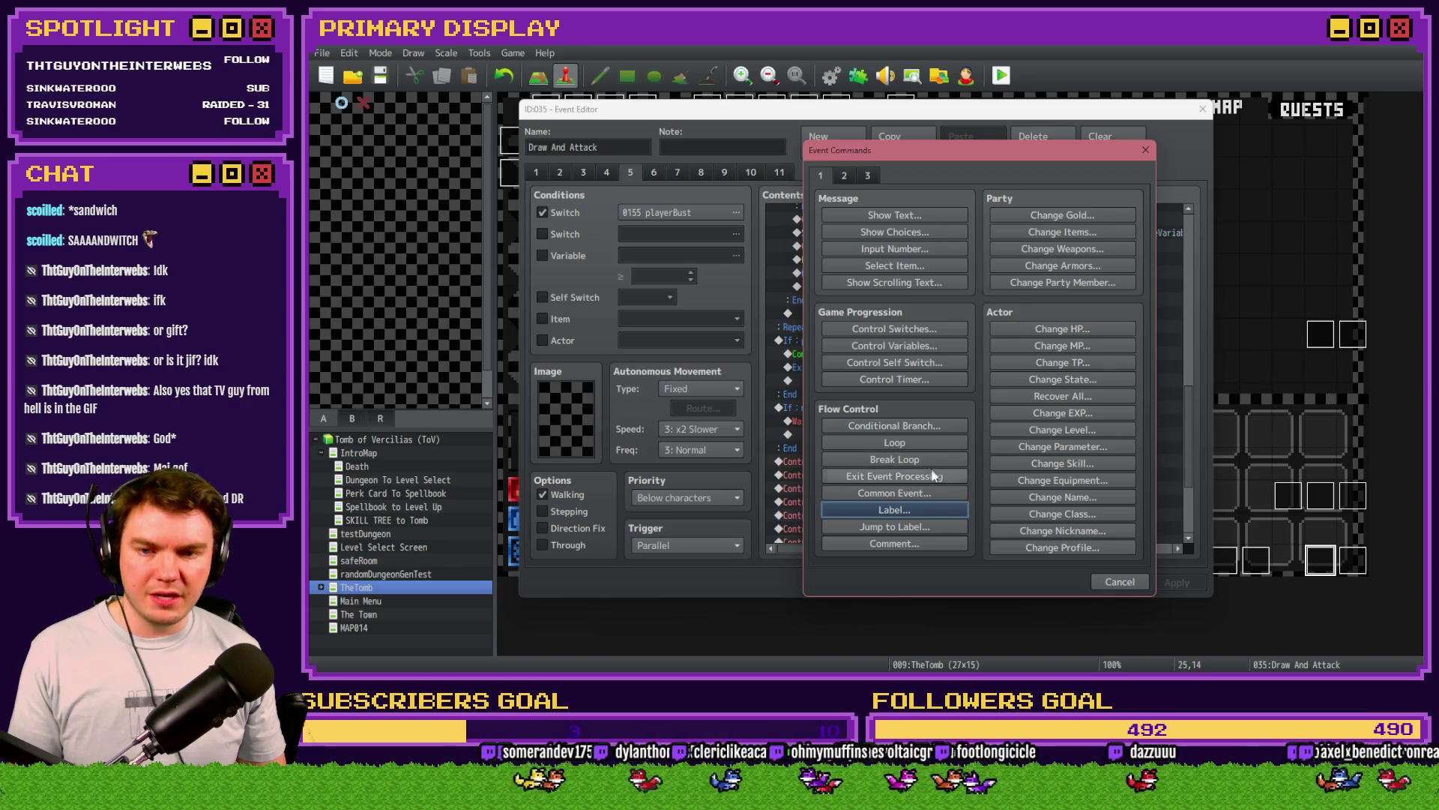
left_click(895, 492)
left_click(978, 373)
left_click(983, 516)
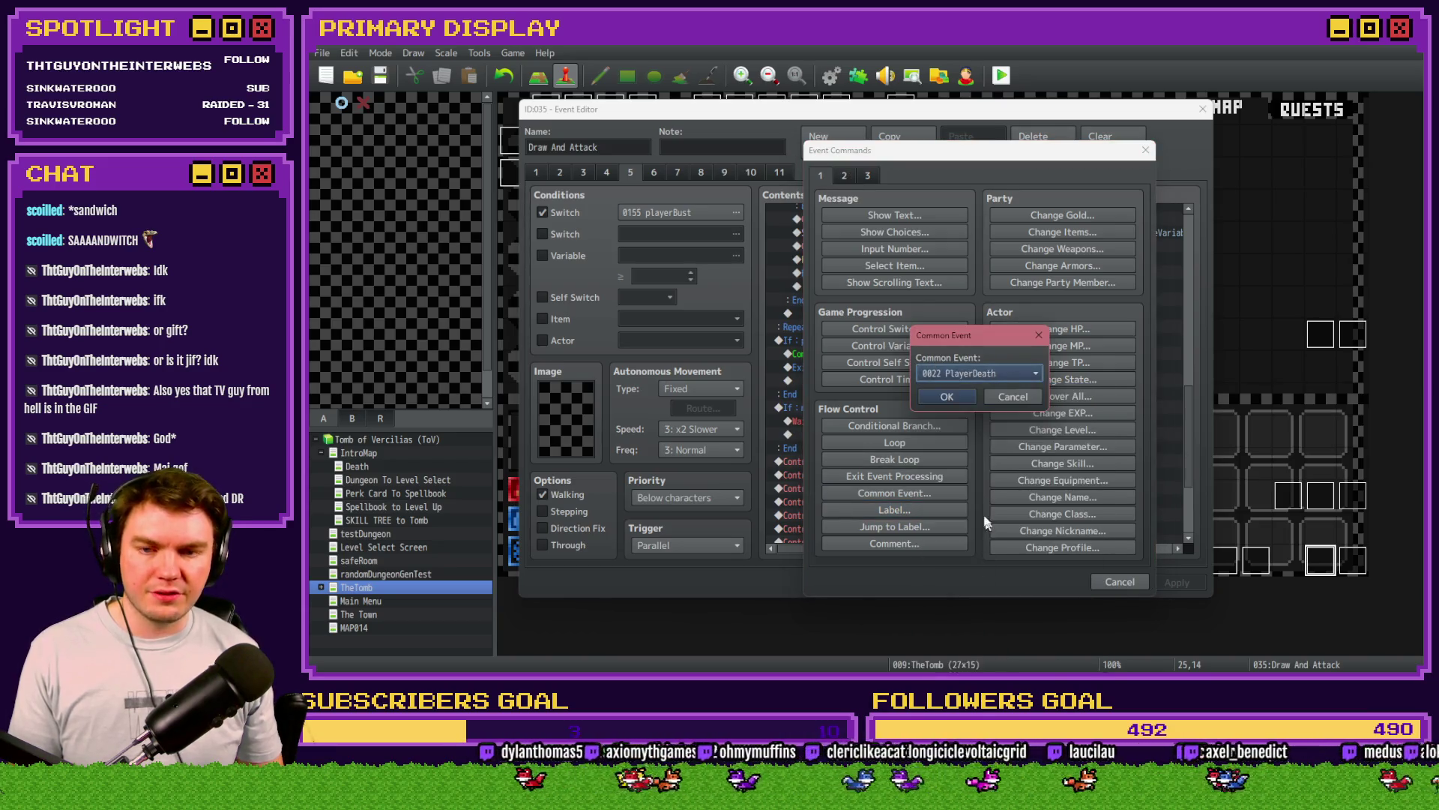
left_click(944, 389)
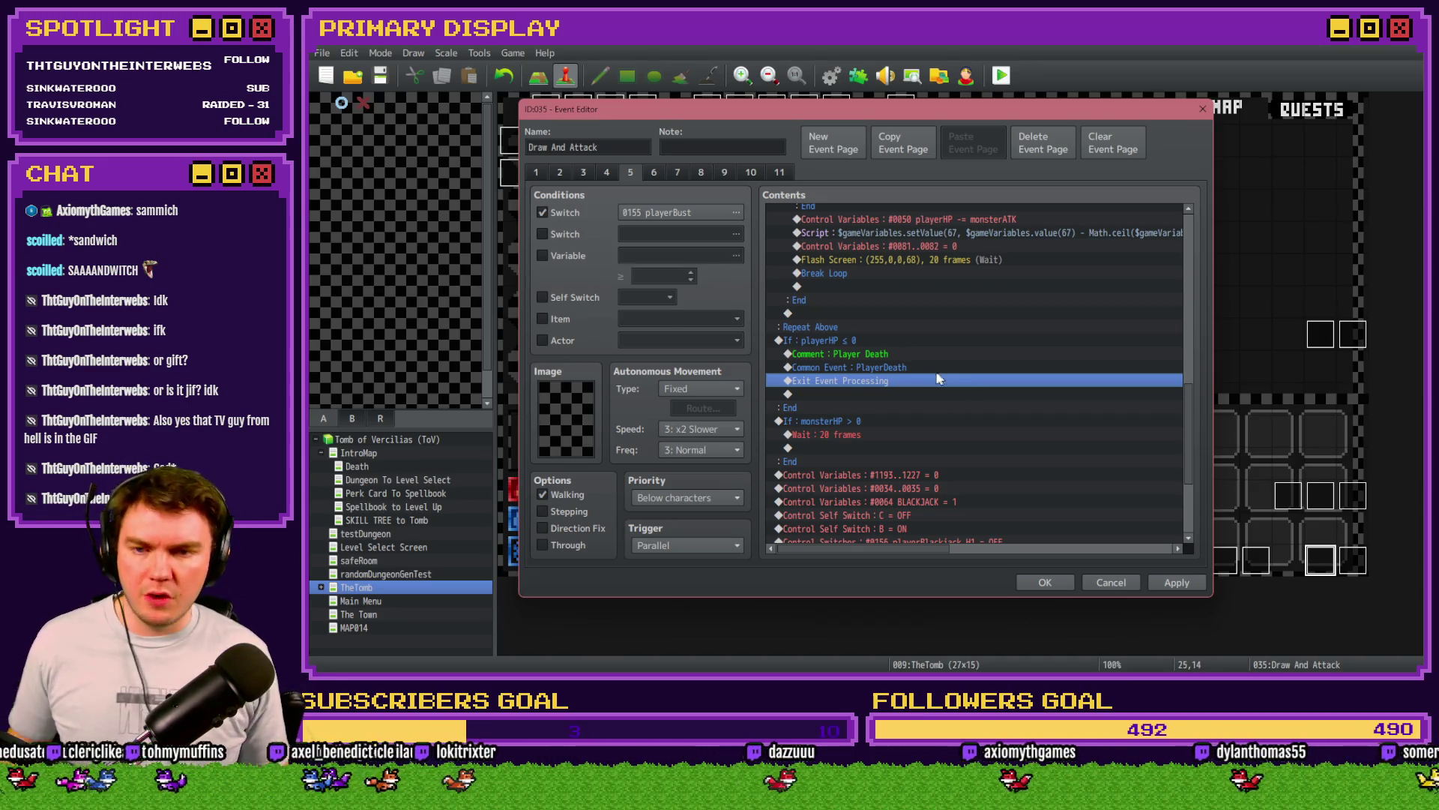
Step: Copy the playerHP ≤ 0 branch, then apply and close Draw And Attack
left_click(859, 342)
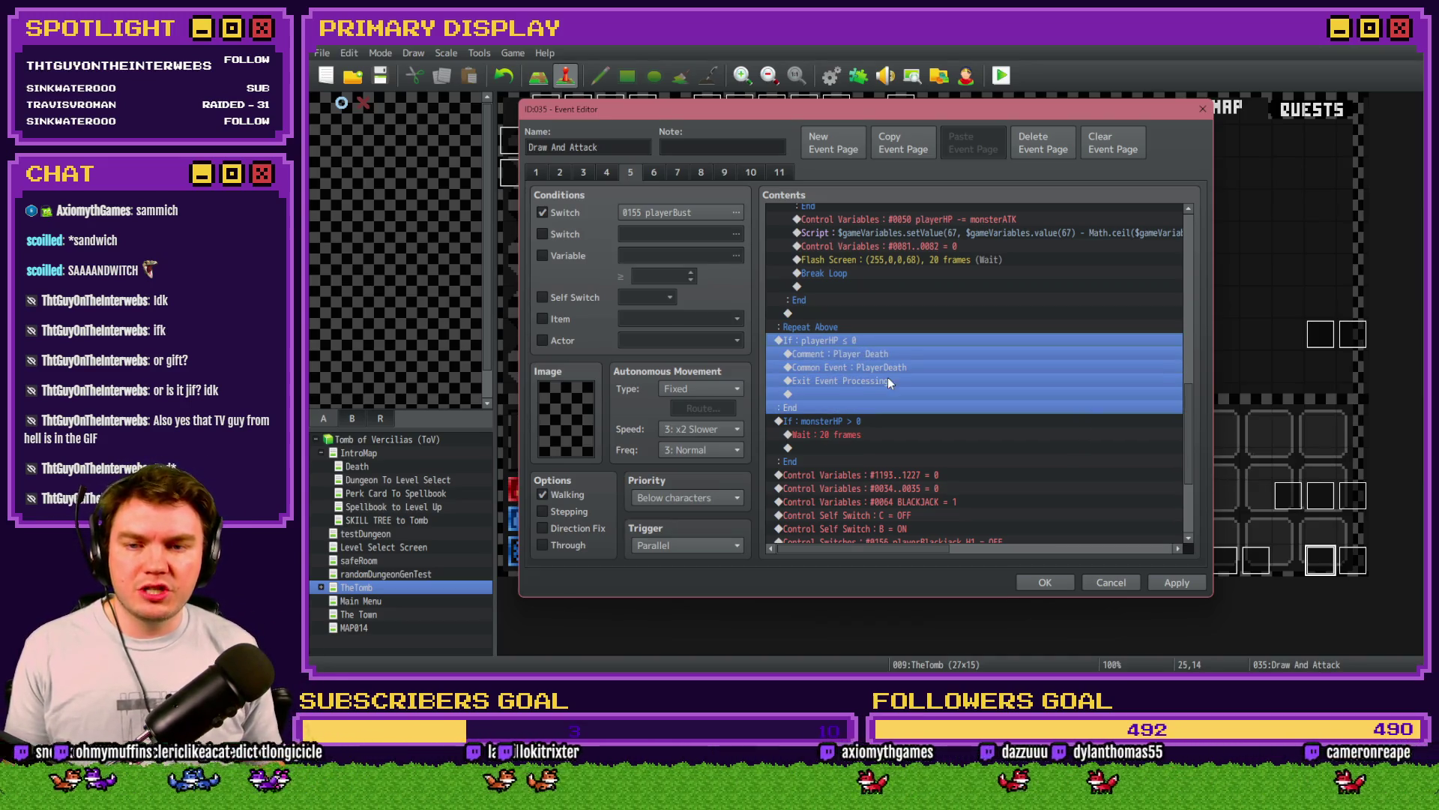
left_click(1176, 582)
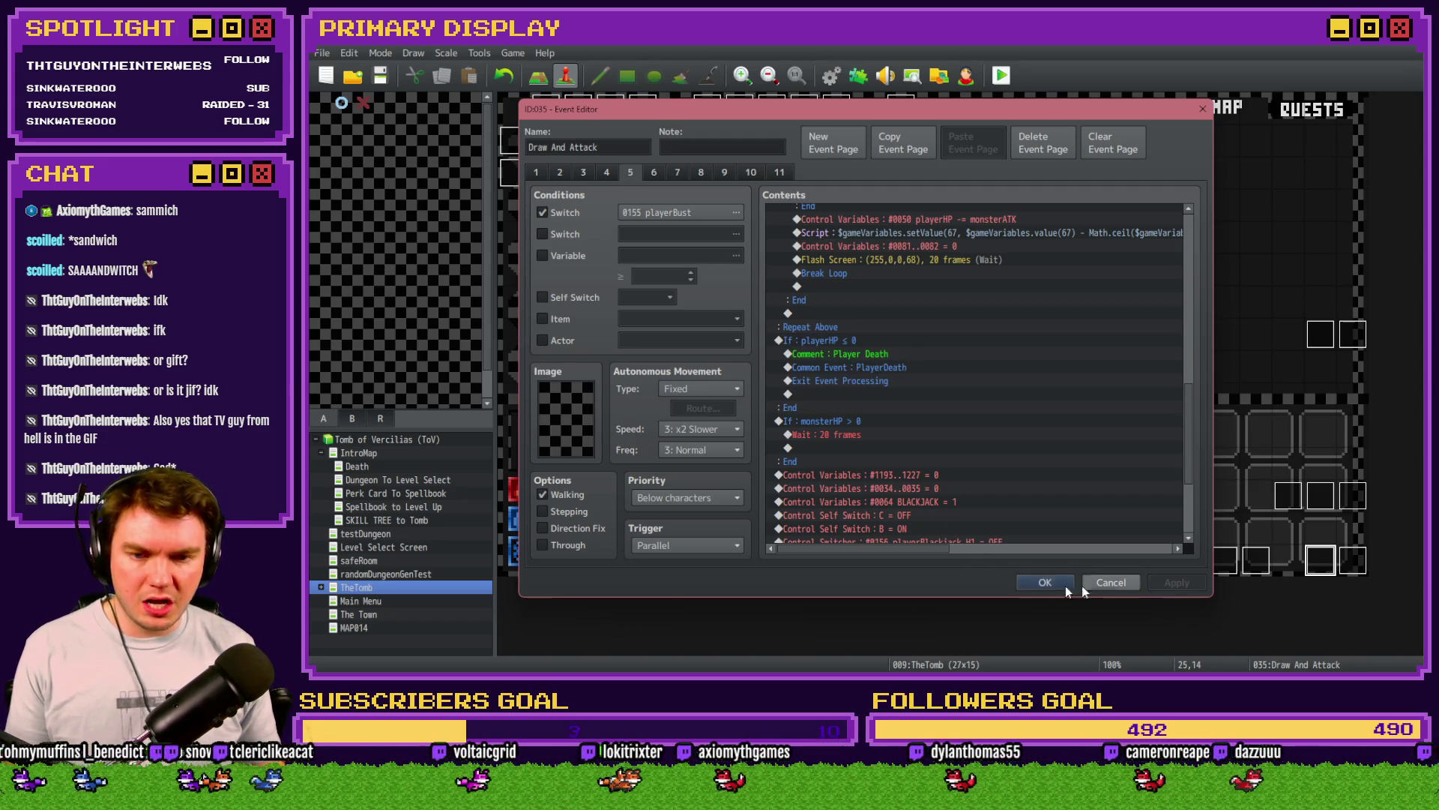
left_click(1045, 583)
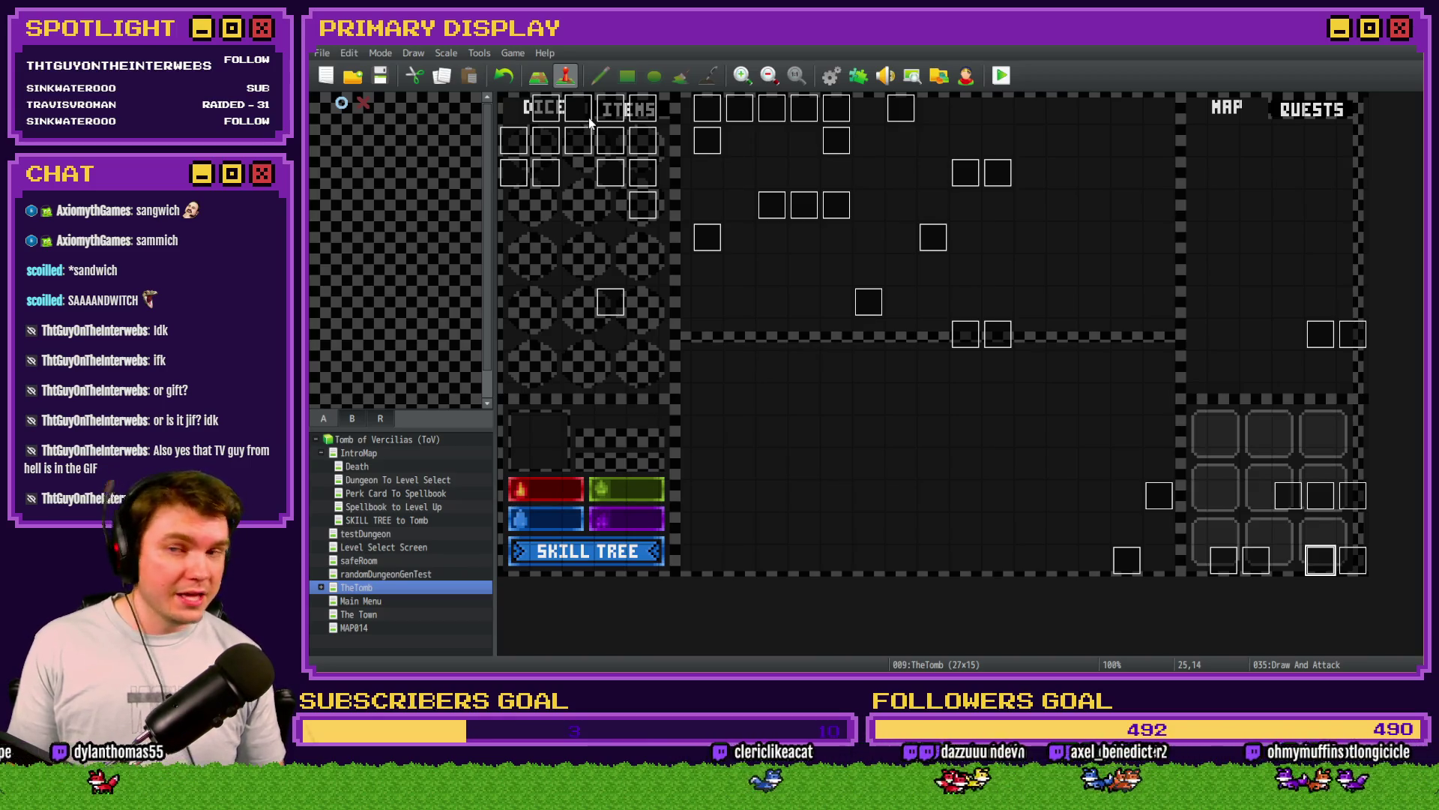
Step: In DiceMove, paste the playerHP ≤ 0 death check under the Else branch's HP-reducing script
double_click(589, 120)
scroll(866, 350, "down", 15)
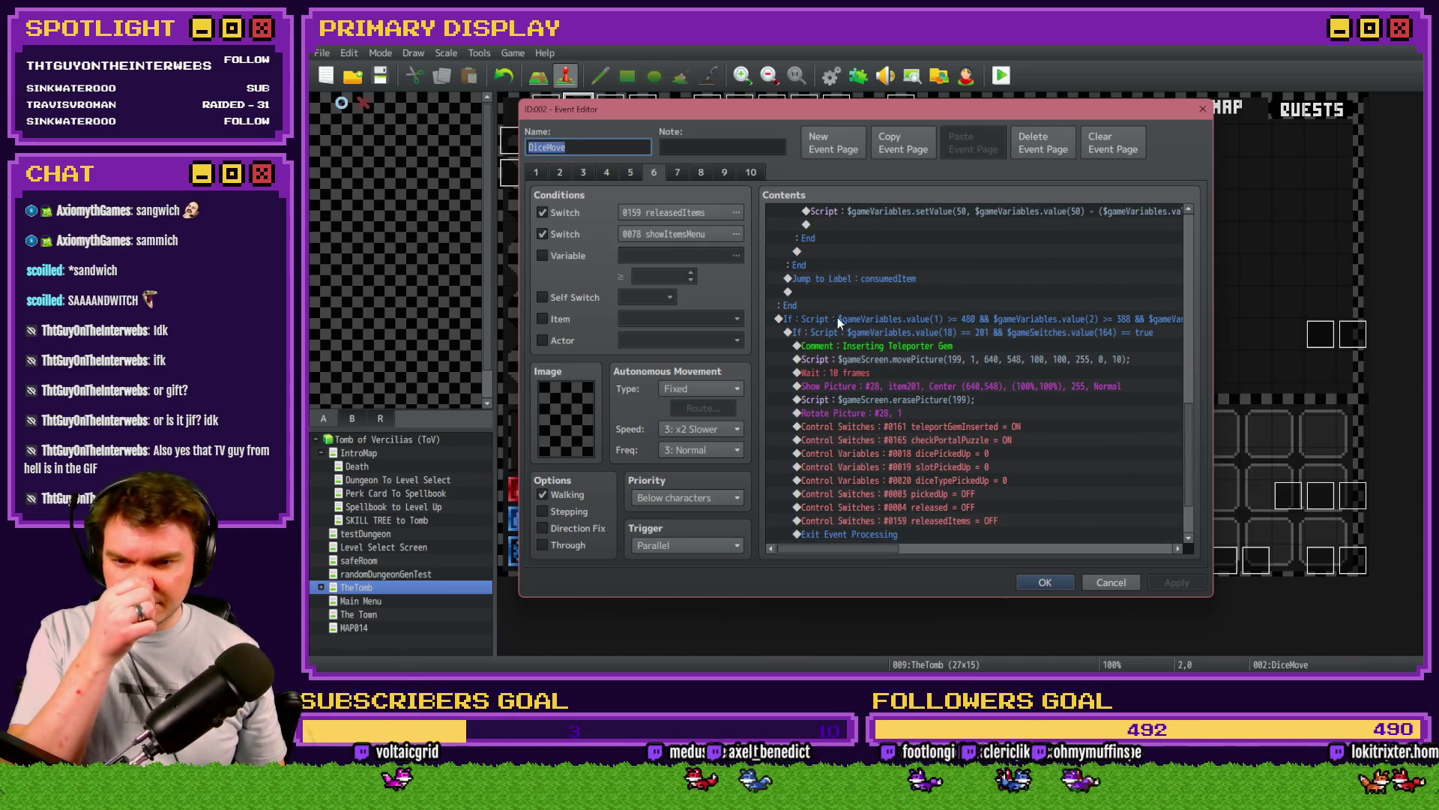
scroll(883, 347, "down", 2)
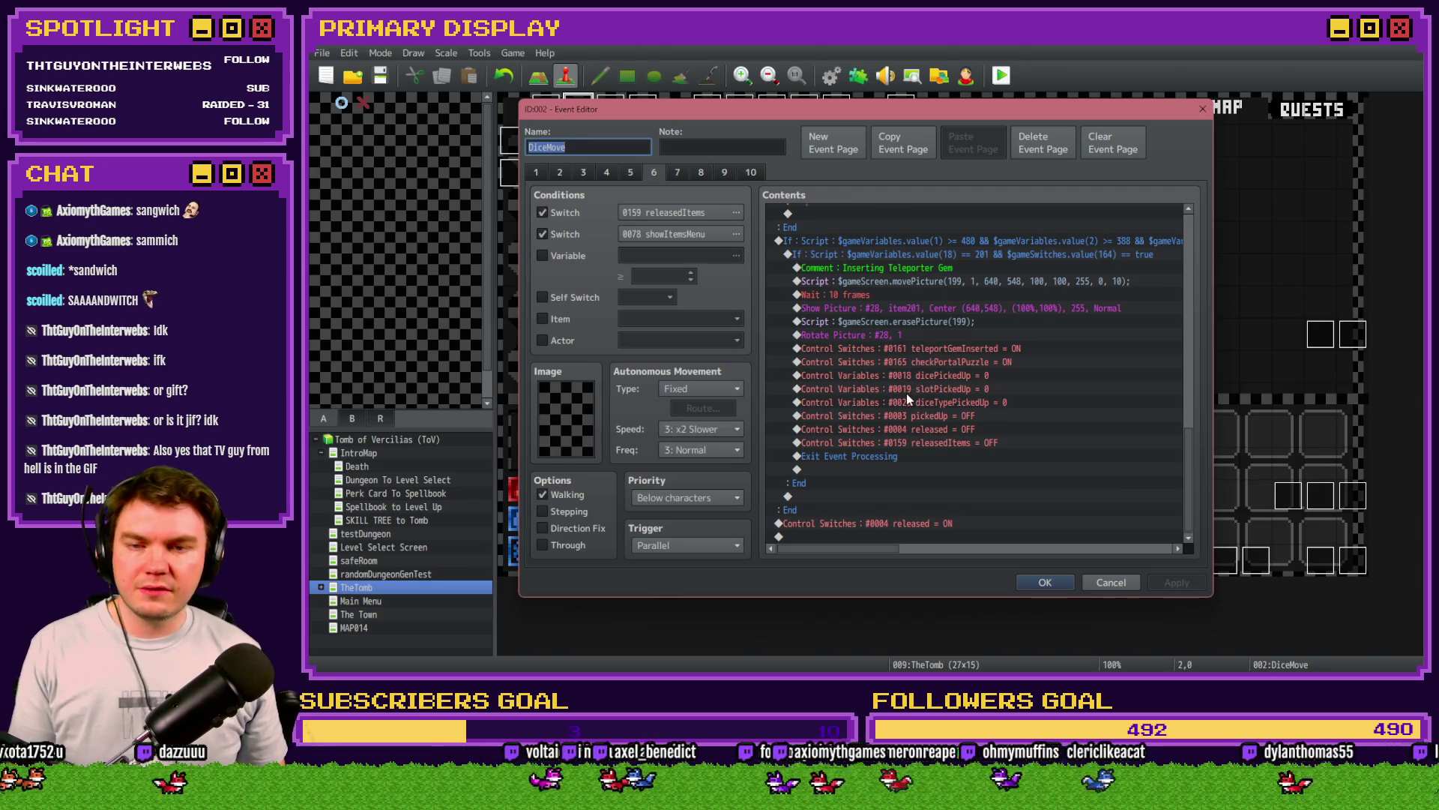
scroll(907, 402, "up", 6)
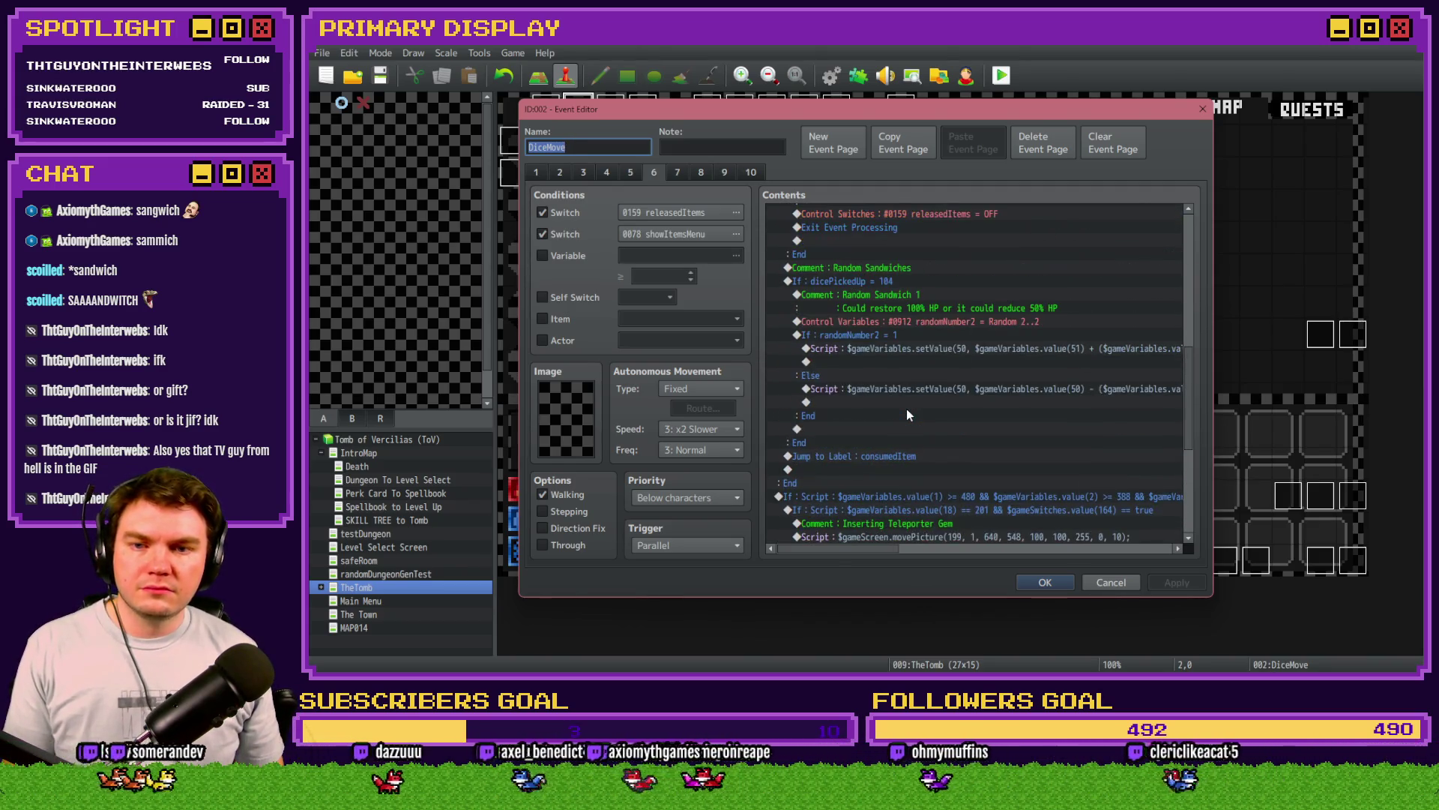
left_click(895, 352)
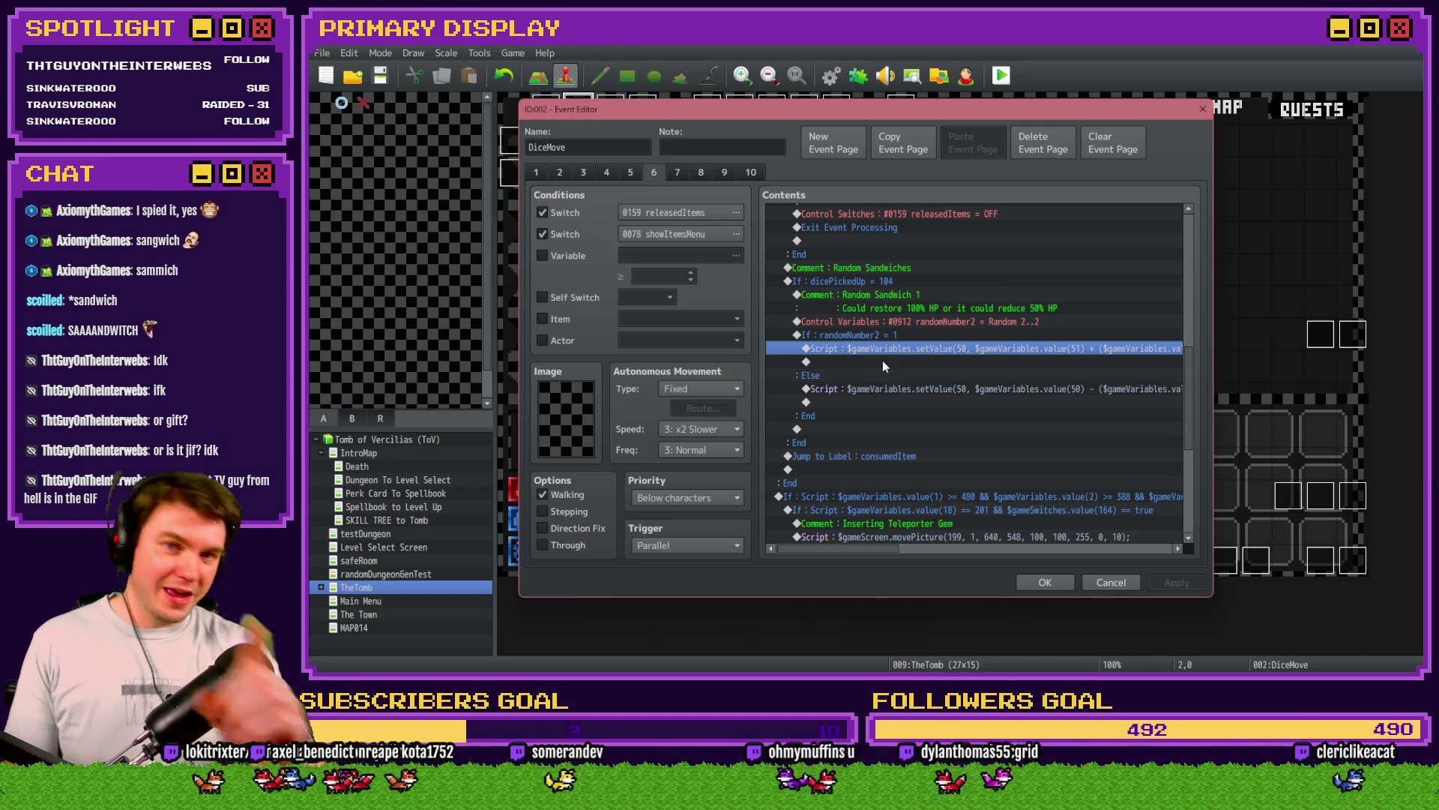
left_click_drag(880, 374, 880, 400)
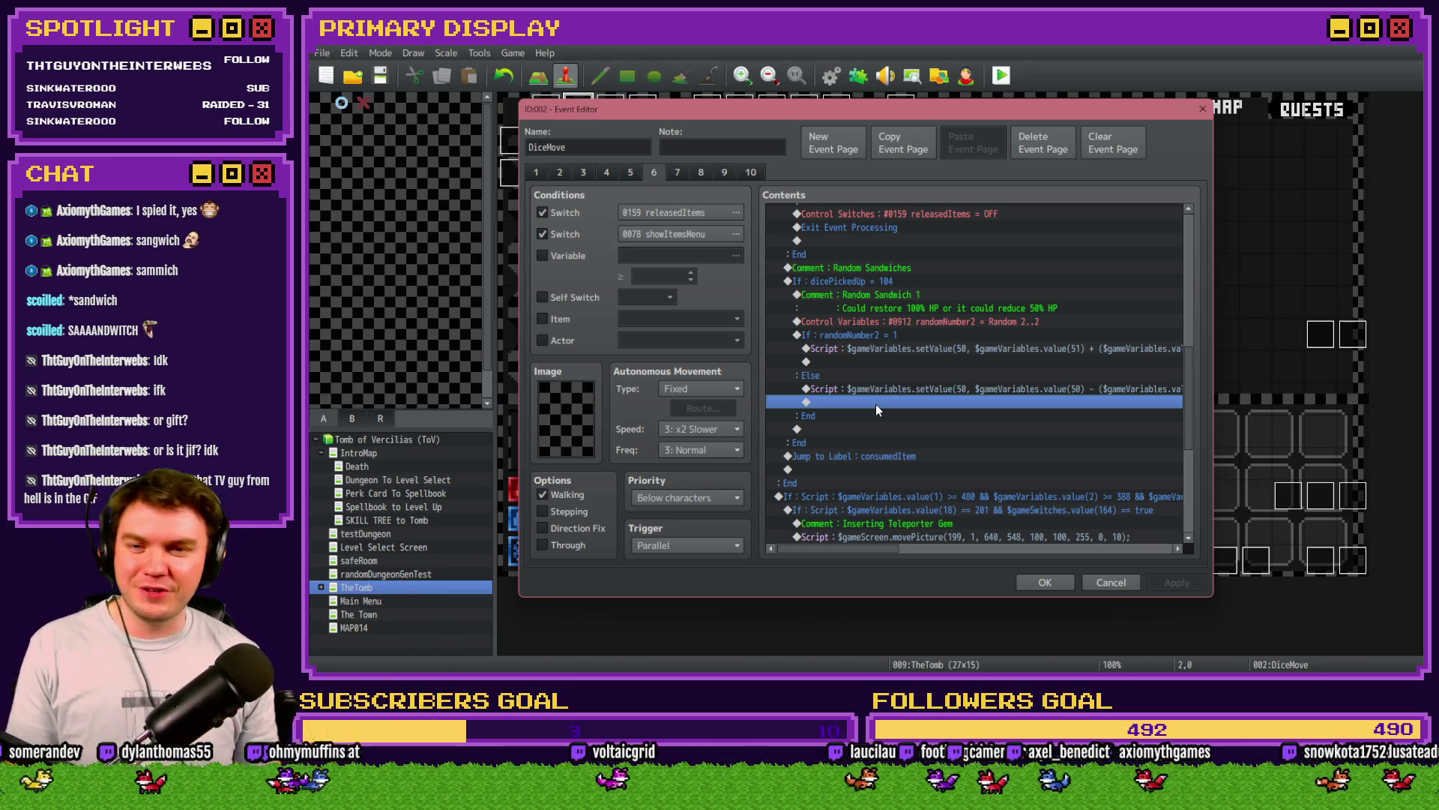
key("ctrl+v")
Step: Check the pasted branch calls PlayerDeath, save and close DiceMove, and start a playtest
left_click(891, 393)
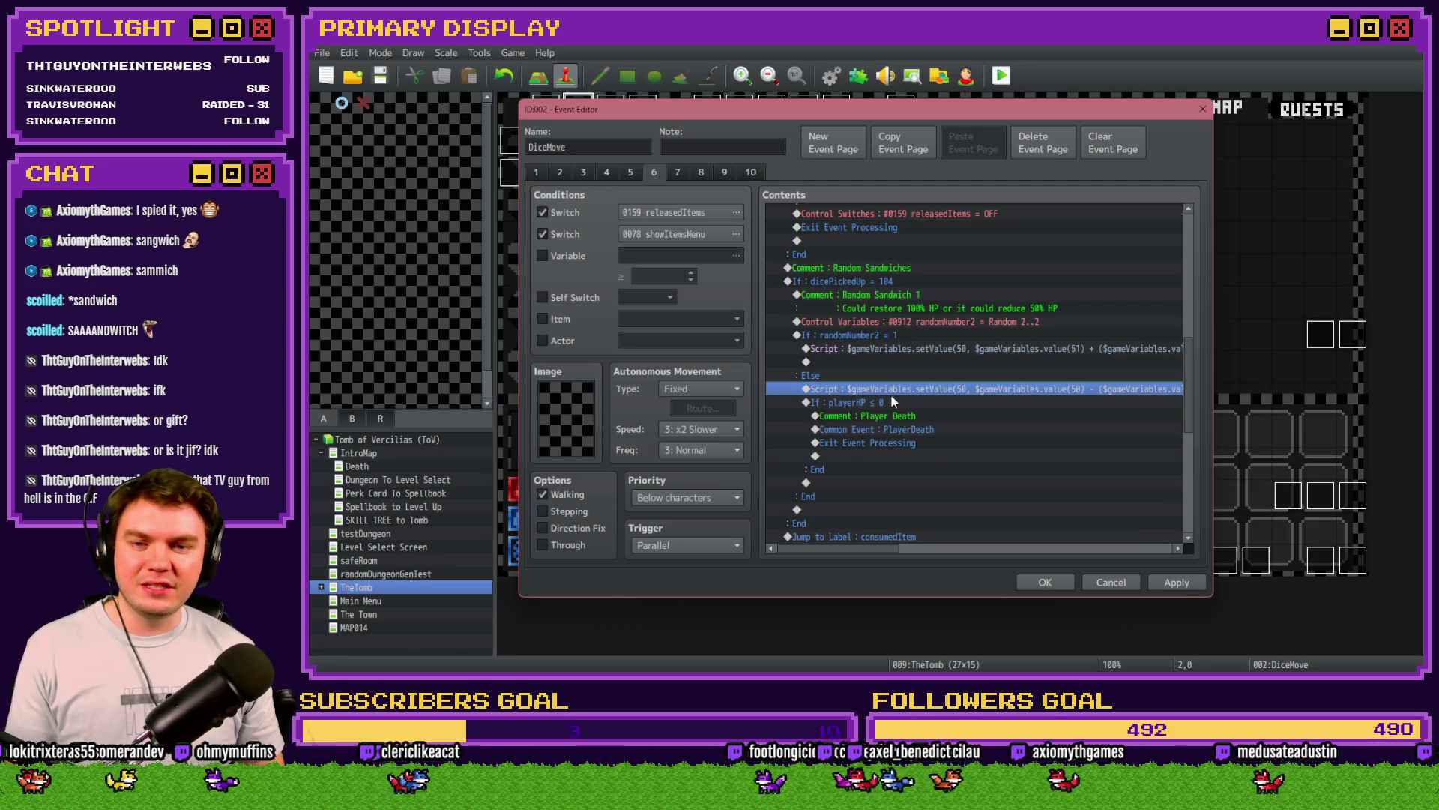
left_click(892, 403)
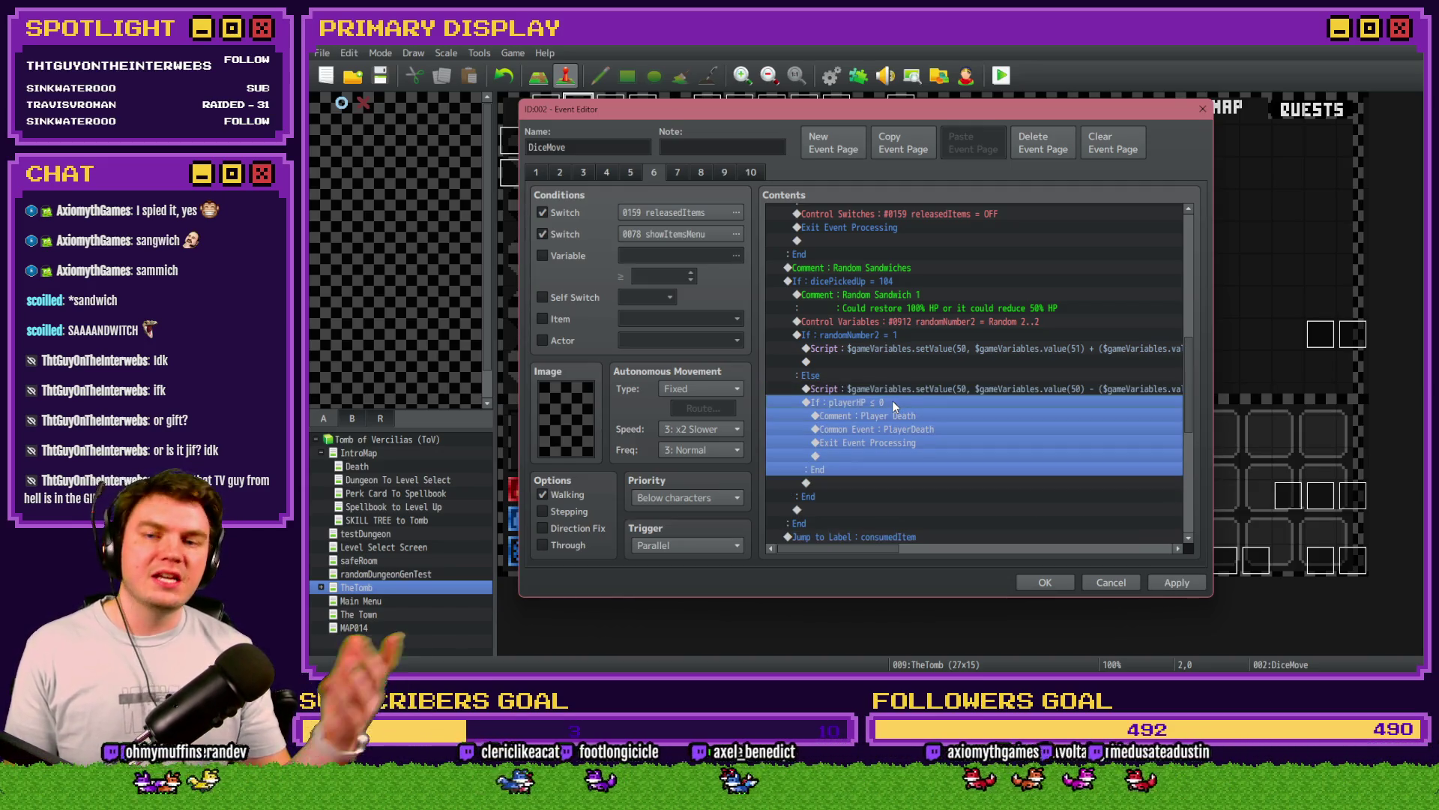
left_click(907, 430)
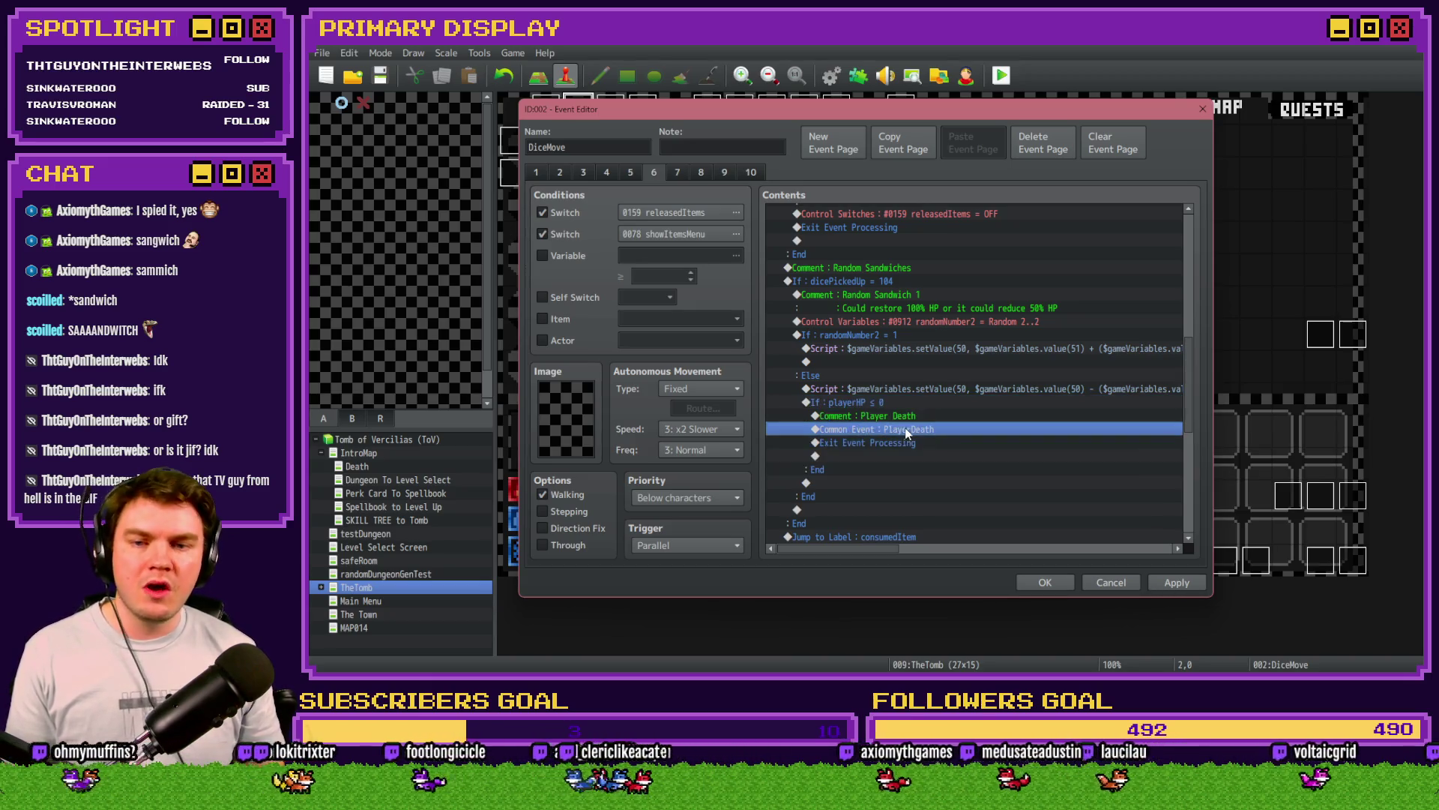
left_click(1180, 583)
left_click(1042, 583)
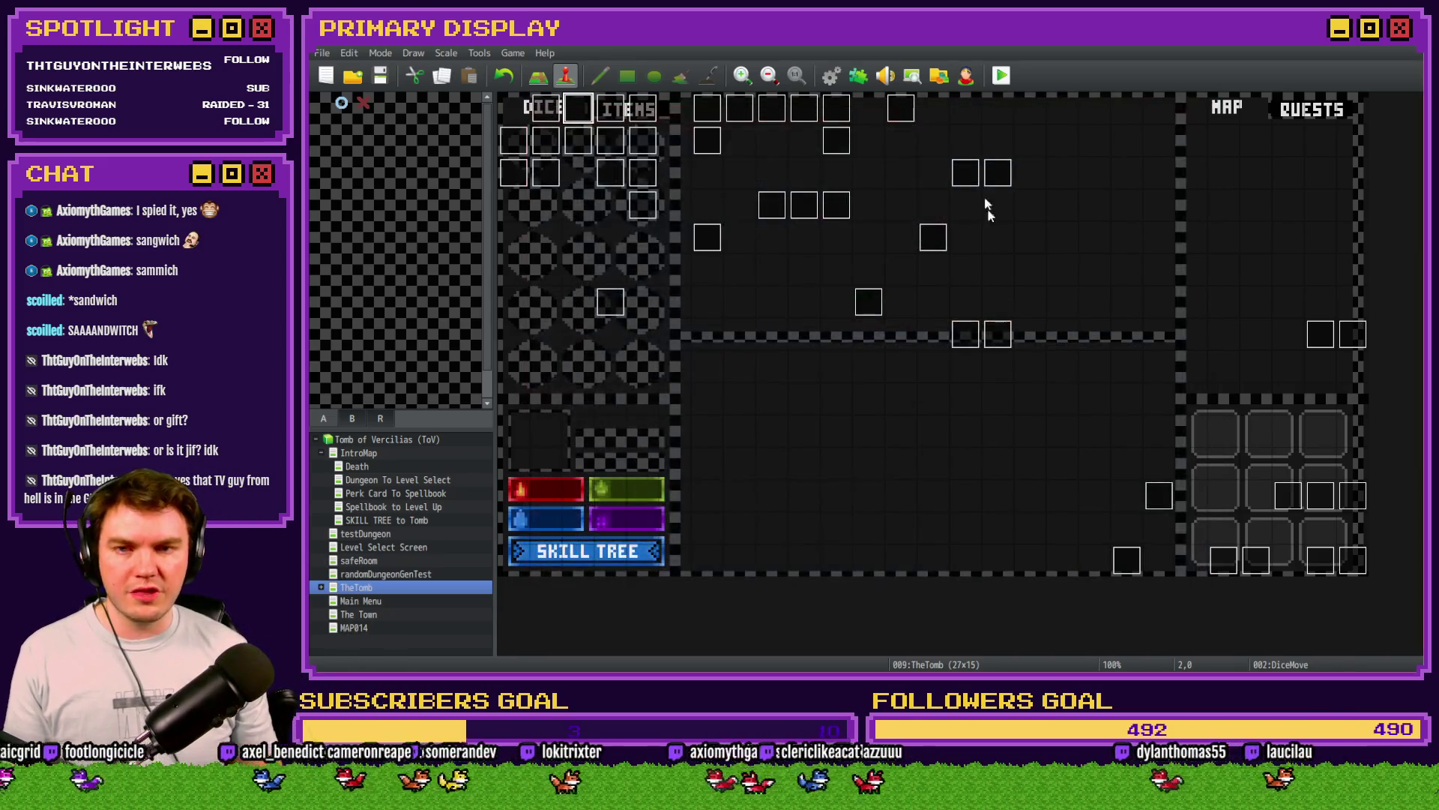
left_click(1002, 75)
Step: Save the project and take the Axel's Wheel of Cheese perk
left_click(823, 375)
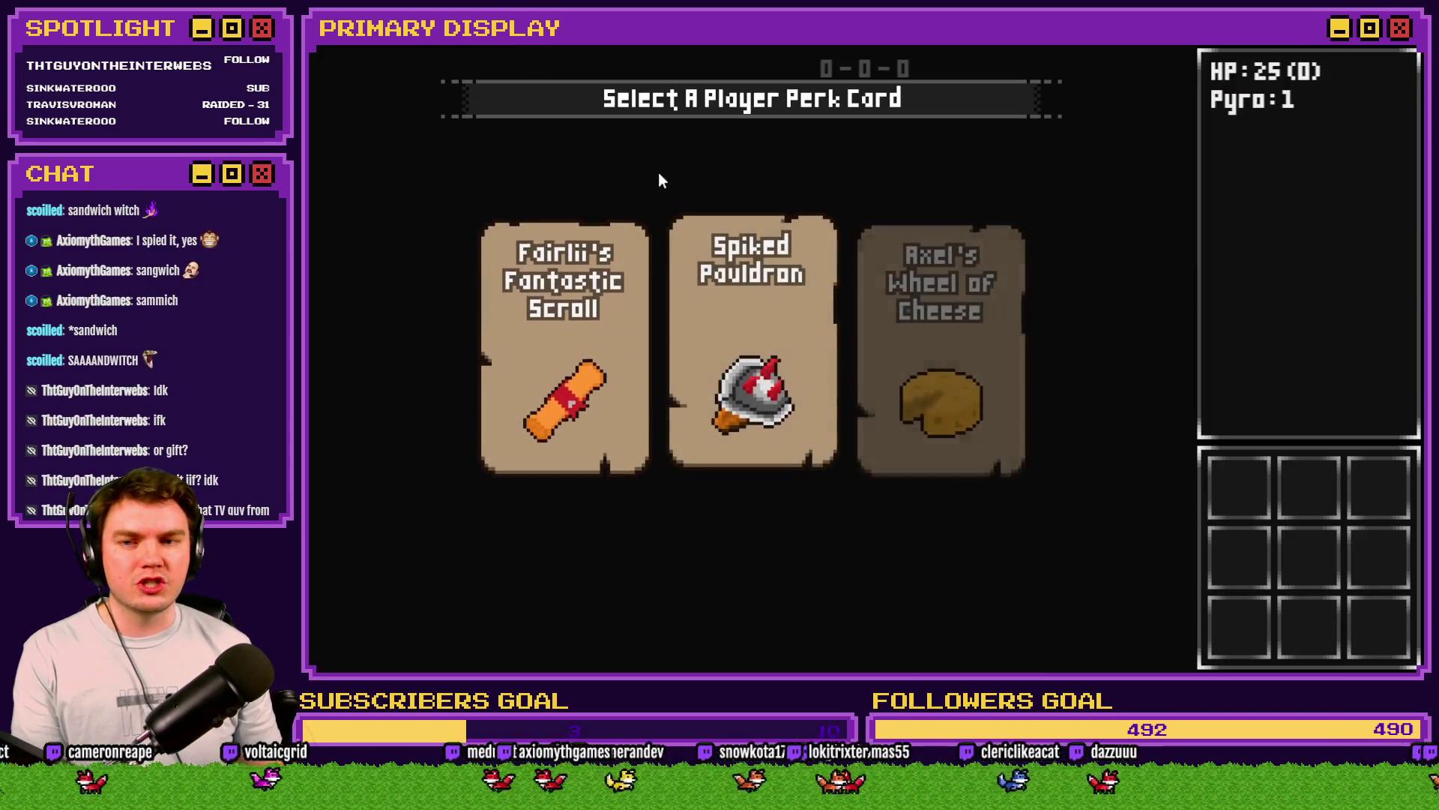
mouse_move(897, 289)
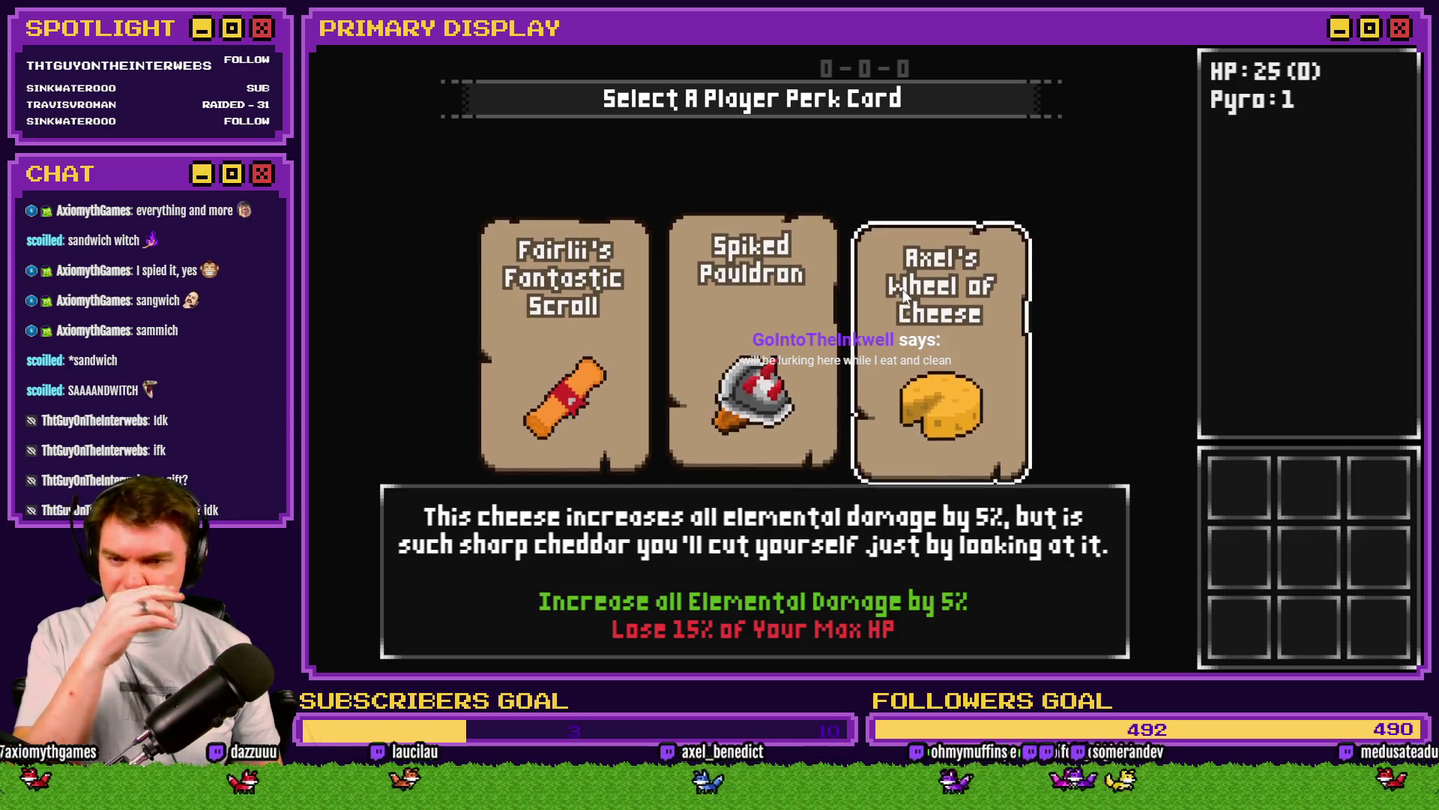
left_click(932, 318)
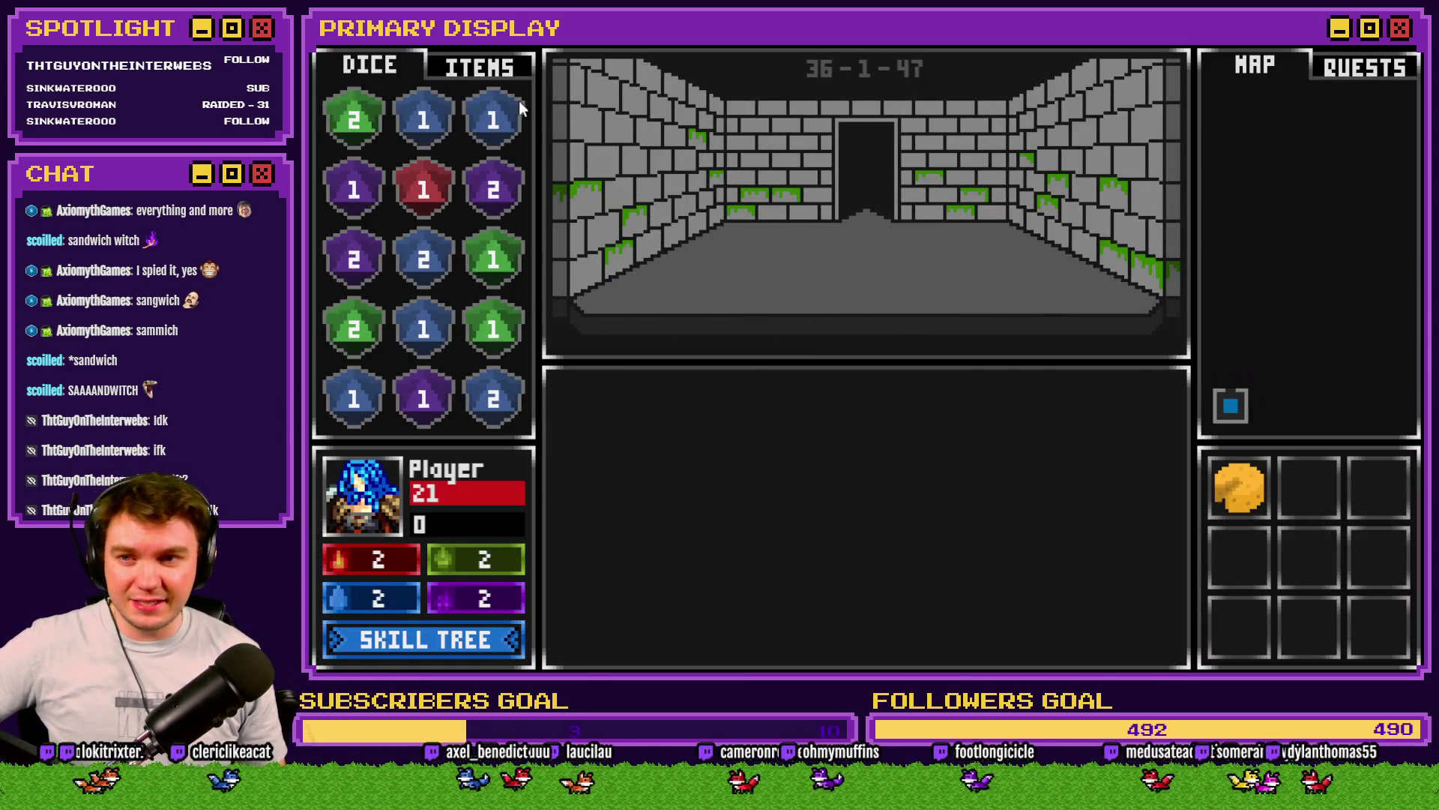
Step: Feed Random Sandwiches to the player until death, then close the game and reopen DiceMove
left_click(489, 72)
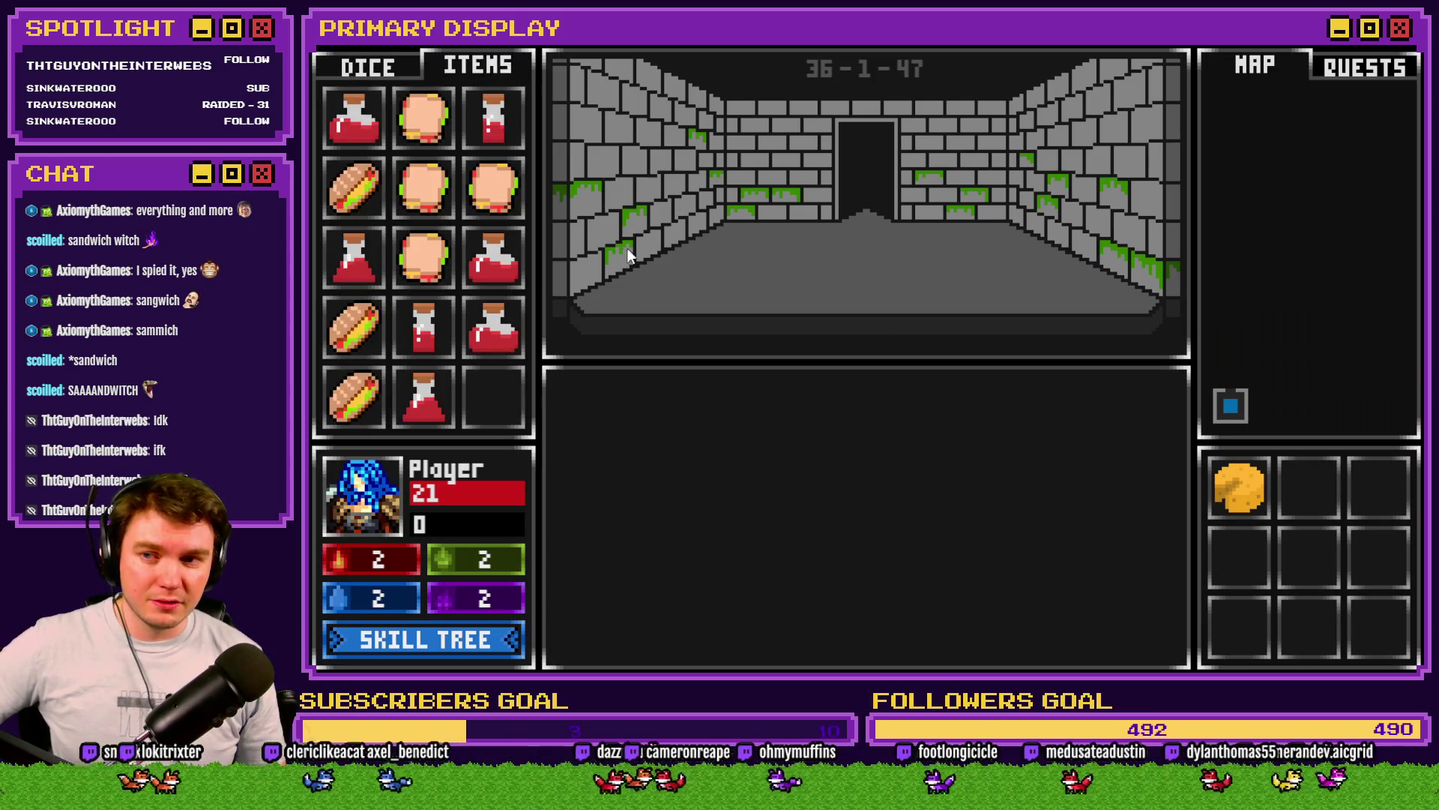
mouse_move(505, 193)
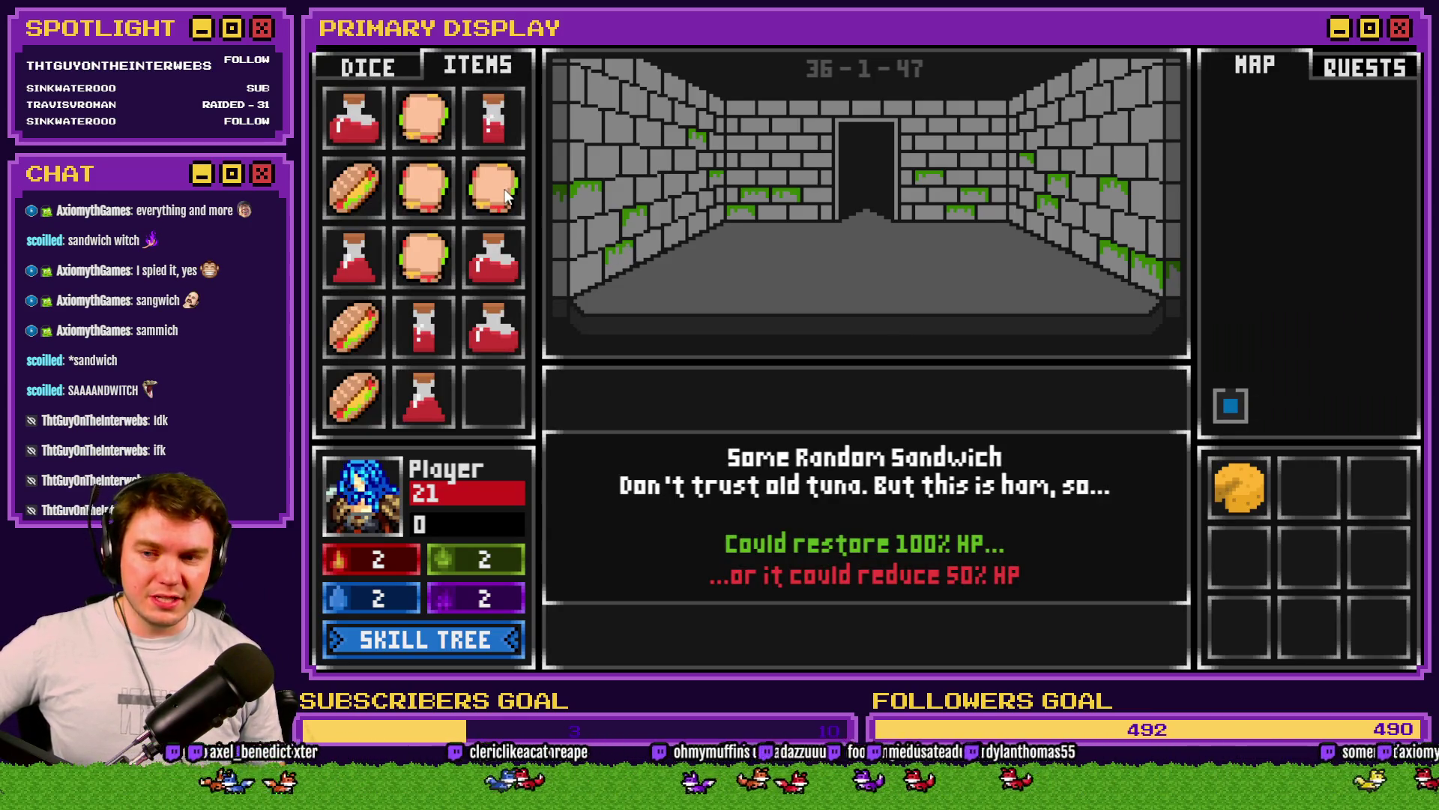
mouse_move(505, 191)
left_mouse_down()
mouse_move(468, 494)
mouse_move(390, 504)
left_mouse_up()
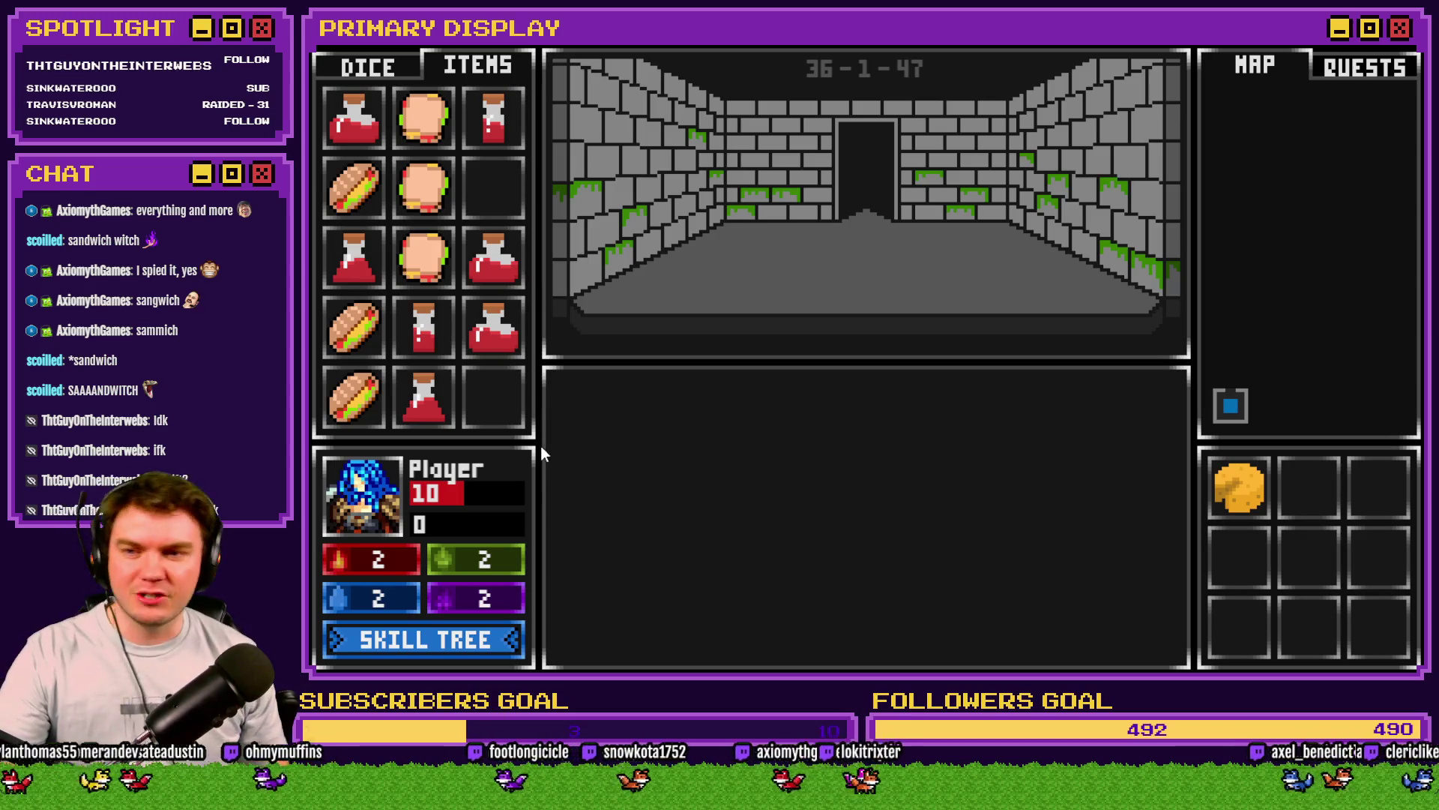
mouse_move(442, 272)
left_click_drag(442, 268, 438, 483)
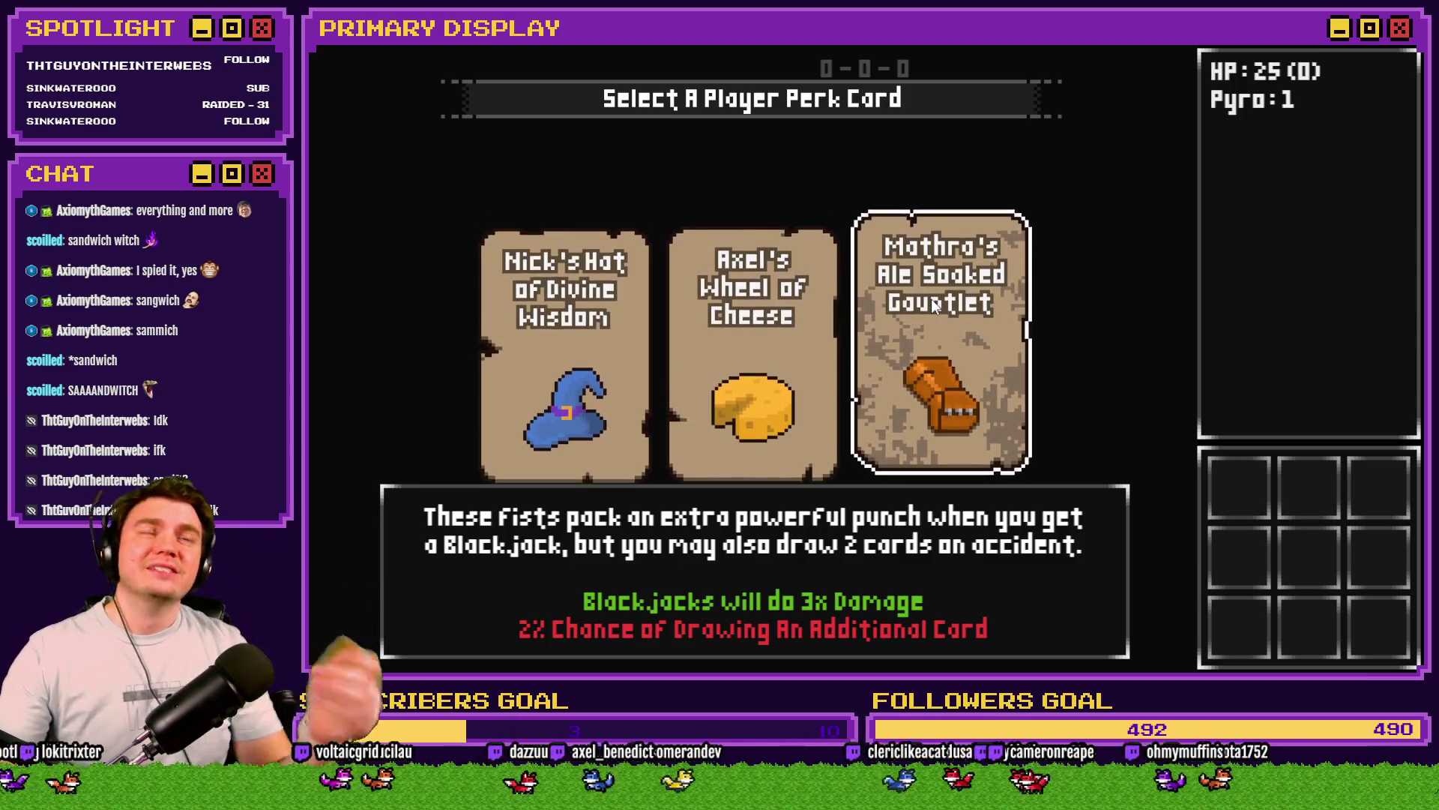
left_click(1407, 48)
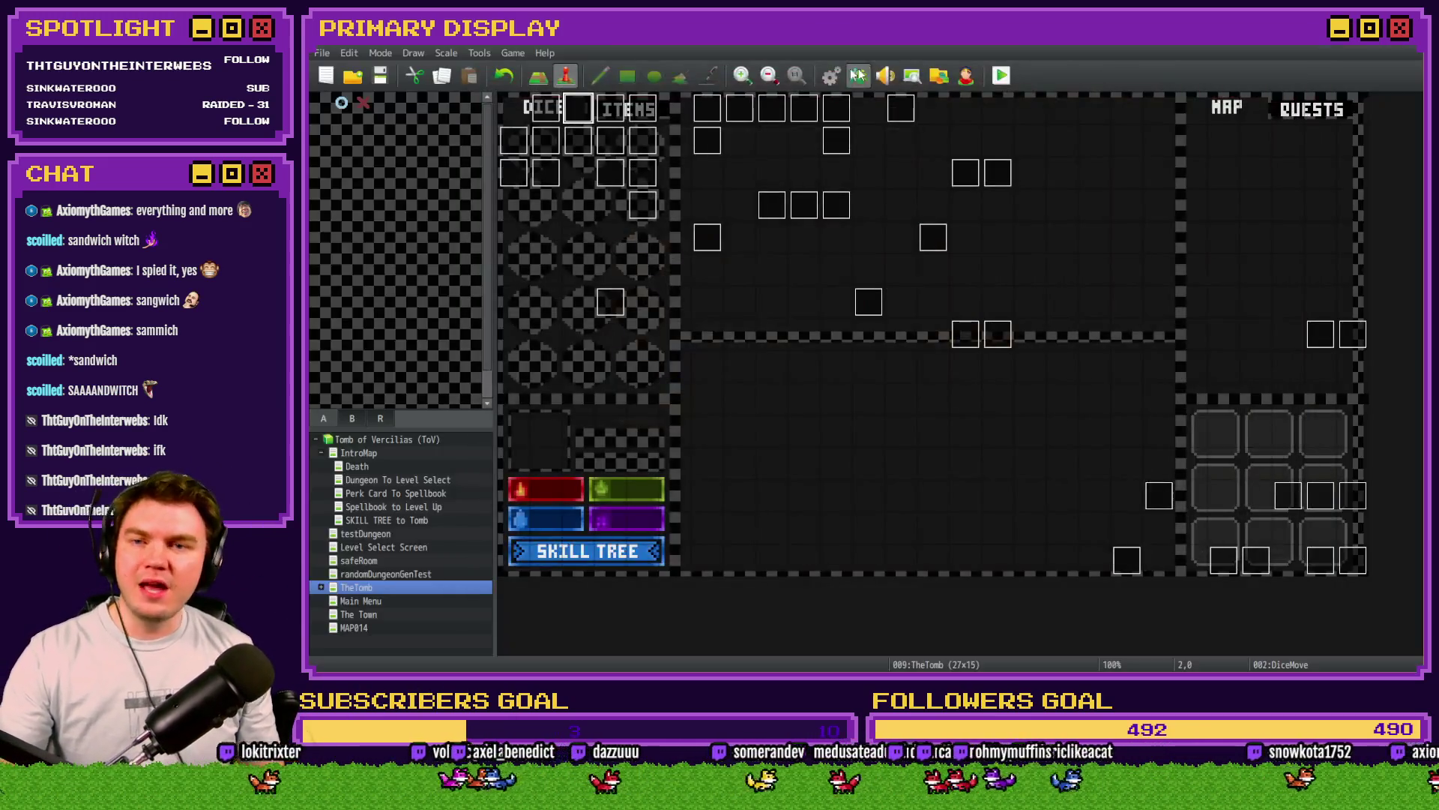
double_click(584, 111)
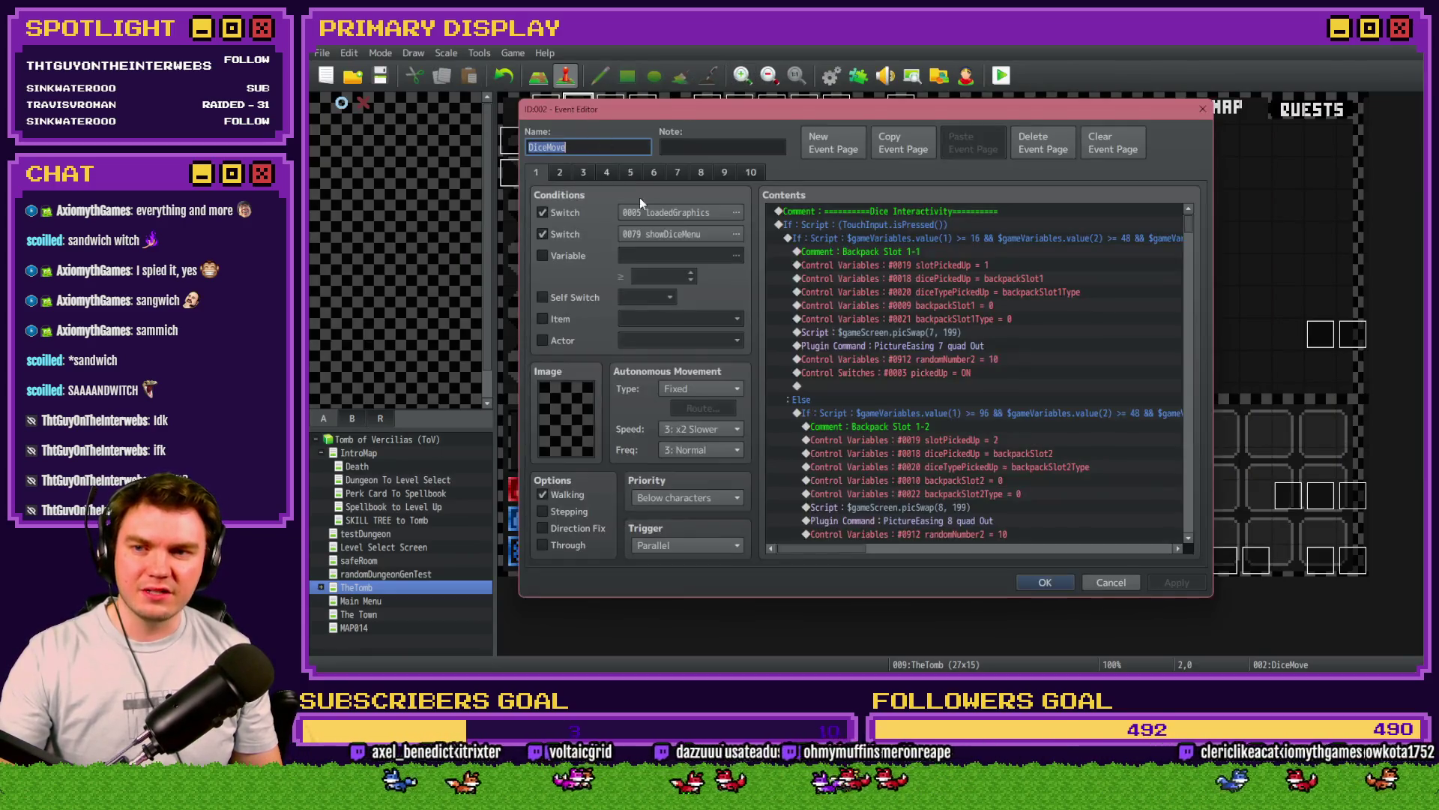
Step: Confirm DiceMove's randomNumber2 roll is Random 1..2, close the editor, and playtest again
left_click(646, 173)
scroll(899, 337, "down", 10)
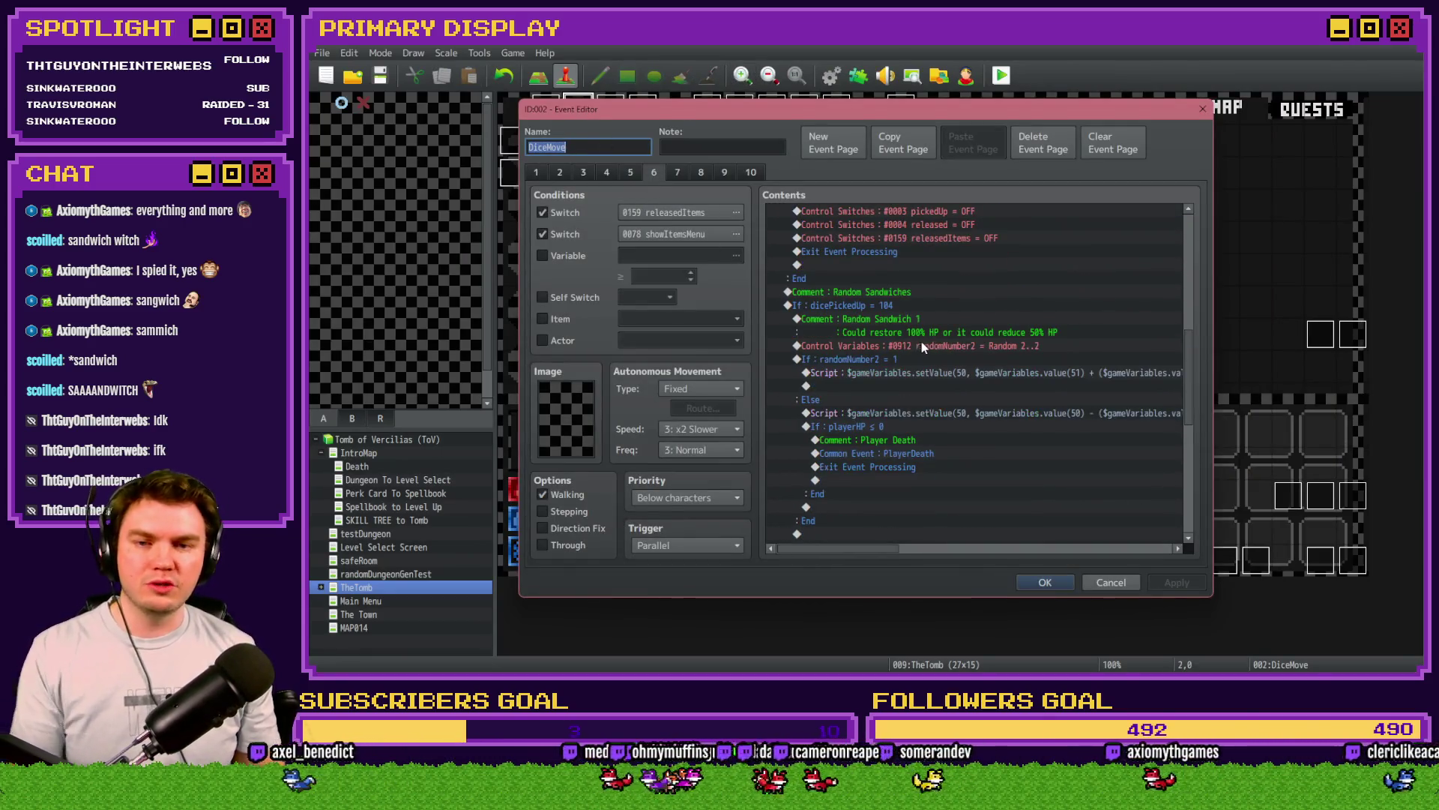
double_click(929, 347)
left_click(1025, 498)
left_click(1045, 583)
left_click(1002, 75)
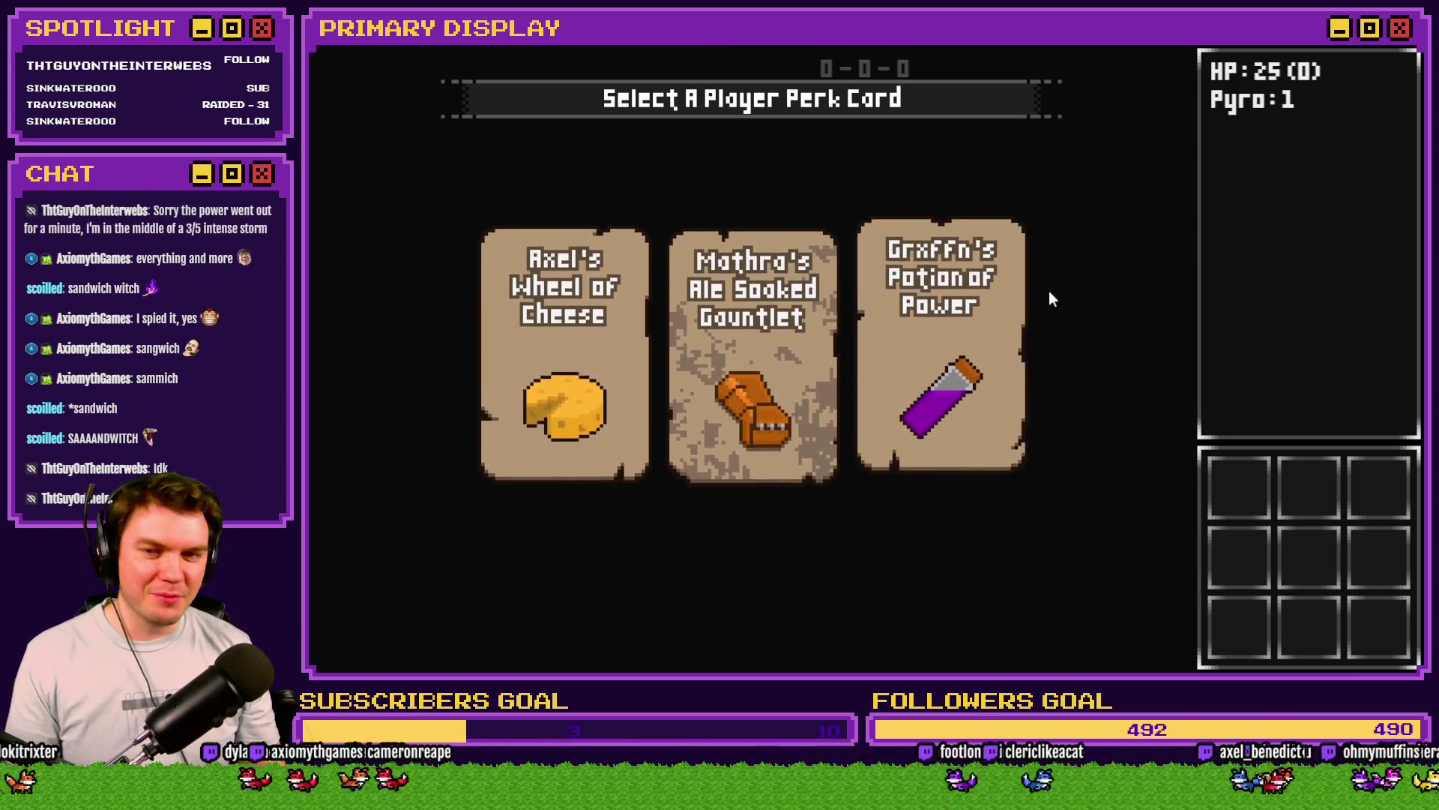
Step: Take the purple potion perk and show the items inventory
mouse_move(924, 345)
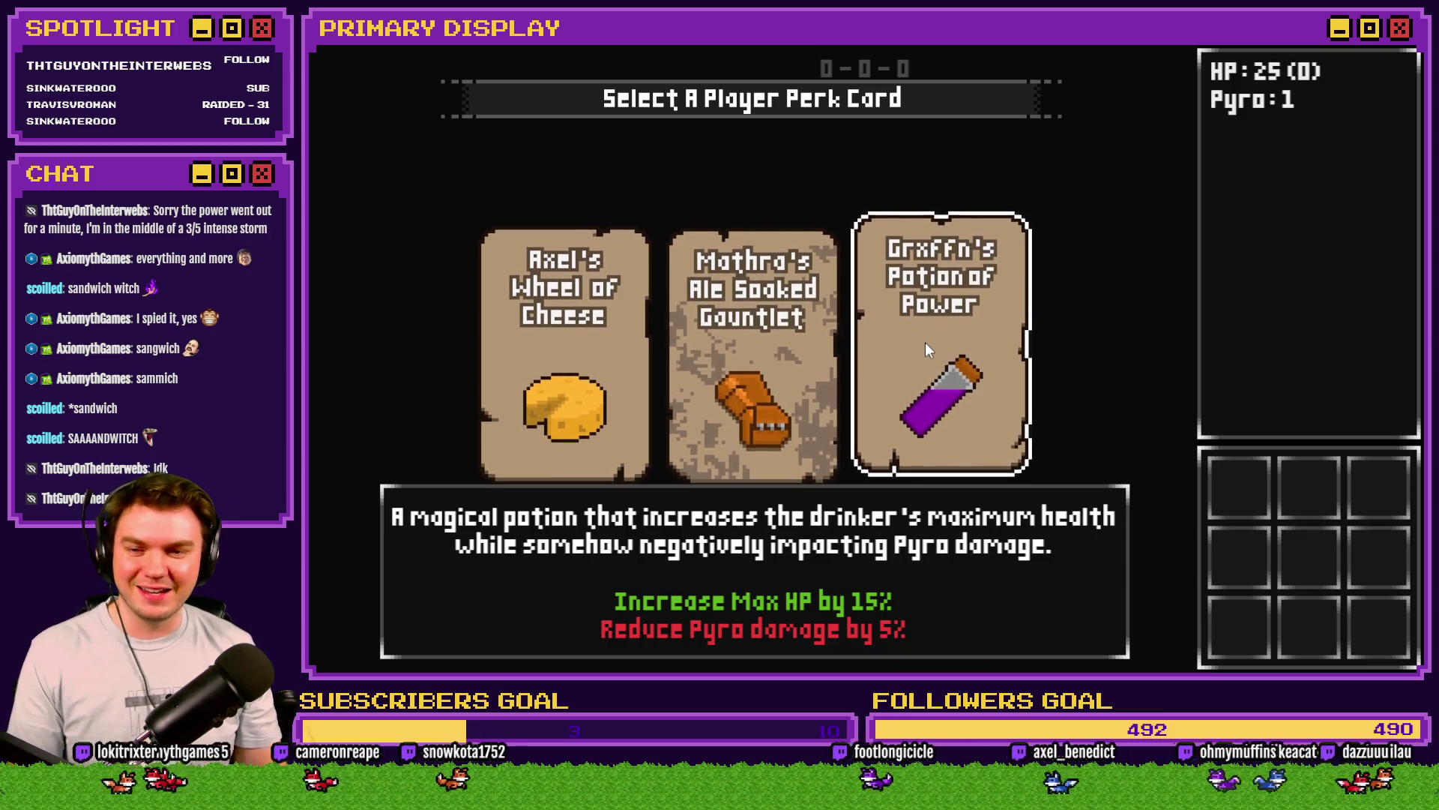
left_click(924, 341)
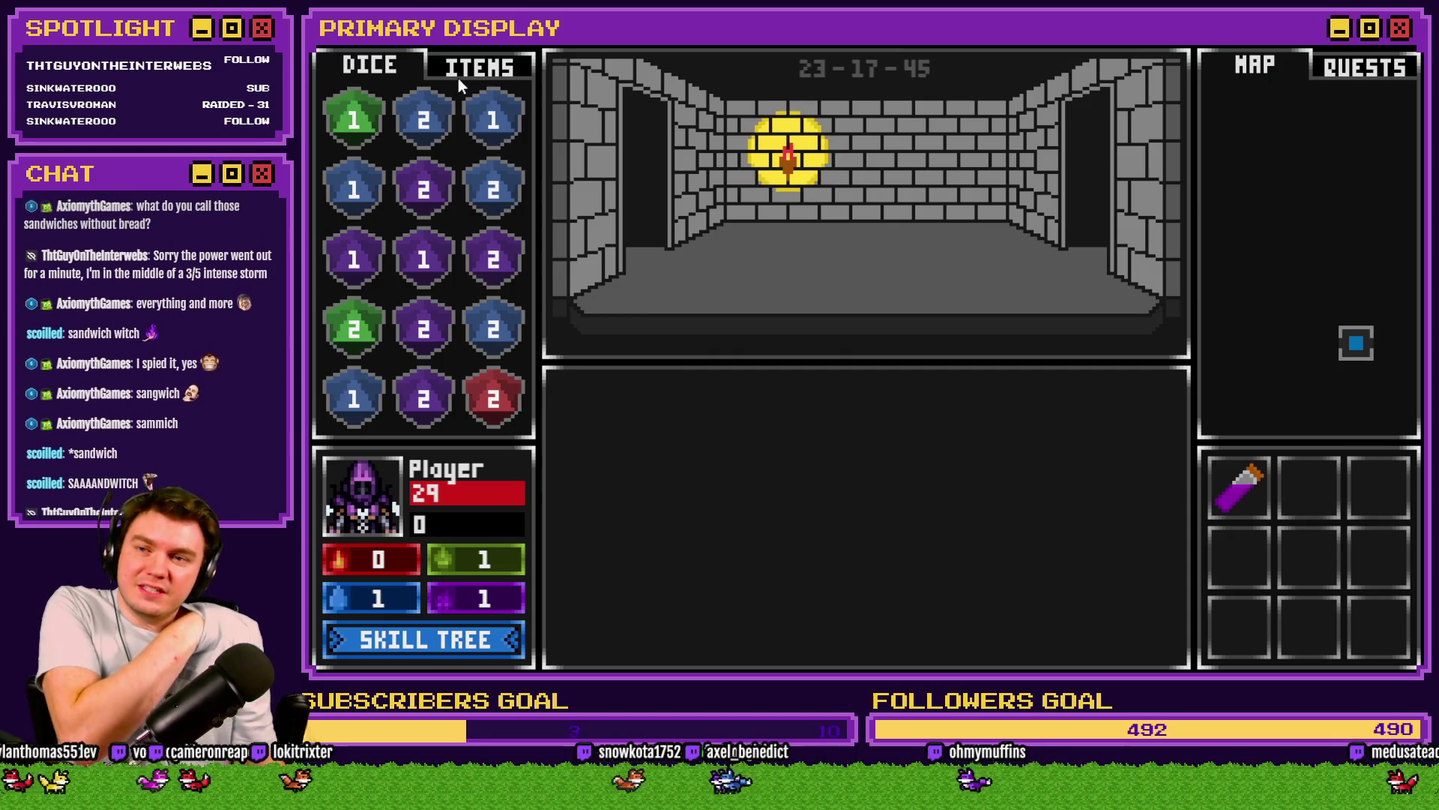
left_click(463, 67)
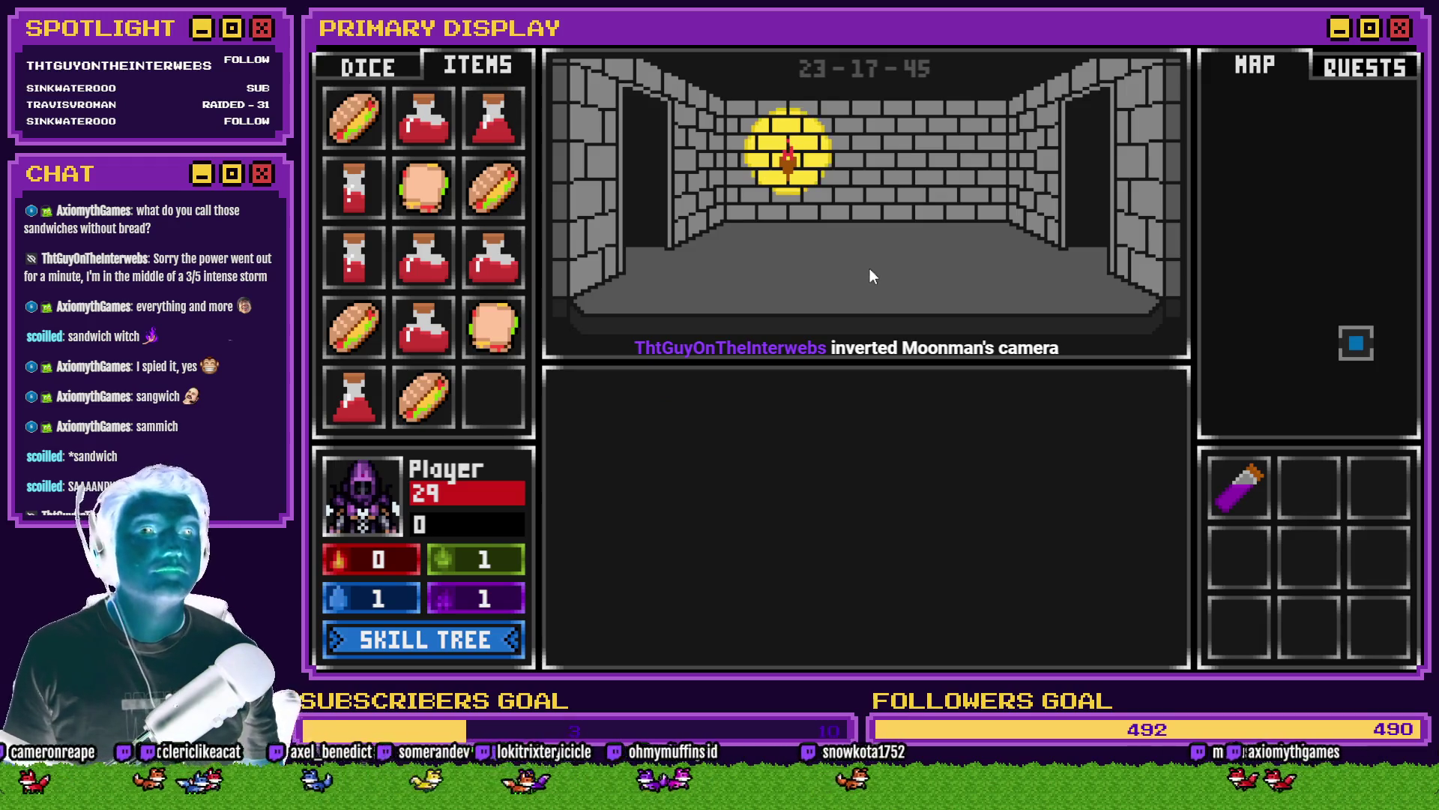
Step: Set playerHP to 25 through the F9 debug variable list
key("F9")
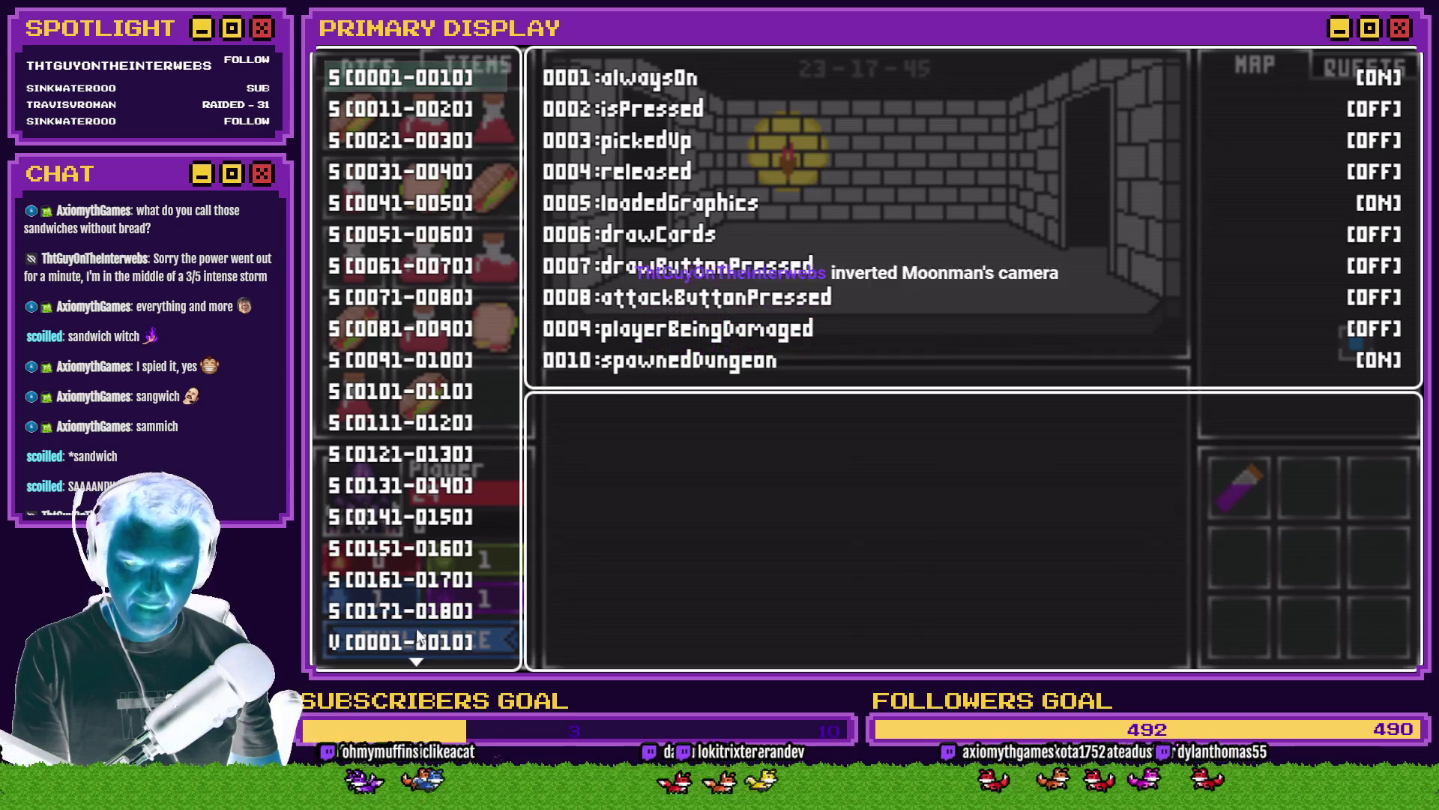
scroll(418, 637, "down", 5)
left_click(440, 550)
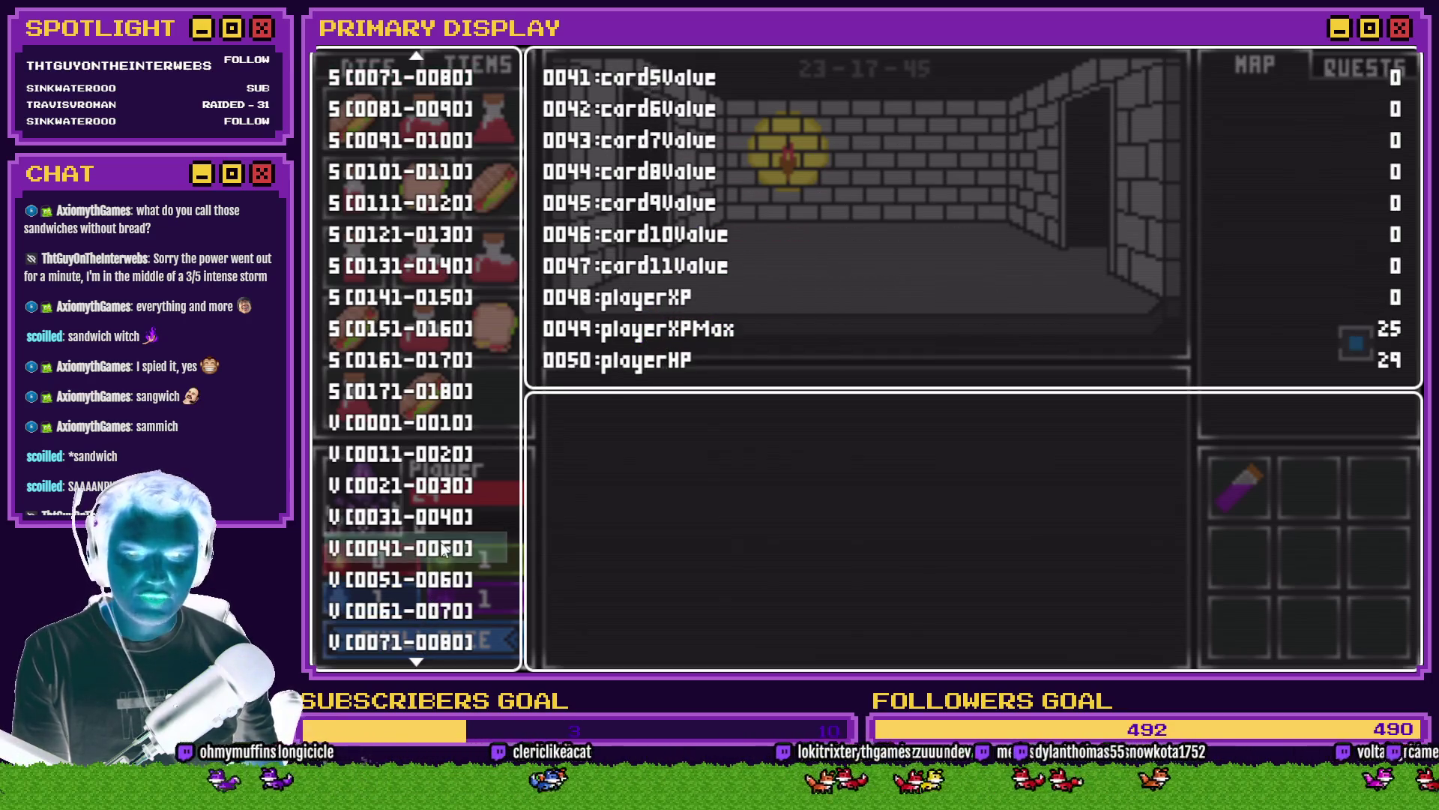
left_click(441, 548)
key("Up")
key("Left")
key("Left")
key("Left")
key("Left")
key("Escape")
key("Escape")
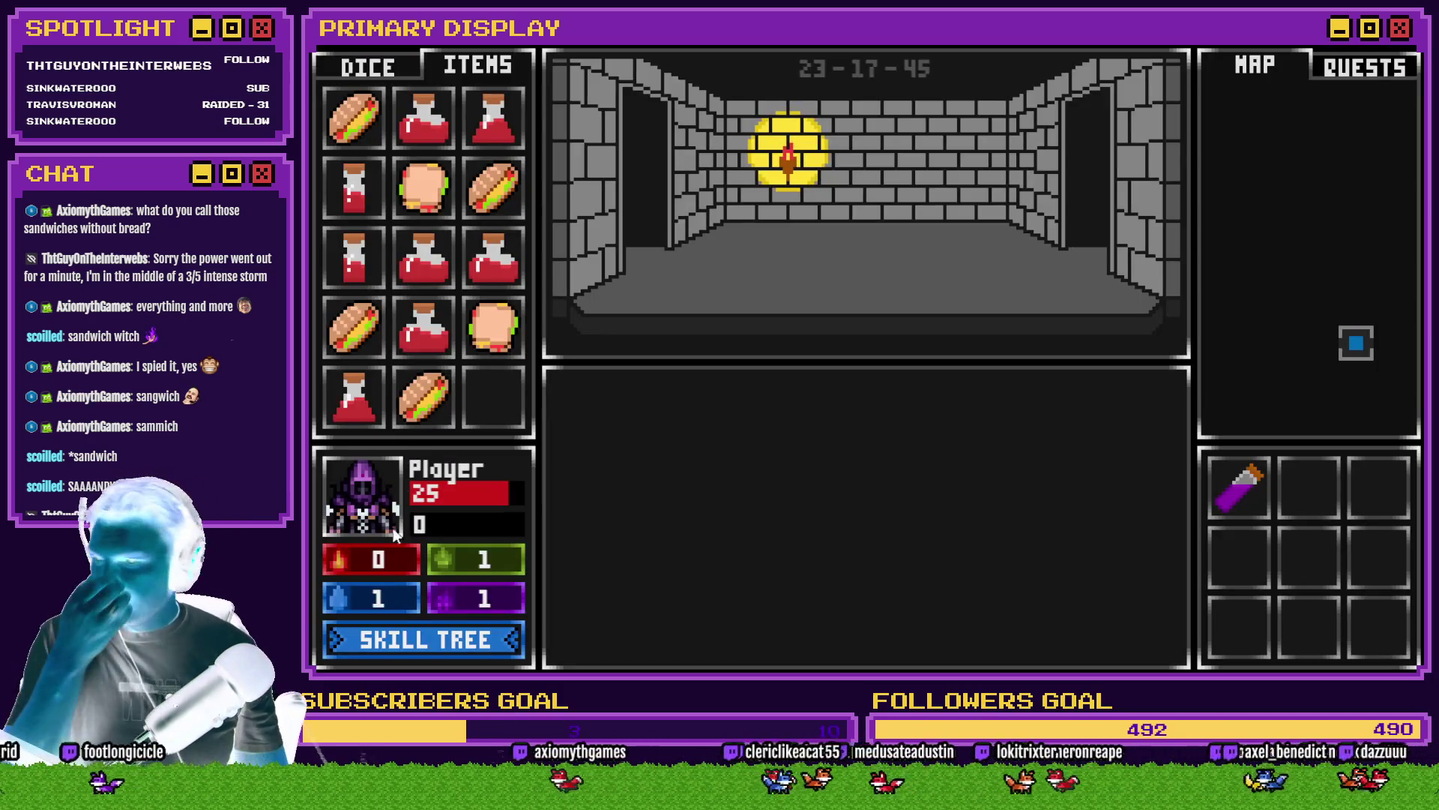
Step: Feed a sandwich to the player, then begin a fresh perk card selection
mouse_move(491, 332)
left_mouse_down()
mouse_move(438, 455)
mouse_move(375, 514)
left_mouse_up()
mouse_move(424, 187)
left_mouse_down()
mouse_move(407, 446)
mouse_move(383, 512)
left_mouse_up()
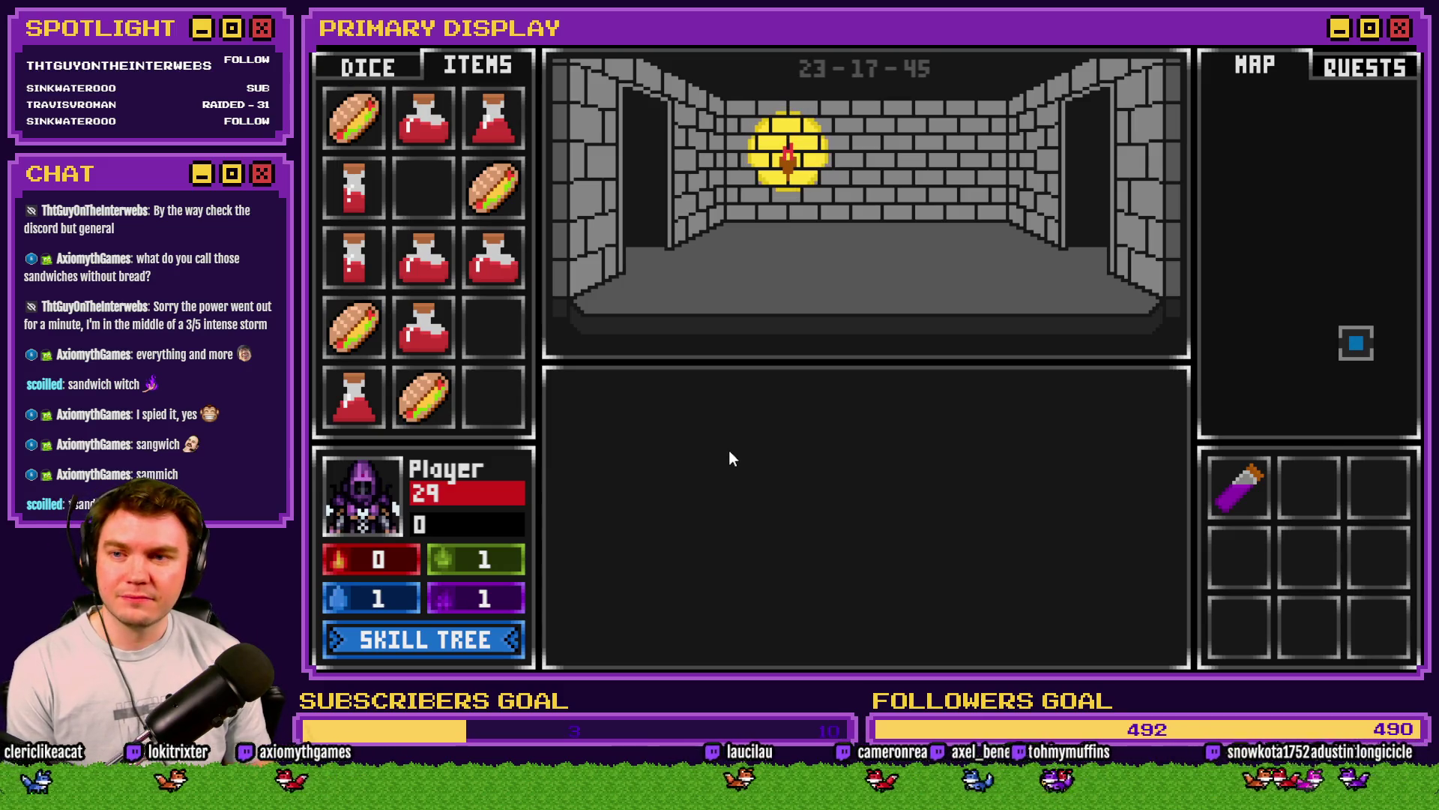
mouse_move(497, 198)
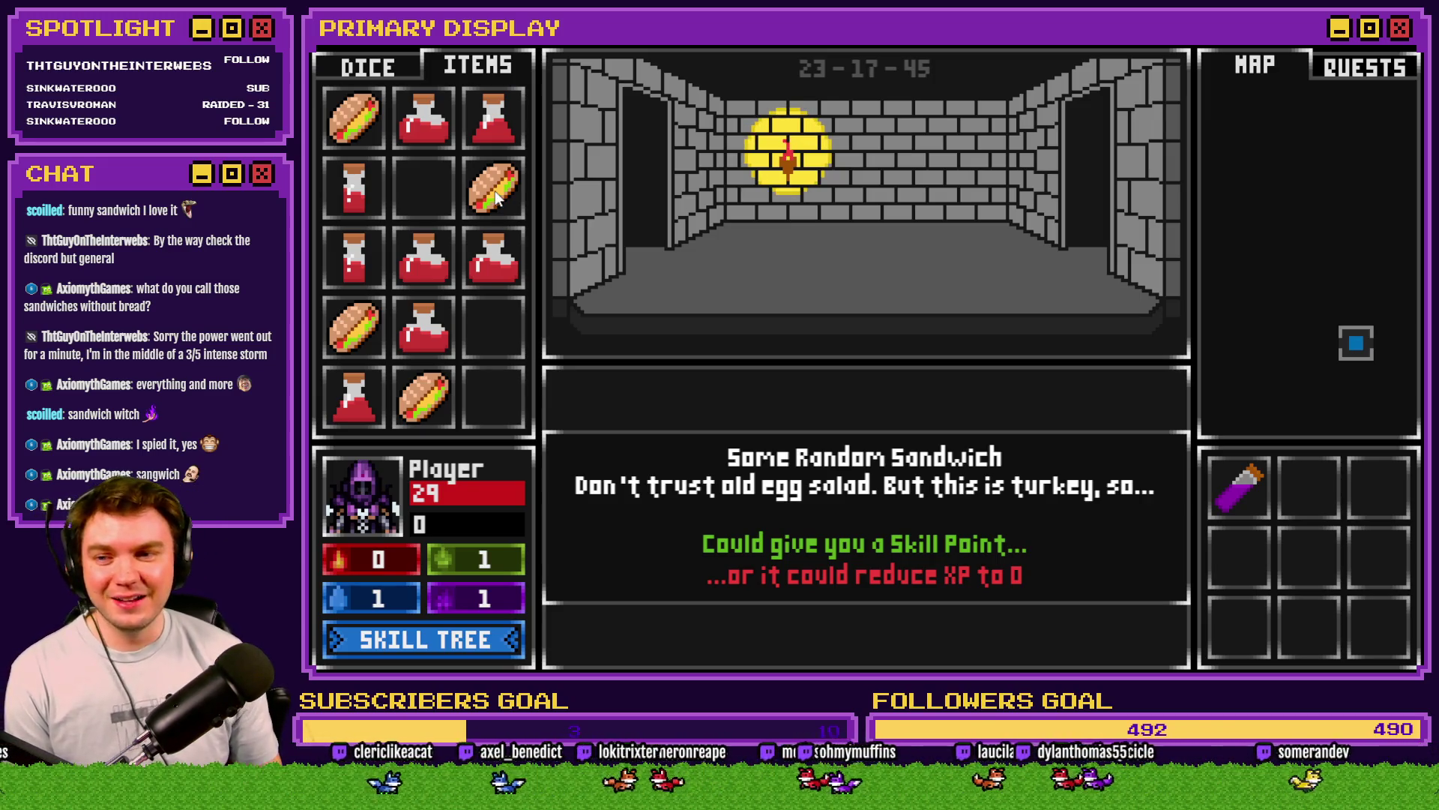
left_click(496, 197)
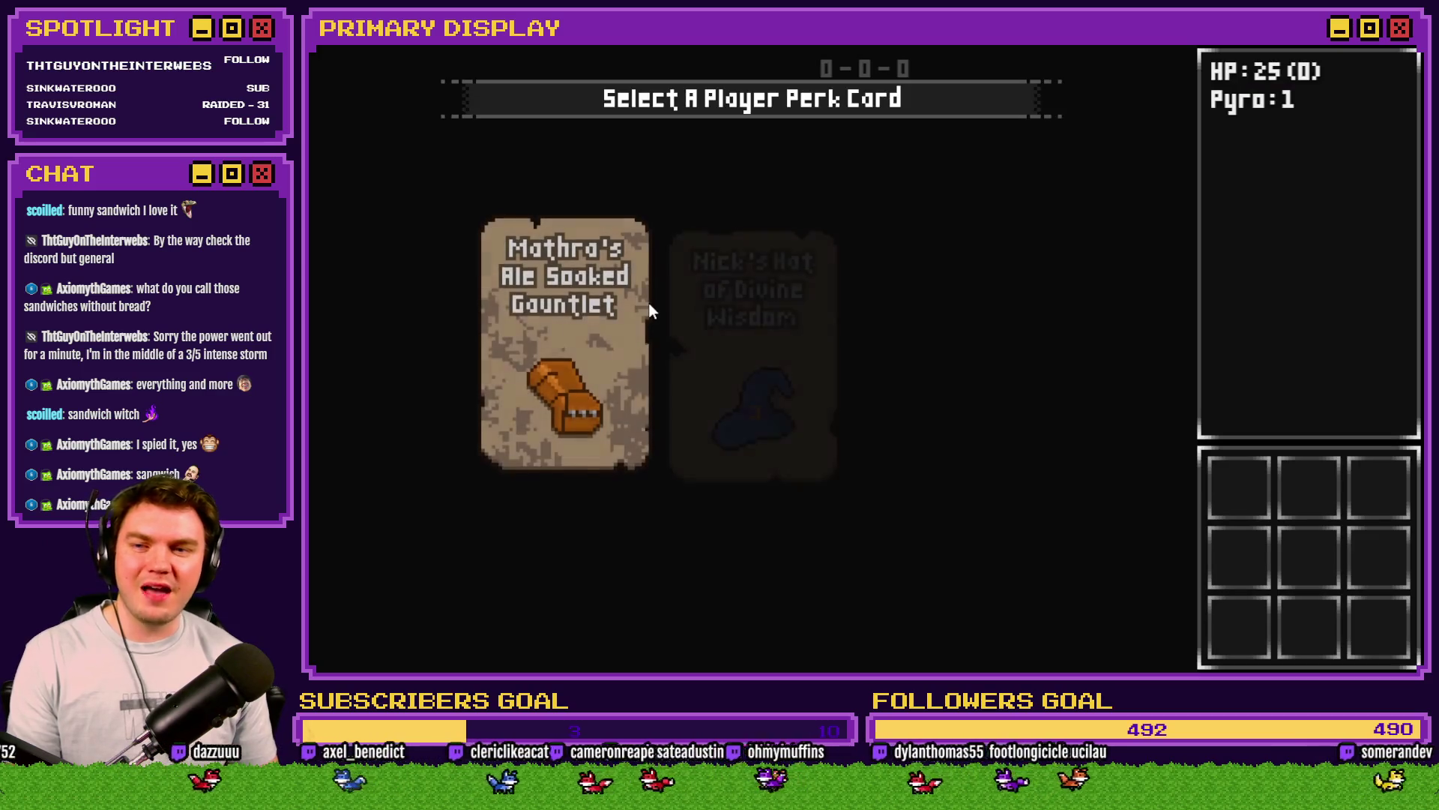
Step: Take the wizard hat perk and show the items inventory
left_click(748, 338)
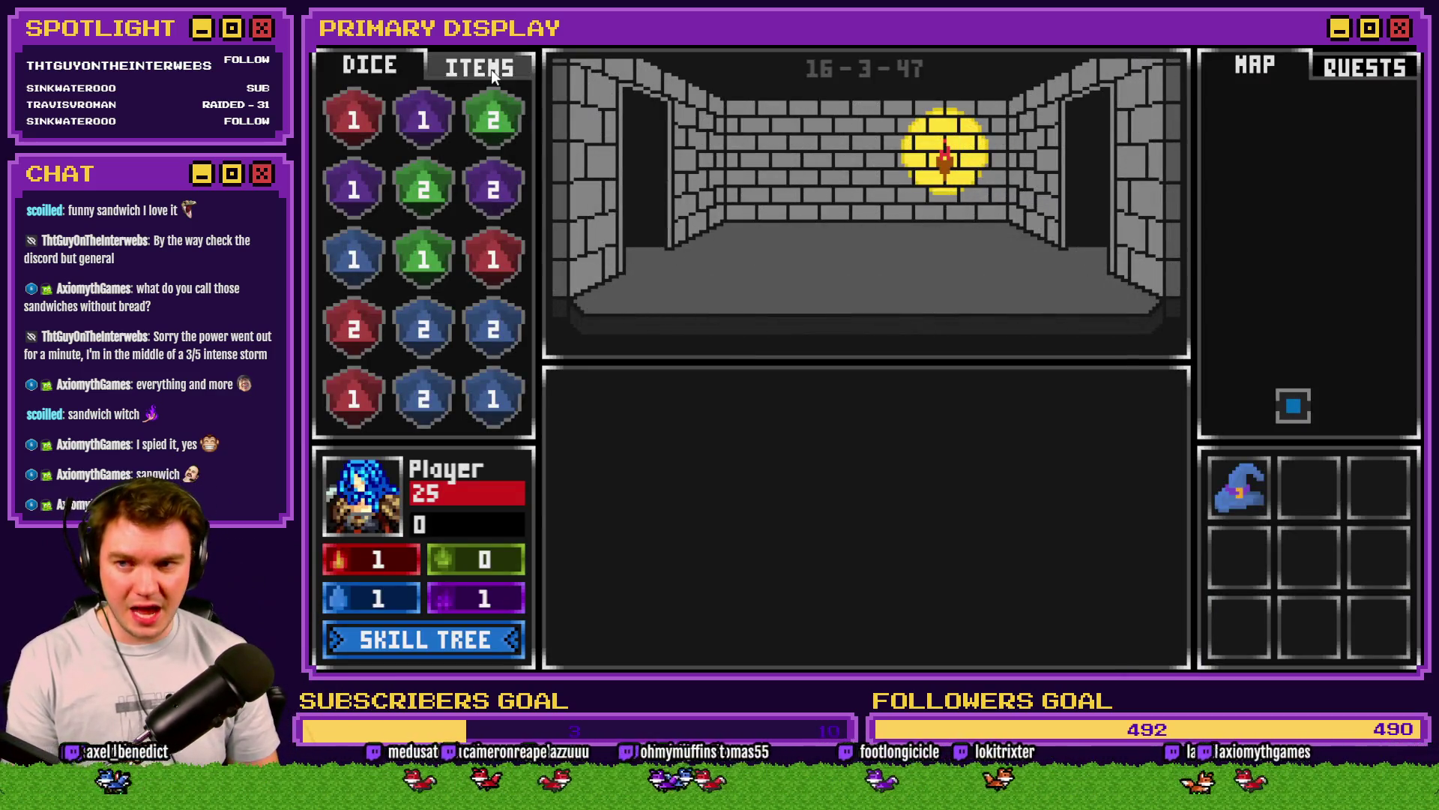
left_click(493, 70)
mouse_move(422, 201)
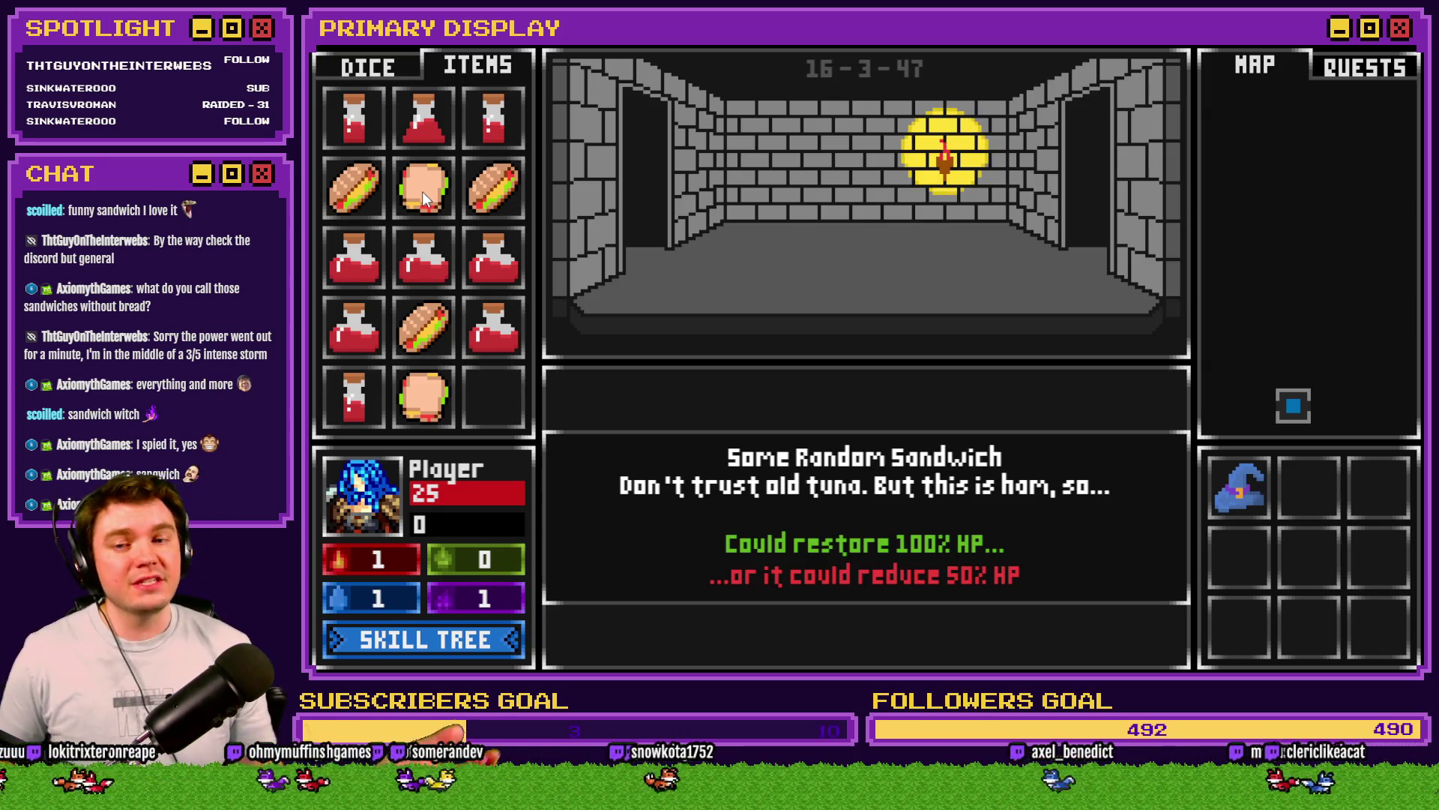
mouse_move(488, 194)
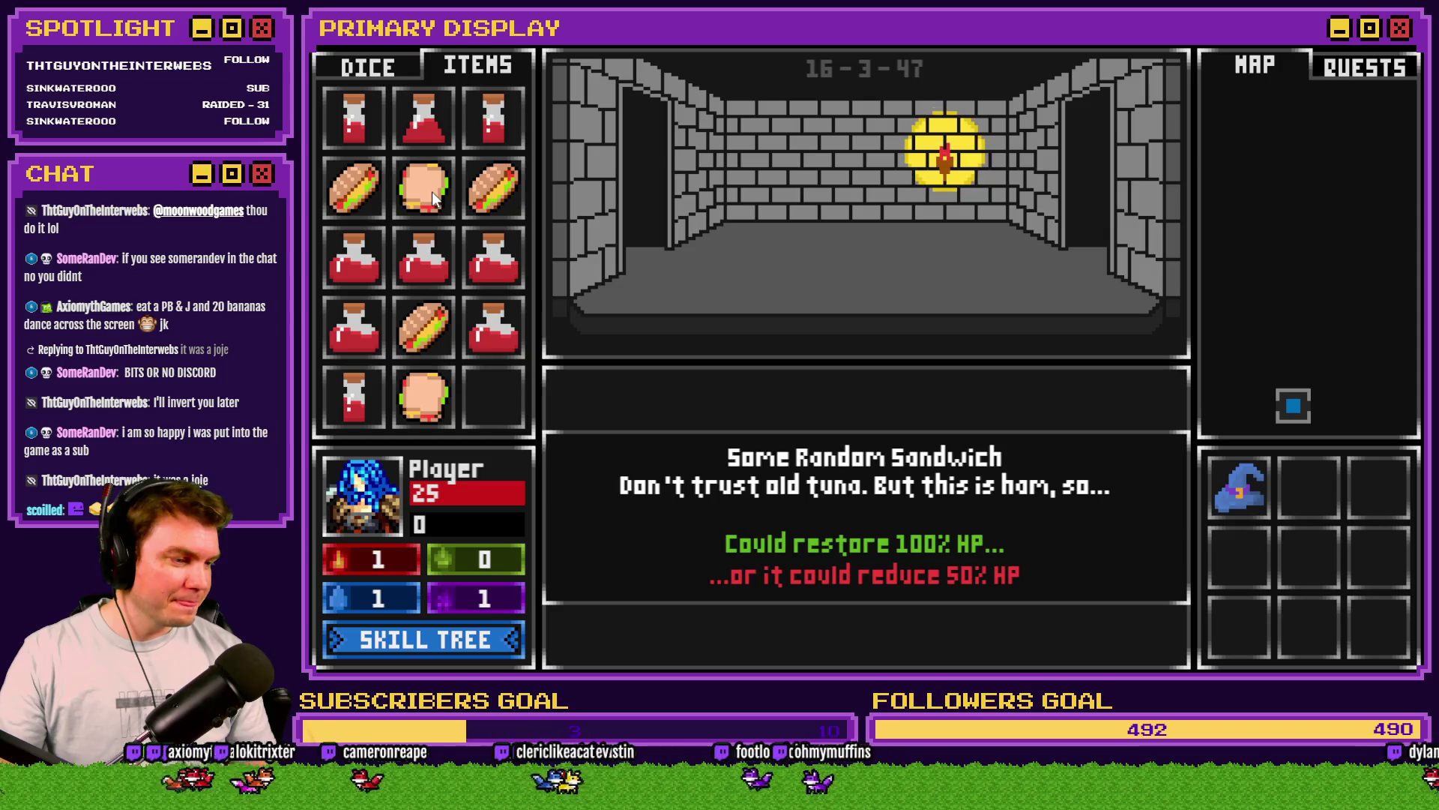
Step: Feed the middle and bottom sandwiches to the player, dropping HP to 12
mouse_move(431, 191)
left_mouse_down()
mouse_move(379, 397)
mouse_move(371, 502)
left_mouse_up()
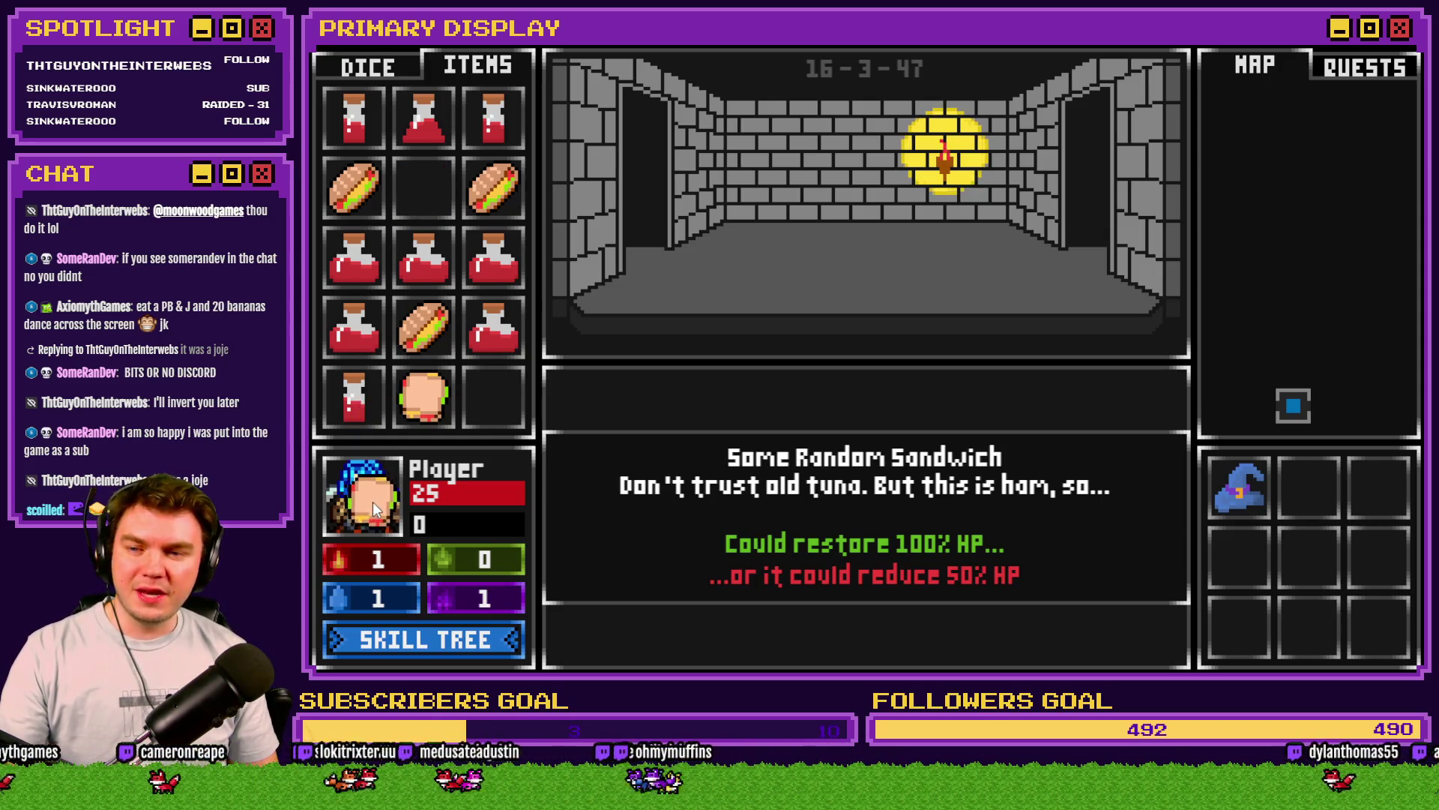
mouse_move(421, 398)
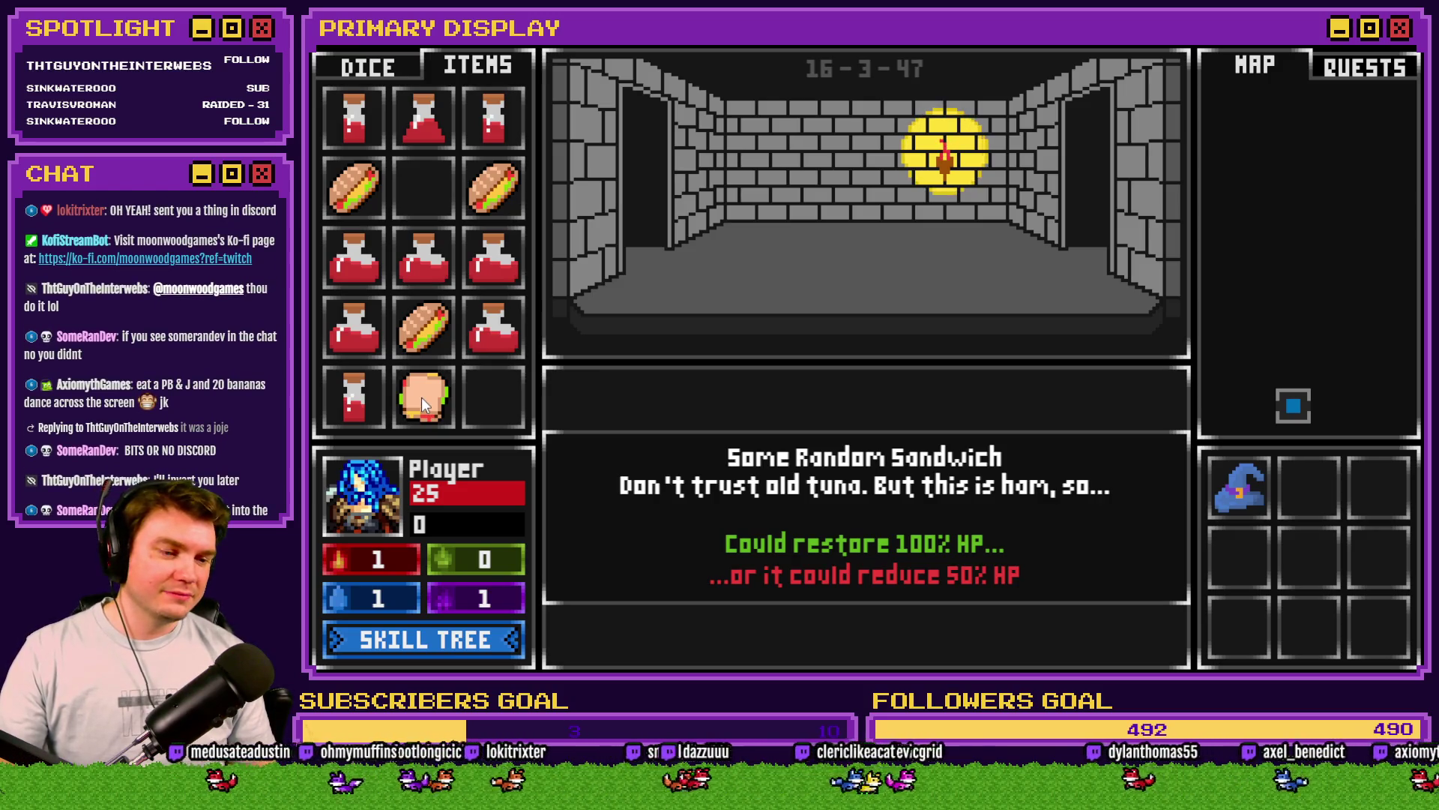
left_click_drag(422, 397, 386, 506)
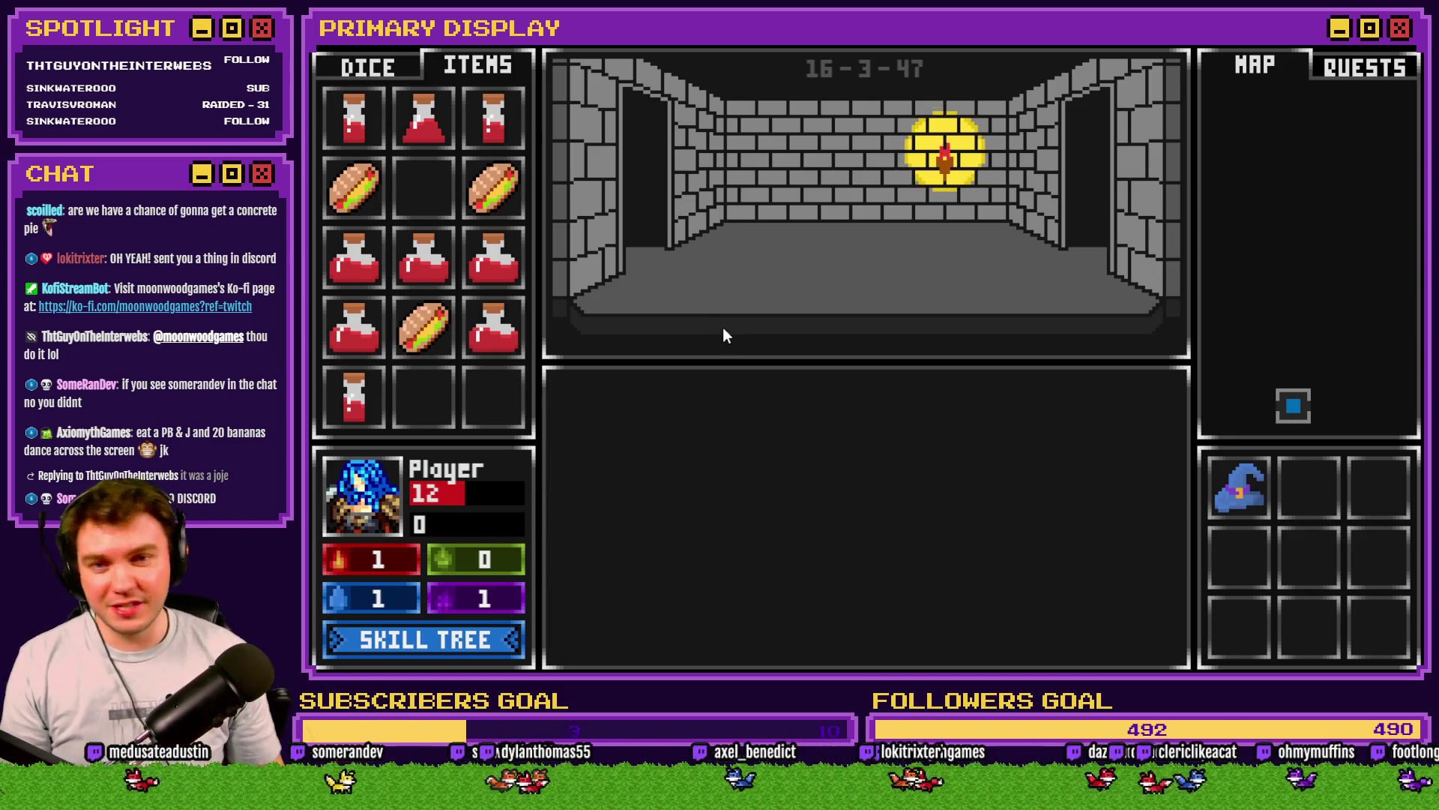
Step: Stop the playtest and create a new 50×50 px Photoshop canvas filled black
left_click(1401, 43)
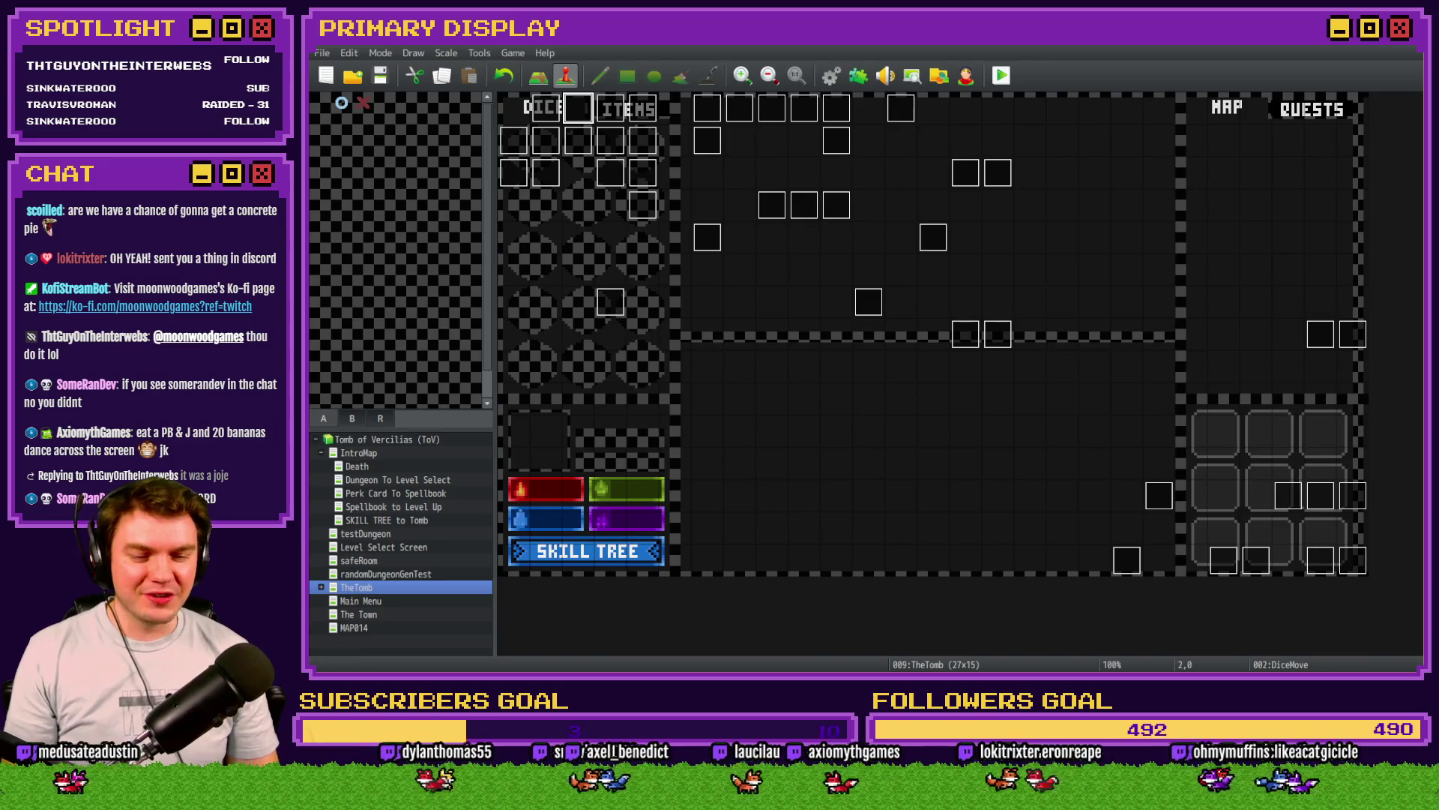
key("alt+Tab")
key("alt+Tab")
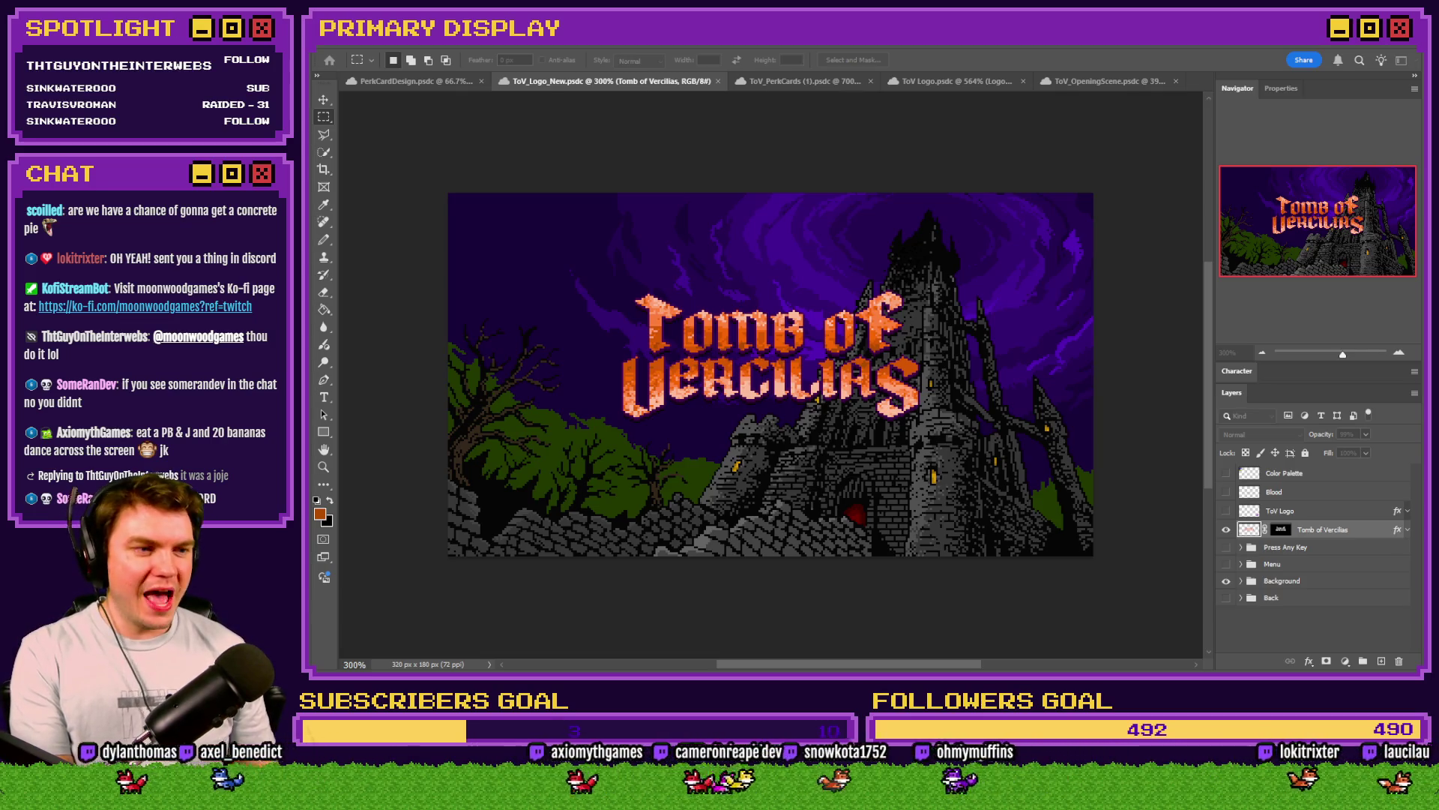
key("Return")
scroll(781, 379, "up", 4)
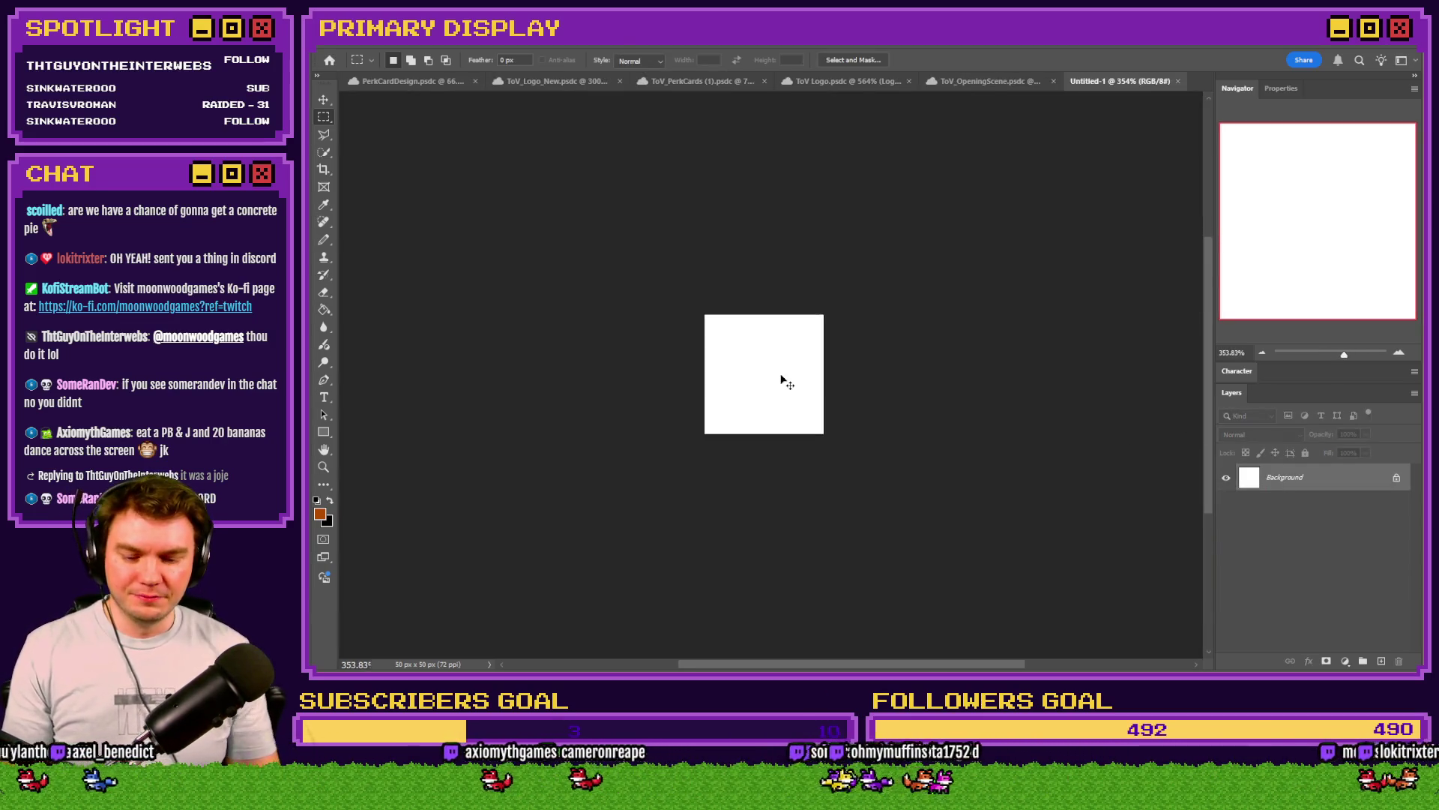
scroll(781, 379, "up", 5)
left_click(324, 309)
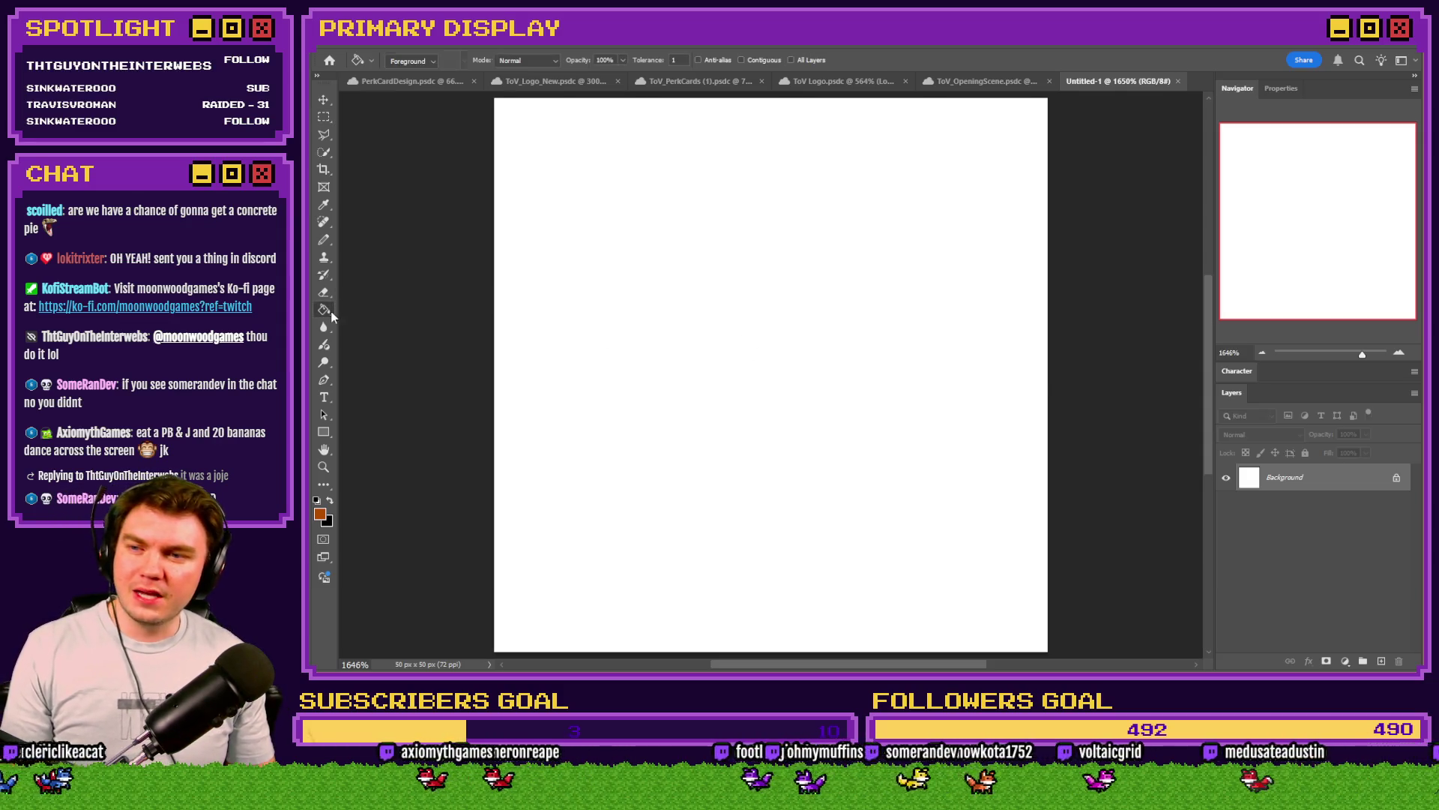
left_click(330, 500)
left_click(555, 489)
Step: Fill a canvas-wide elliptical selection with mid green
right_click(324, 117)
left_click(375, 129)
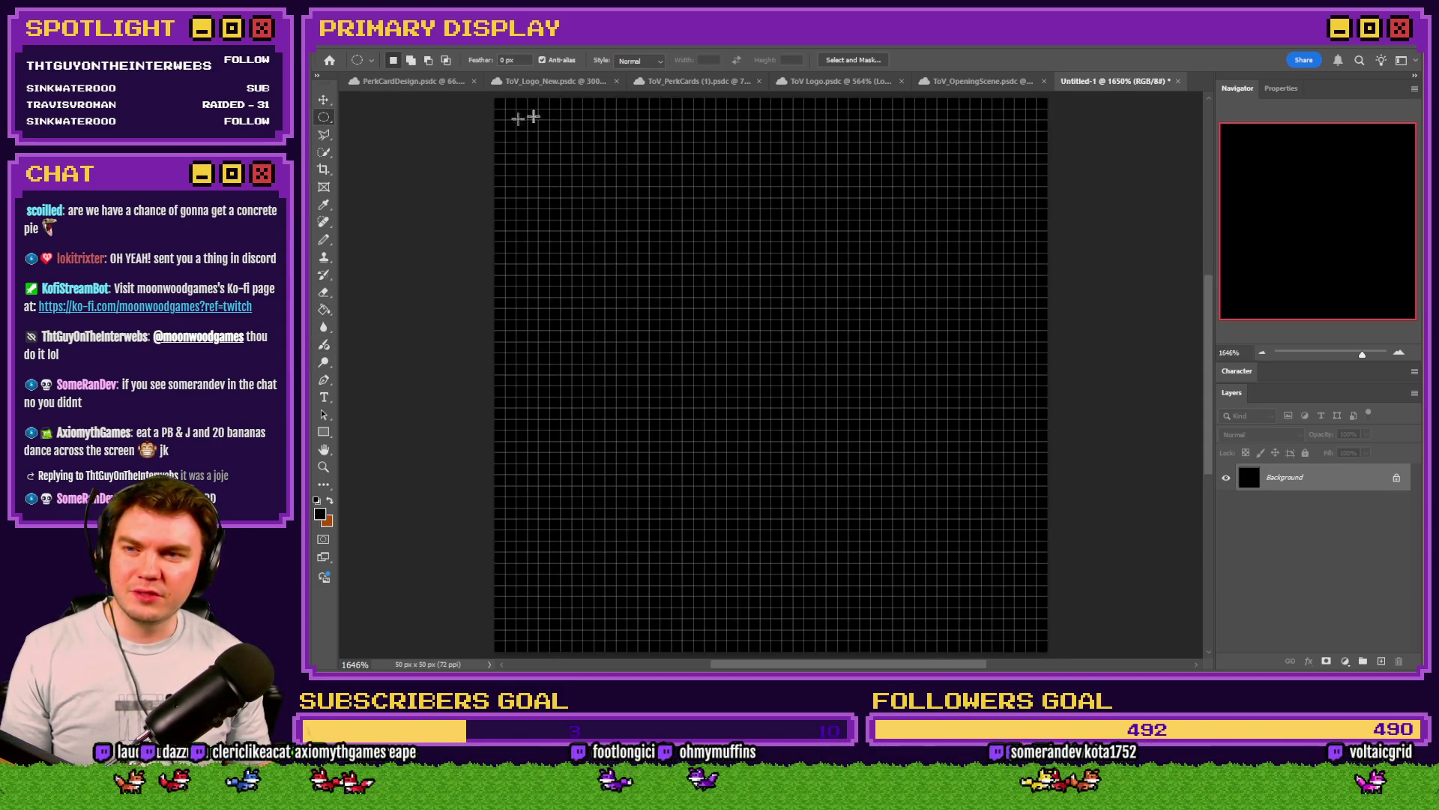
mouse_move(500, 102)
left_mouse_down()
mouse_move(1038, 604)
mouse_move(1052, 649)
left_mouse_up()
left_click(319, 514)
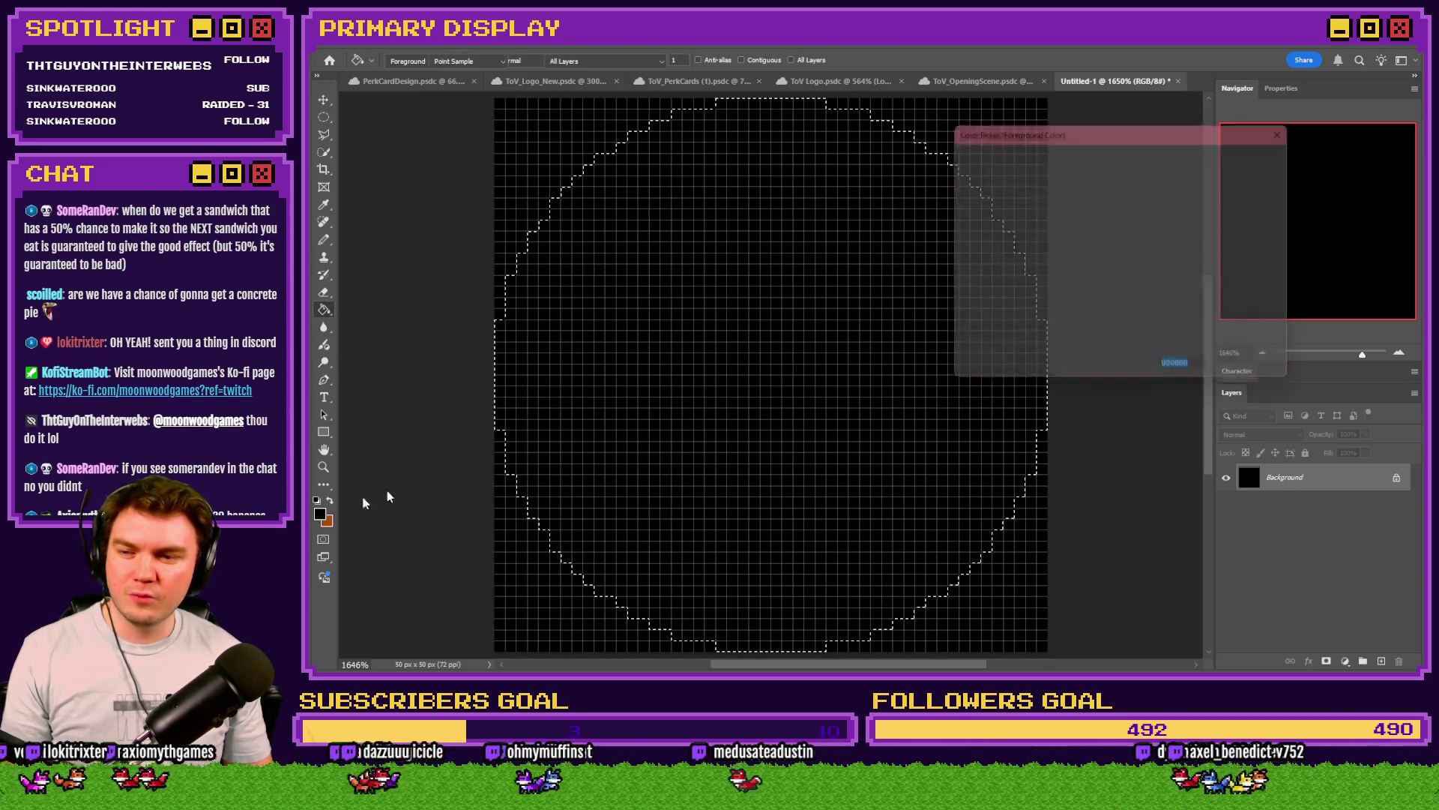
left_click_drag(1132, 288, 1133, 277)
left_click(1094, 259)
left_click(1069, 237)
key("Return")
key("alt+BackSpace")
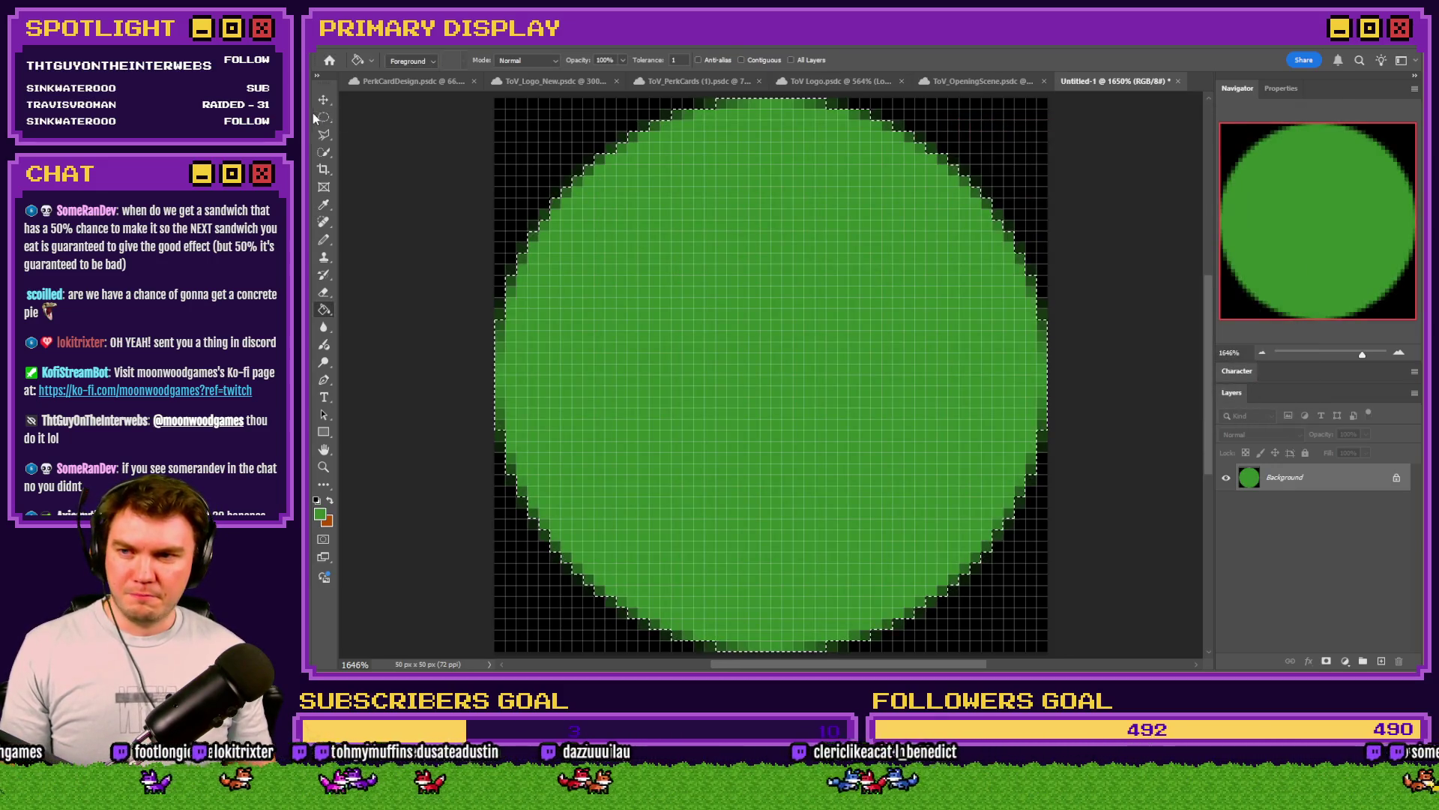
Step: Redo the green circle with anti-aliasing off so its edges are hard pixels
left_click(324, 117)
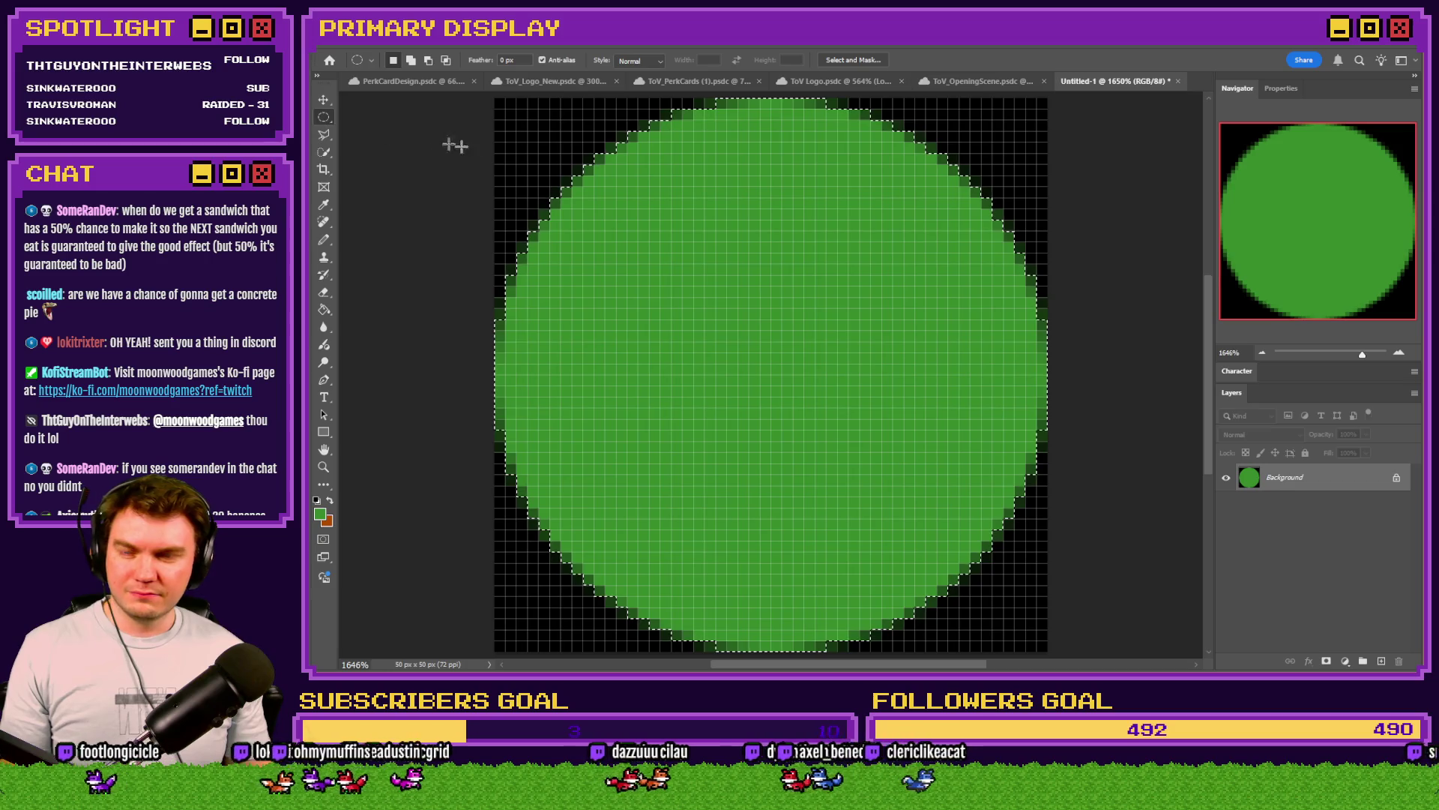
right_click(324, 117)
left_click(389, 130)
key("ctrl+z")
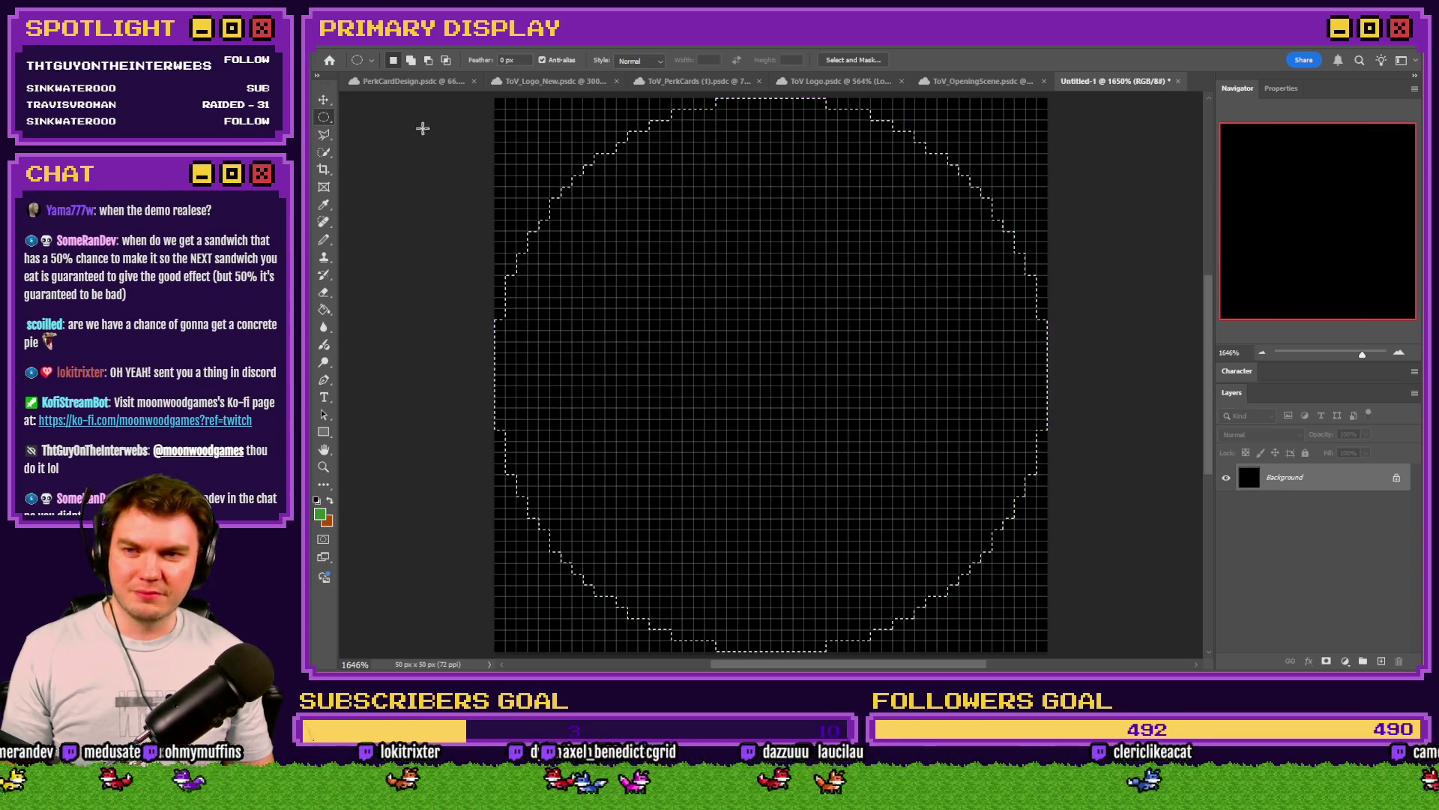
left_click(542, 60)
mouse_move(498, 101)
left_mouse_down()
mouse_move(1077, 593)
mouse_move(1108, 637)
left_mouse_up()
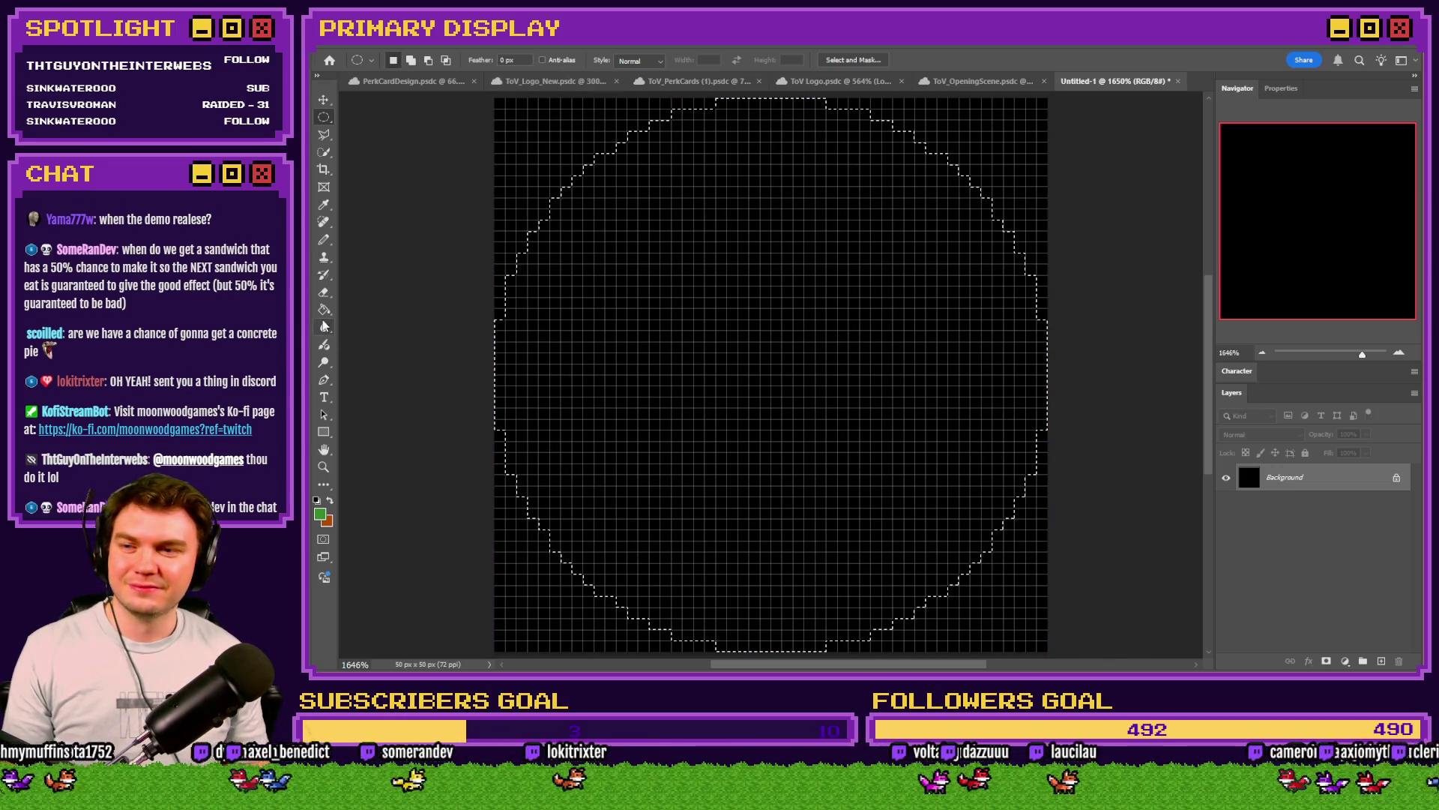
key("alt+BackSpace")
key("ctrl+d")
Step: Select the lower half of the circle with a rectangular marquee
right_click(331, 119)
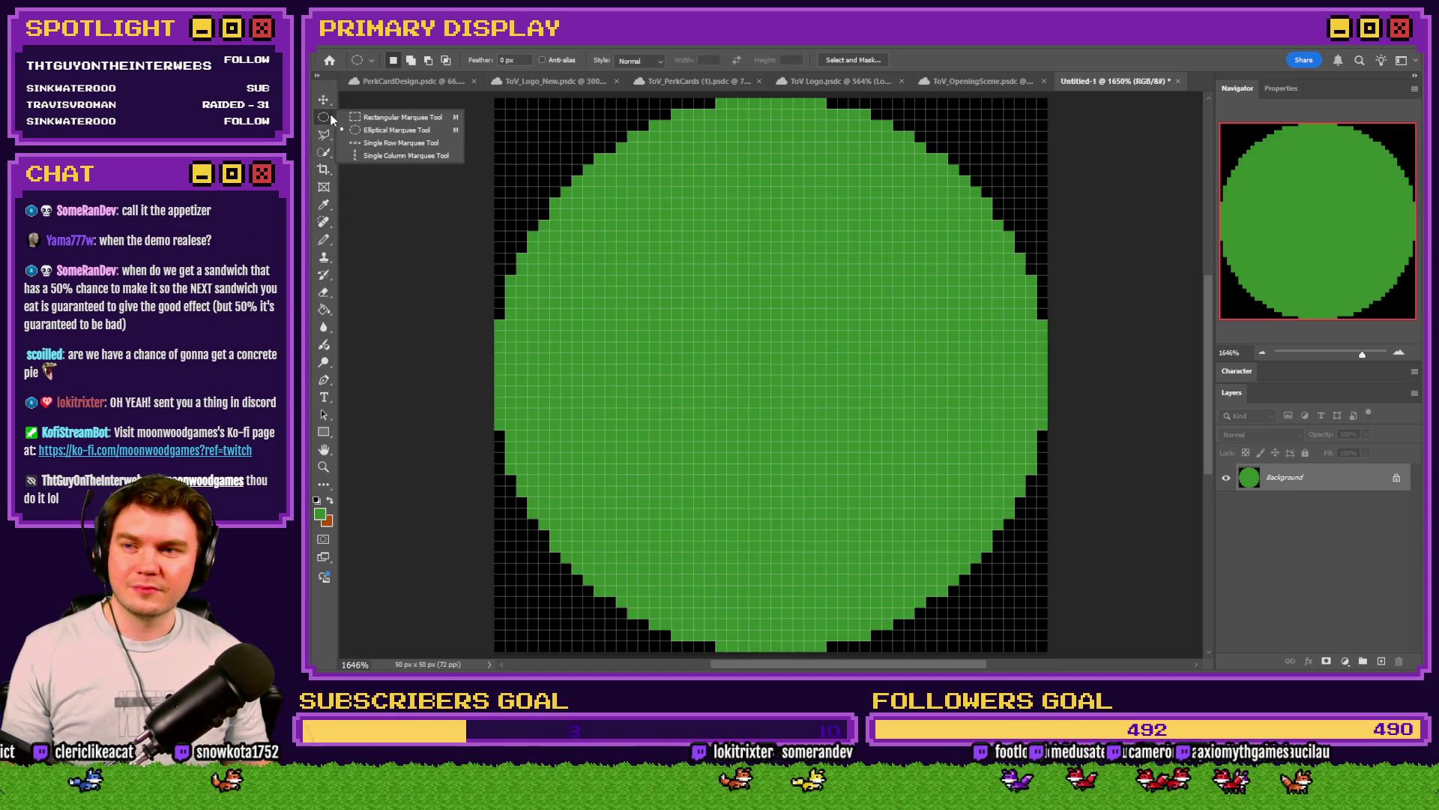
left_click(403, 117)
mouse_move(497, 379)
left_mouse_down()
mouse_move(511, 405)
mouse_move(1048, 620)
mouse_move(1049, 652)
left_mouse_up()
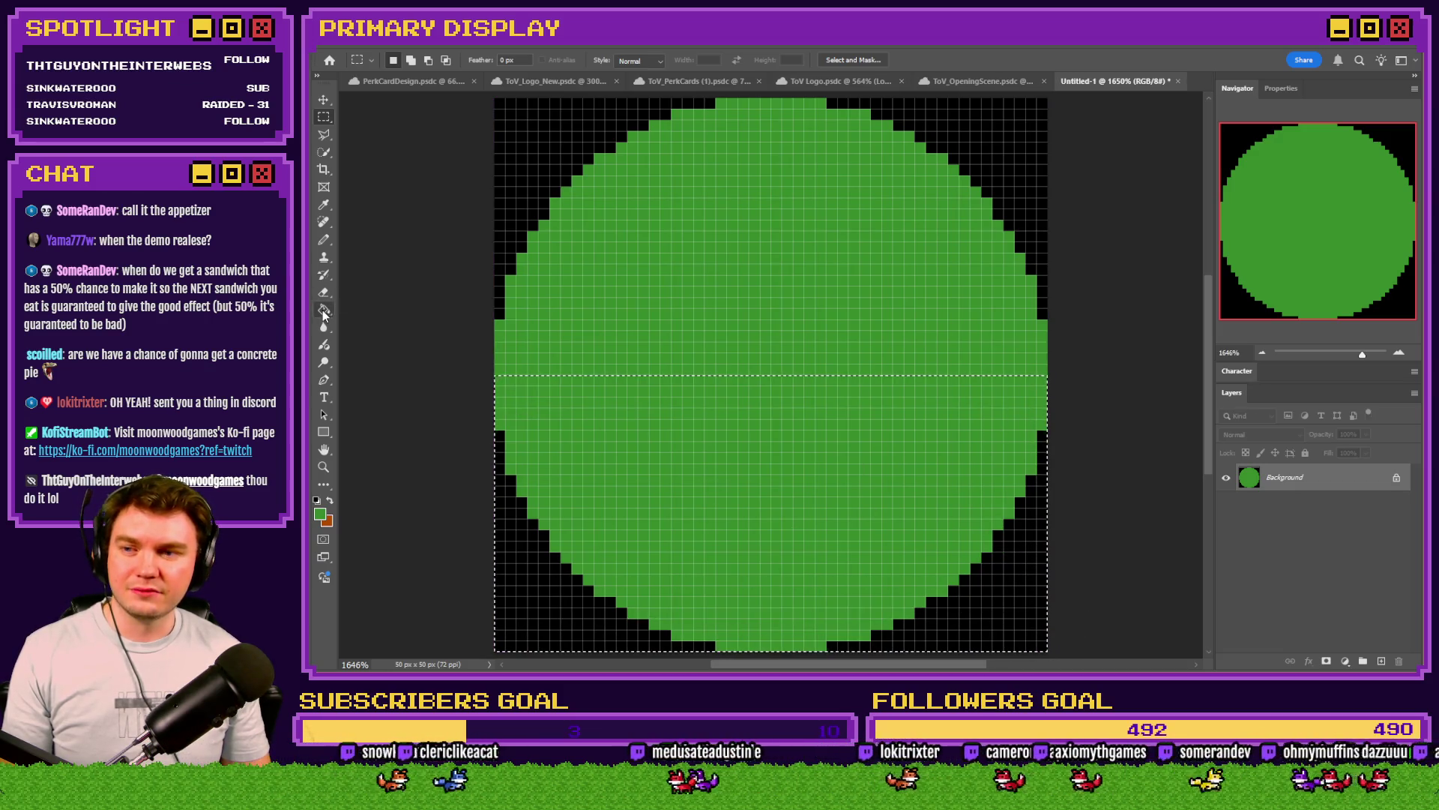
Step: Fill the circle's lower half with dark red
left_click(320, 515)
left_click(1139, 157)
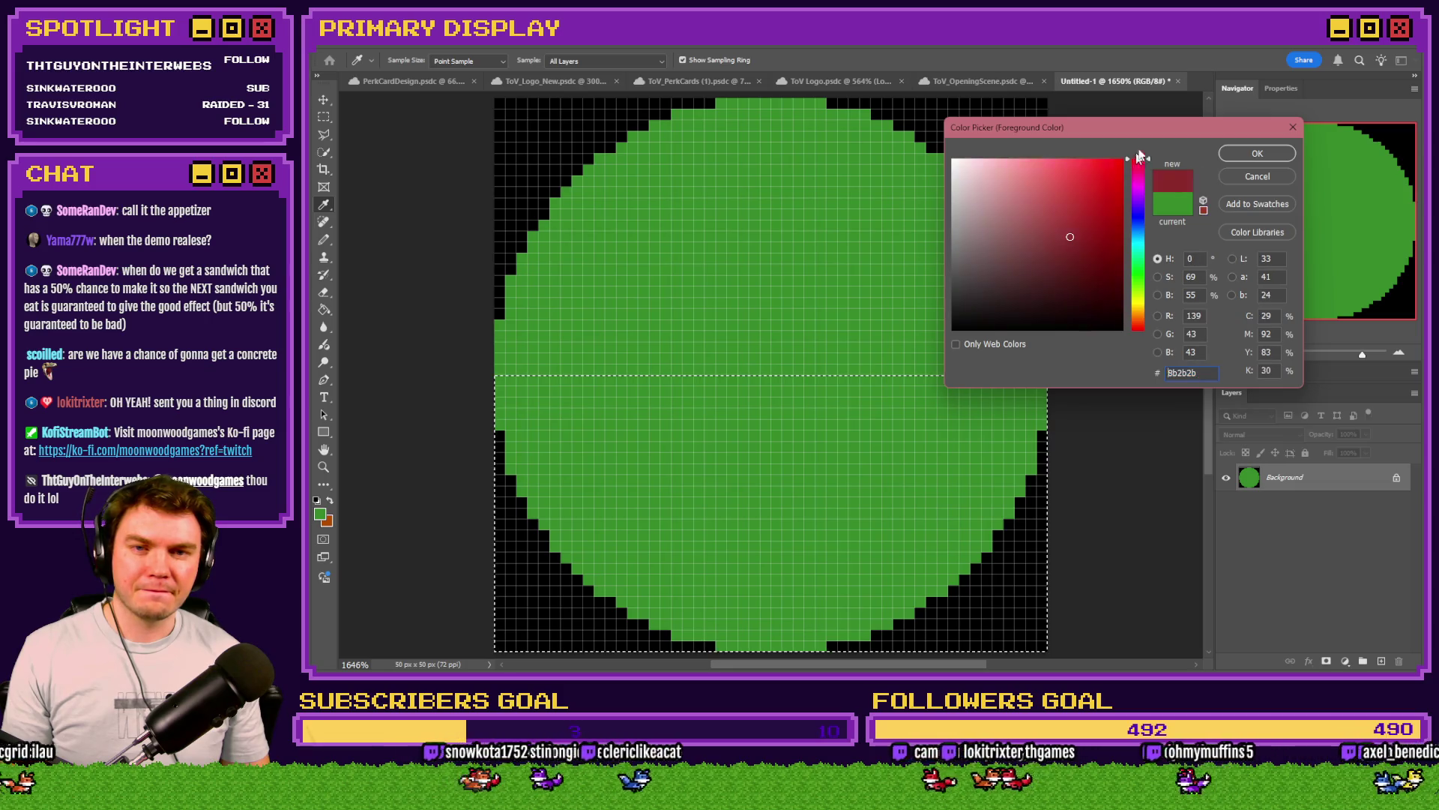
key("Return")
key("alt+BackSpace")
key("ctrl+d")
Step: On a new layer, fill a 4×16 px strip with orange
key("m")
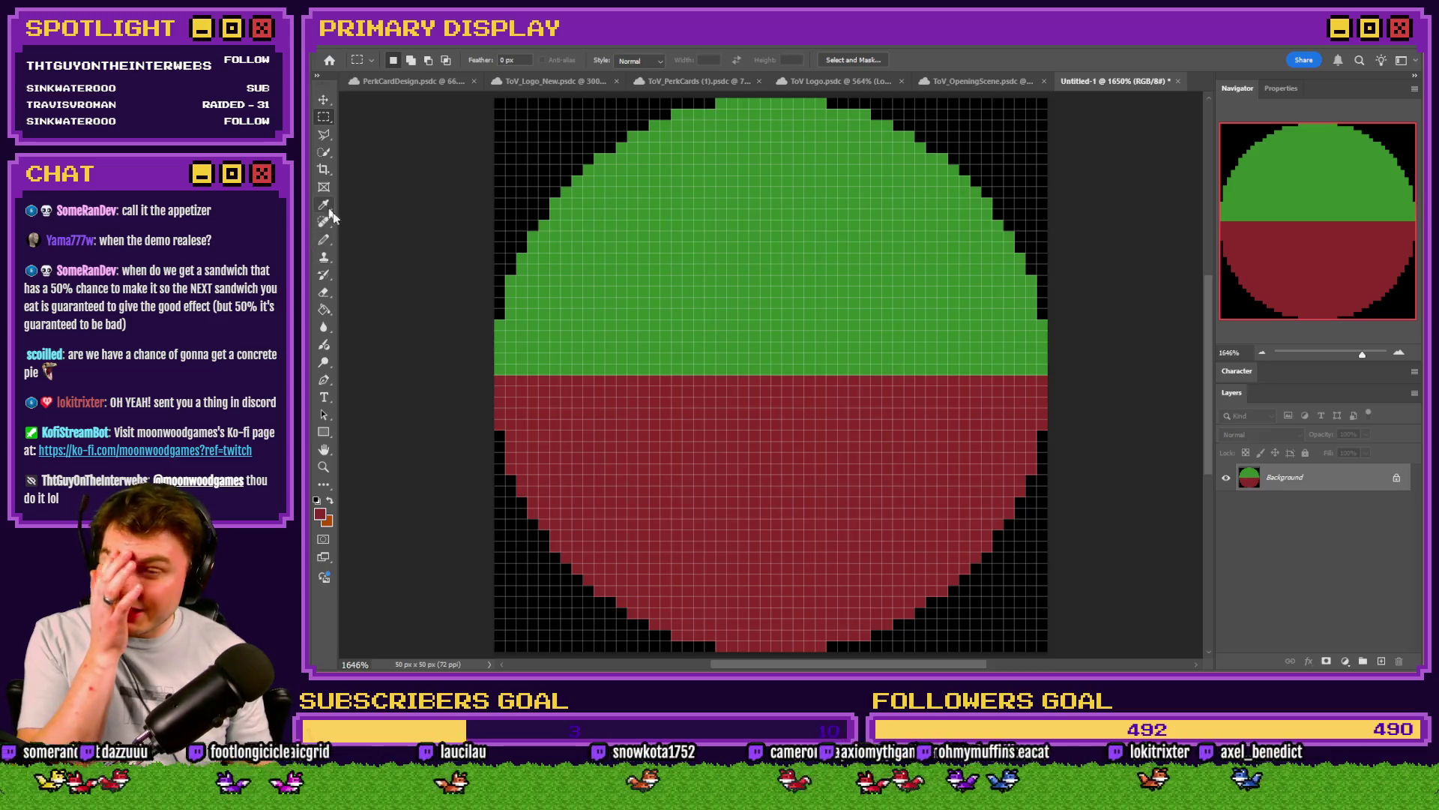
left_click(1381, 660)
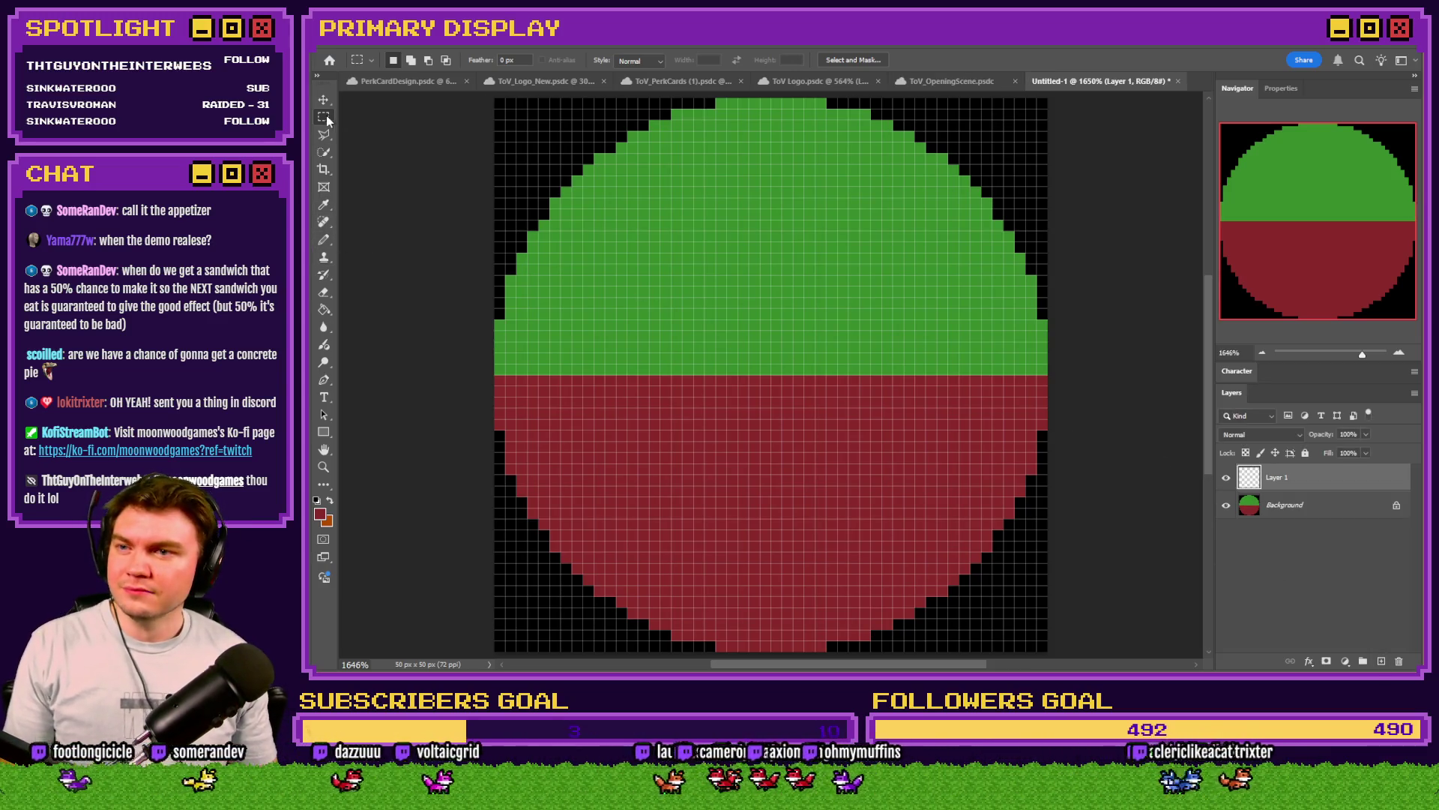
left_click_drag(790, 180, 752, 372)
left_click(324, 309)
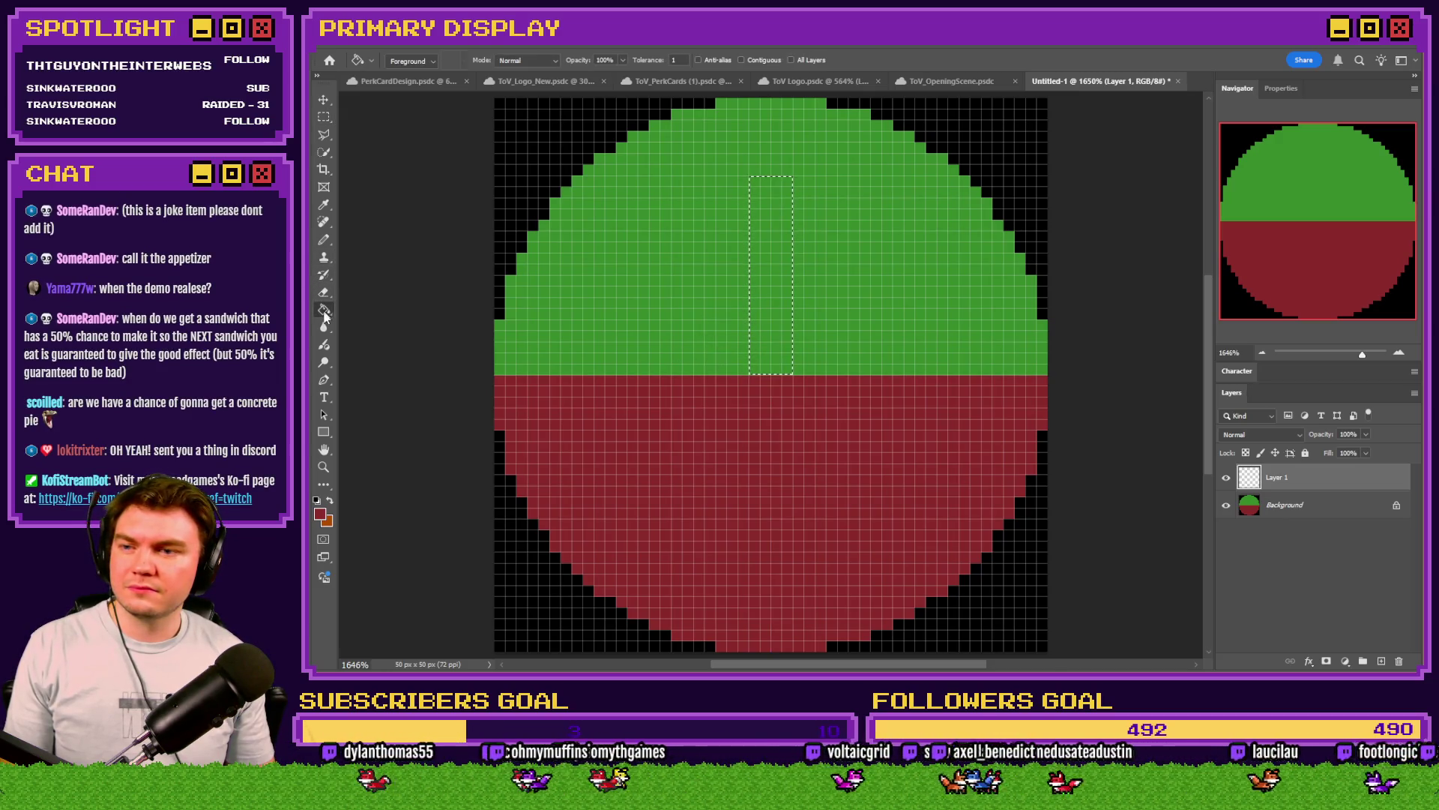
left_click(321, 515)
left_click(998, 238)
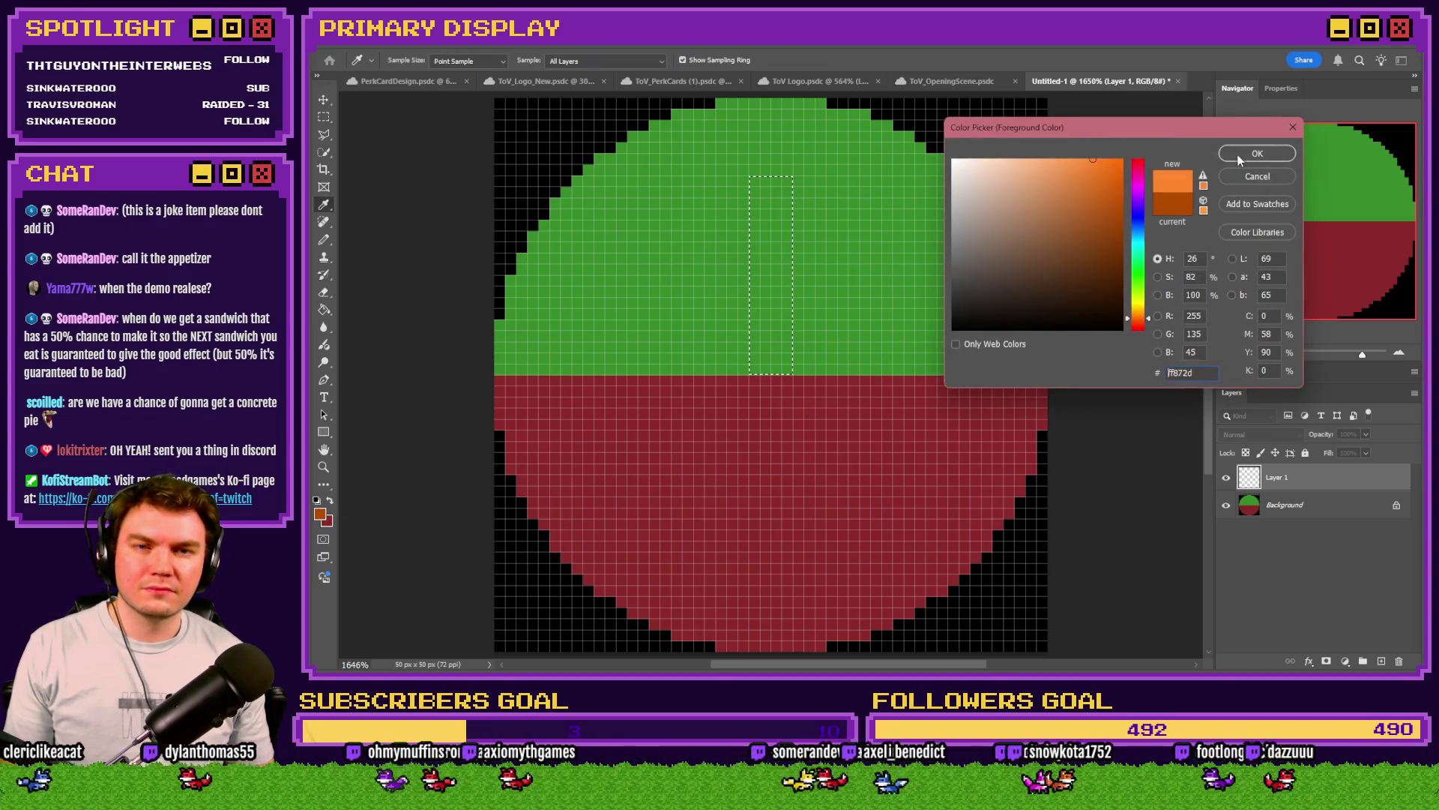
left_click(1256, 149)
left_click(764, 210)
Step: Free Transform the orange bar with its reference point at bottom centre
left_click(323, 116)
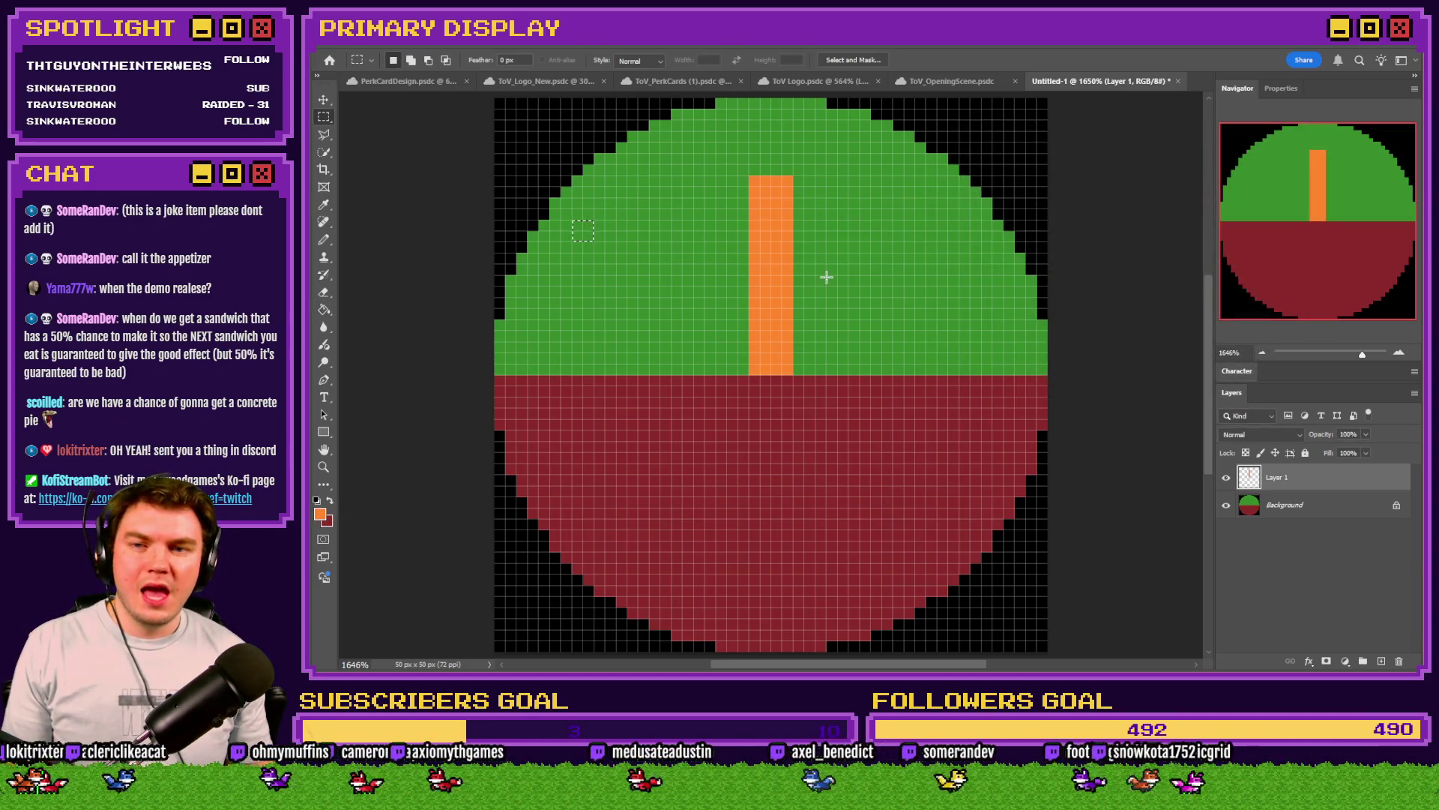
right_click(766, 261)
left_click(795, 392)
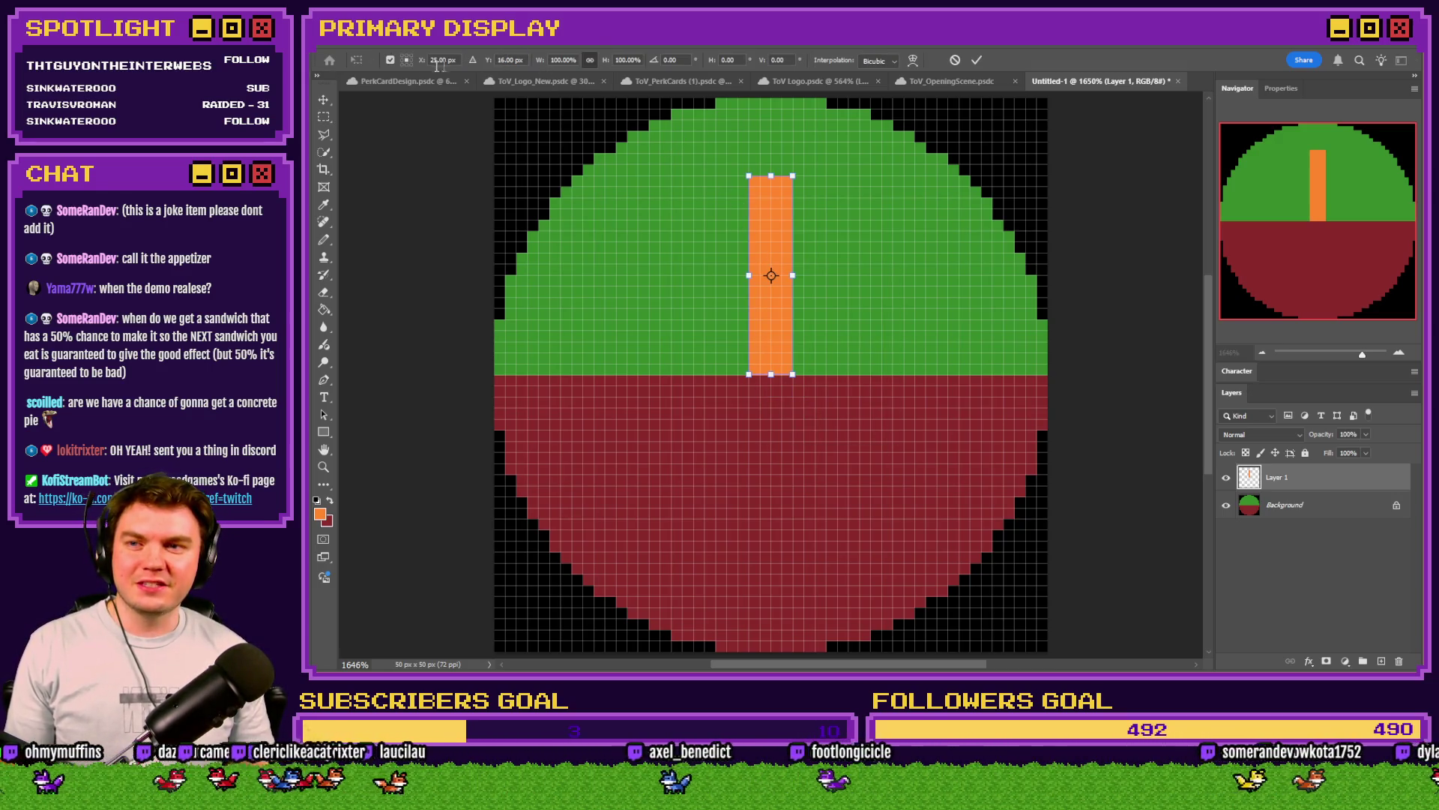
left_click(408, 64)
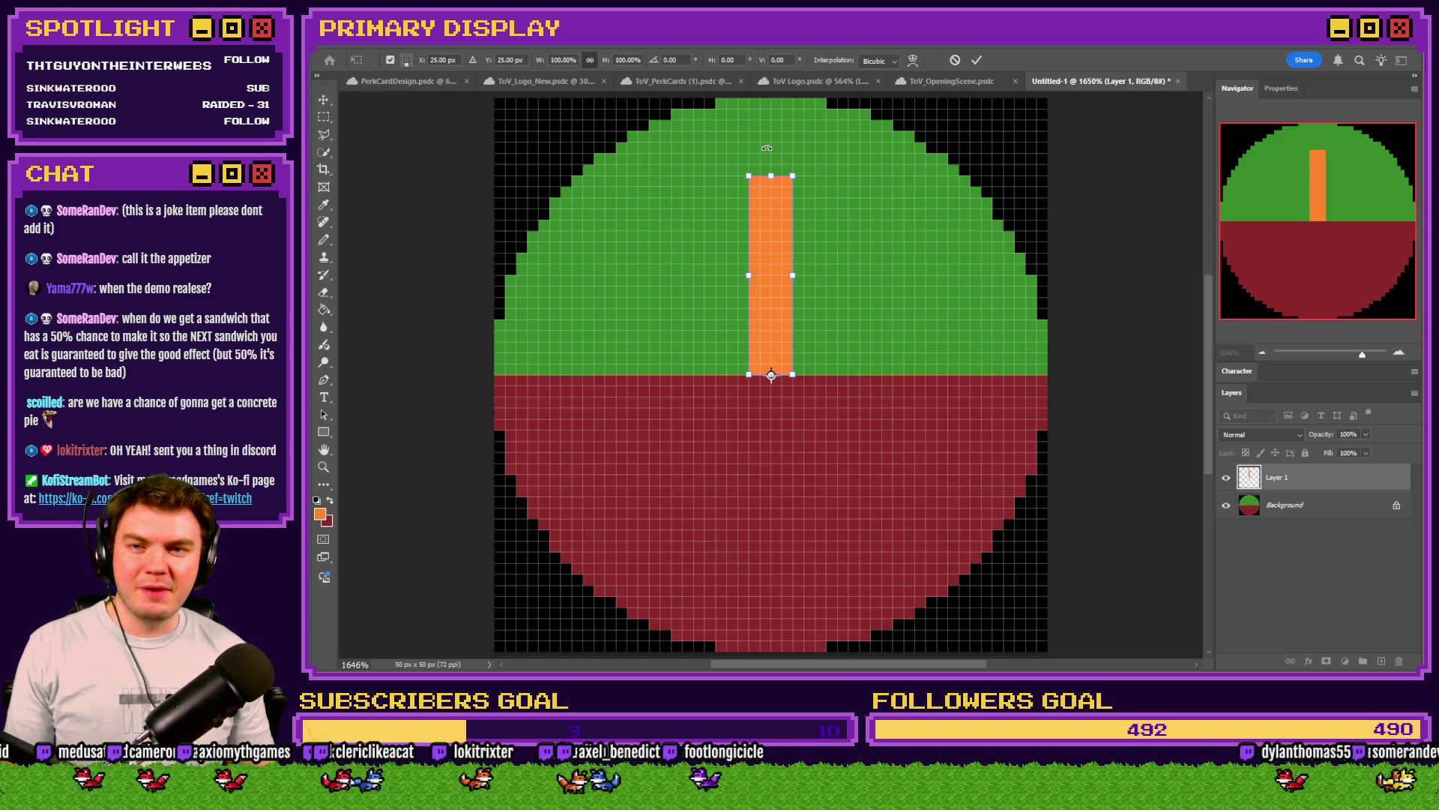
mouse_move(768, 153)
left_mouse_down()
mouse_move(817, 149)
mouse_move(702, 129)
mouse_move(1044, 600)
mouse_move(573, 408)
mouse_move(574, 345)
mouse_move(798, 338)
mouse_move(649, 203)
mouse_move(881, 184)
mouse_move(931, 384)
mouse_move(757, 465)
mouse_move(644, 401)
mouse_move(617, 354)
left_mouse_up()
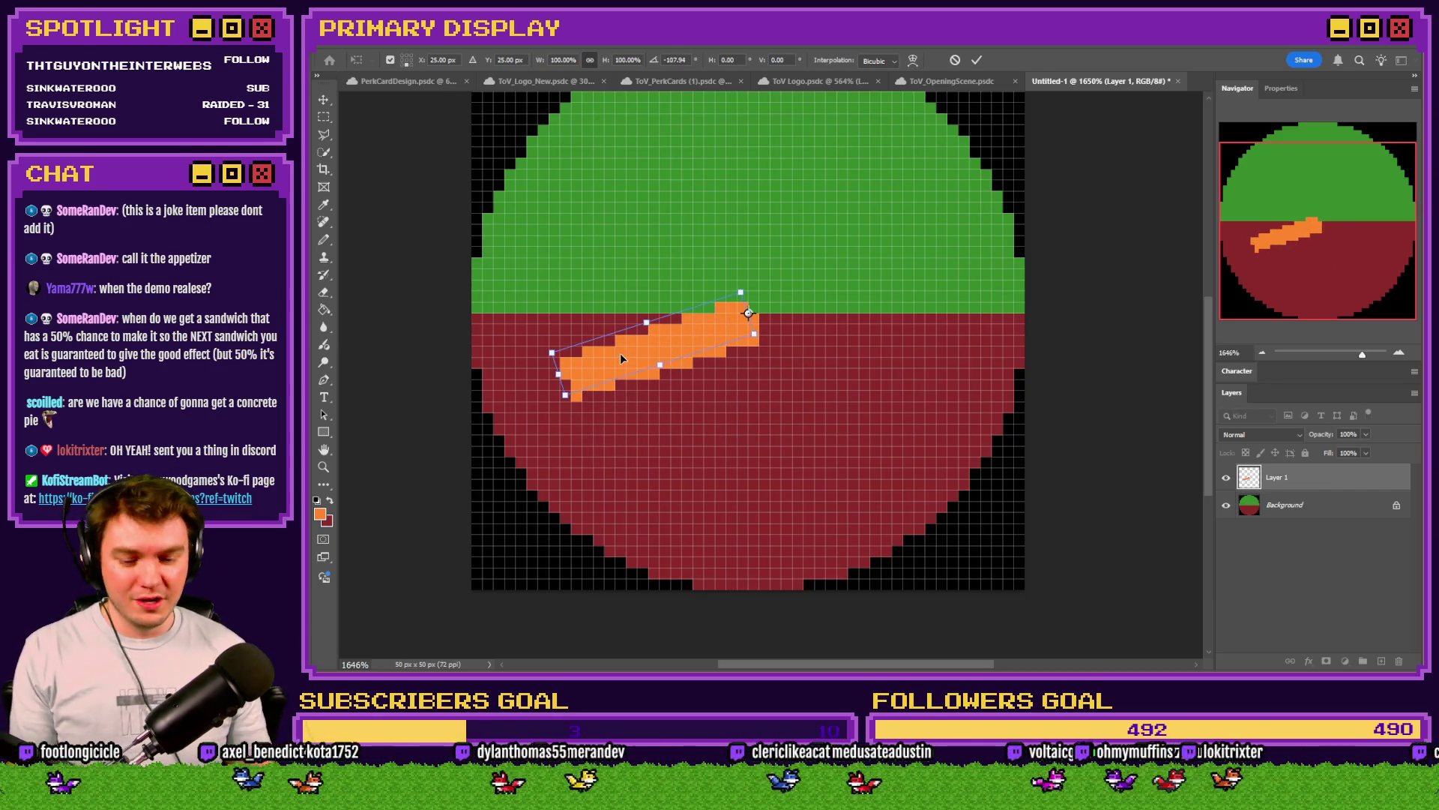
scroll(620, 358, "down", 1)
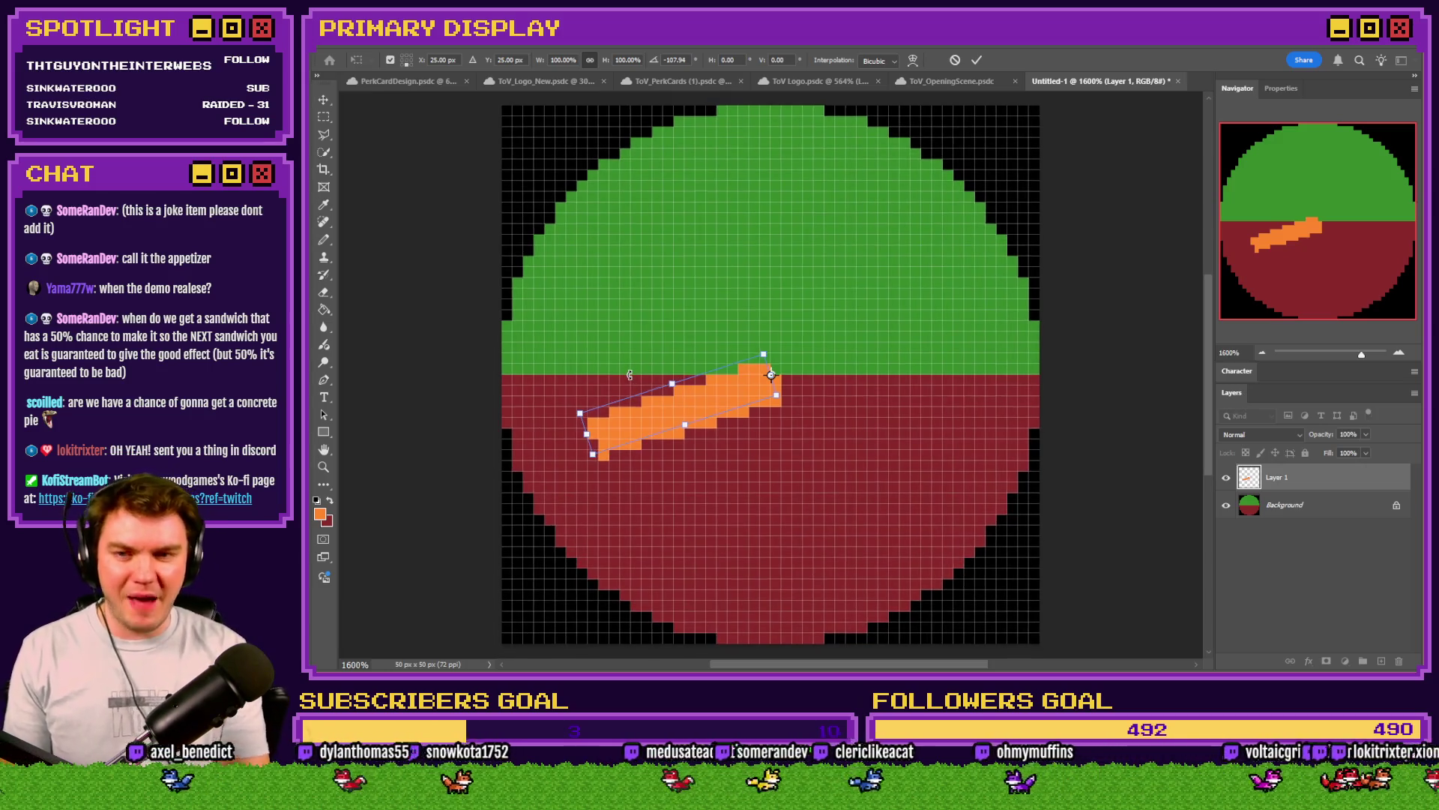
scroll(630, 375, "down", 1)
mouse_move(618, 425)
left_mouse_down()
mouse_move(624, 313)
mouse_move(600, 411)
mouse_move(600, 359)
mouse_move(609, 477)
mouse_move(651, 309)
mouse_move(738, 281)
left_mouse_up()
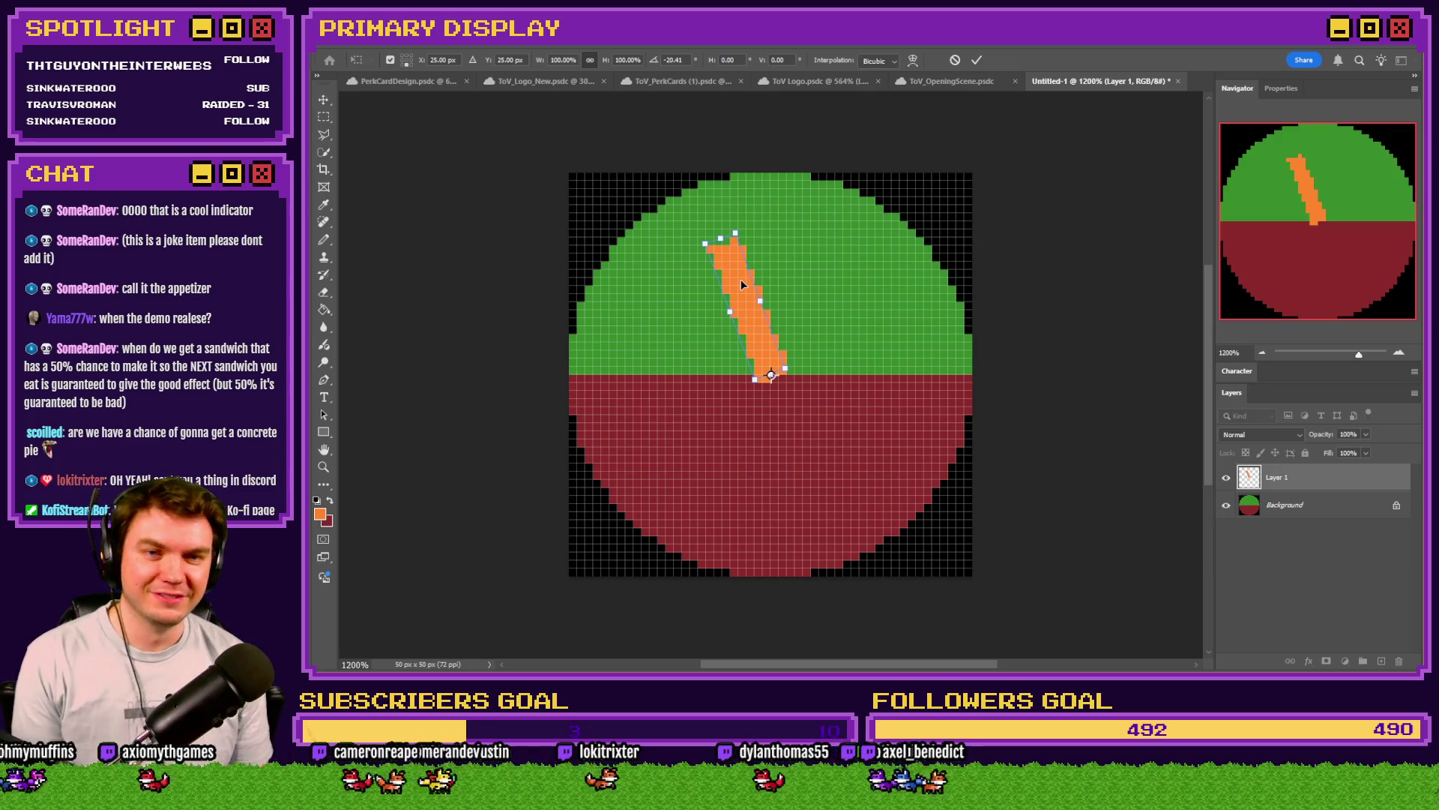
mouse_move(717, 207)
left_mouse_down()
mouse_move(821, 528)
mouse_move(830, 313)
mouse_move(716, 251)
mouse_move(667, 274)
mouse_move(931, 375)
mouse_move(794, 240)
mouse_move(622, 330)
mouse_move(693, 449)
mouse_move(707, 276)
mouse_move(818, 268)
mouse_move(892, 317)
mouse_move(919, 359)
left_mouse_up()
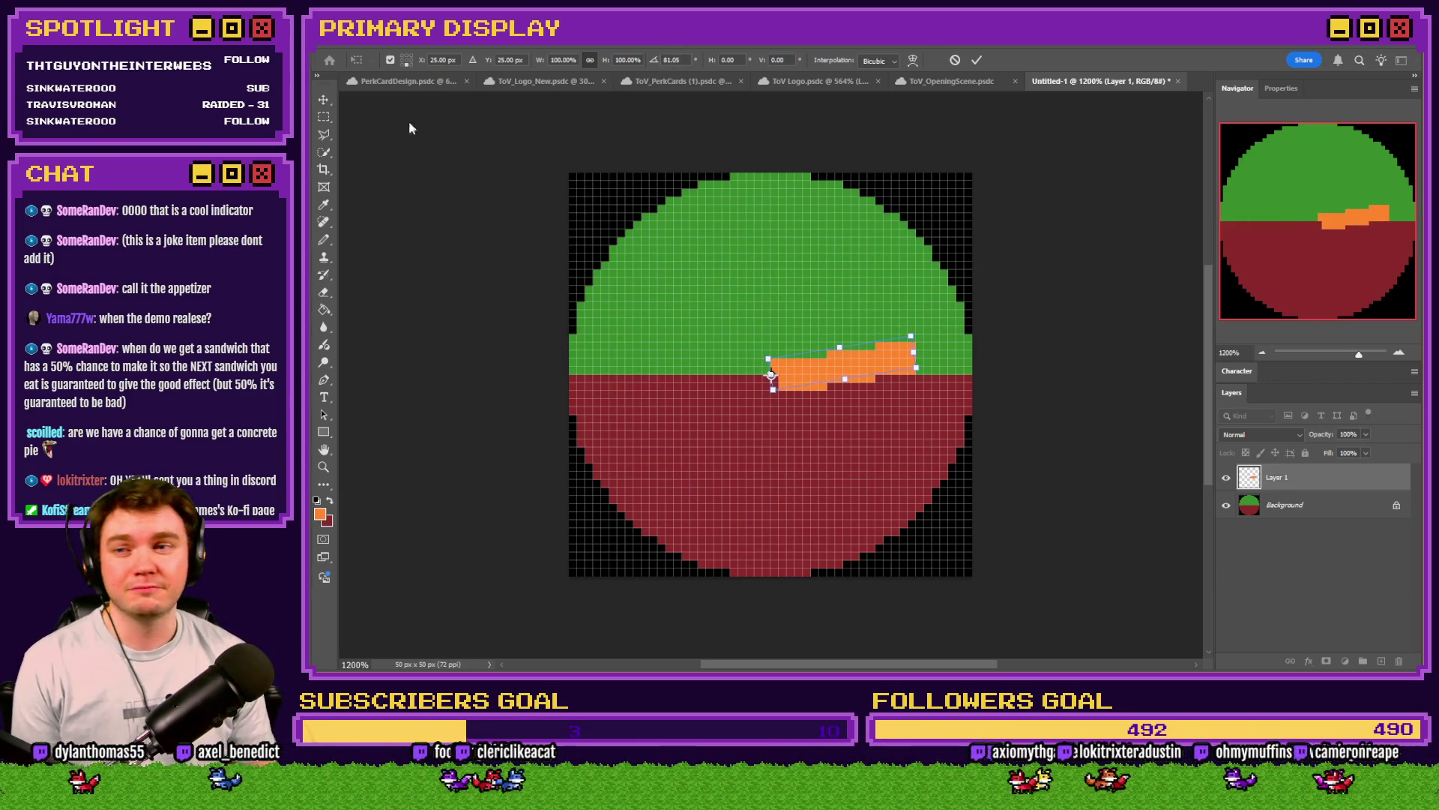
key("Return")
key("m")
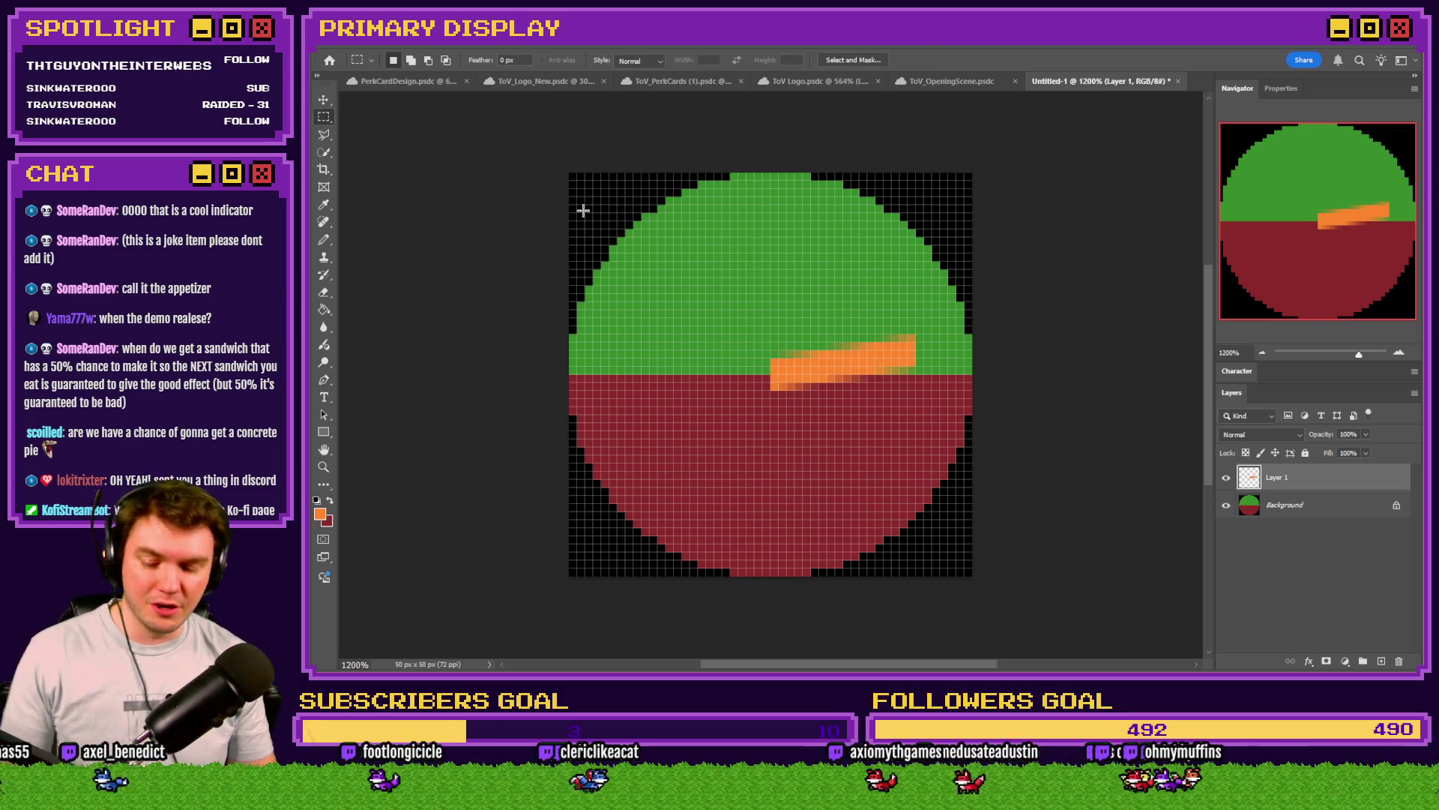
key("ctrl+z")
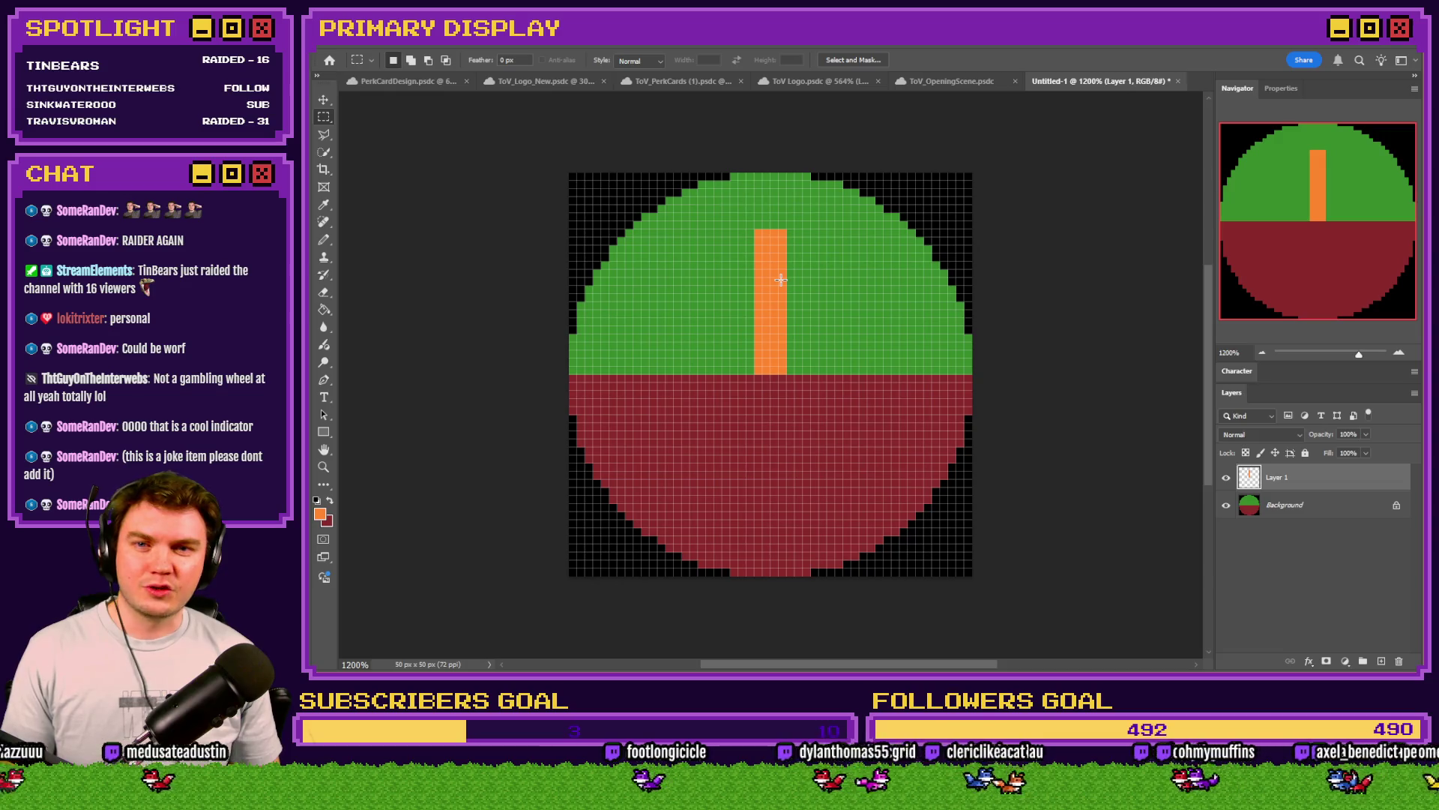
left_click(661, 81)
left_click(545, 81)
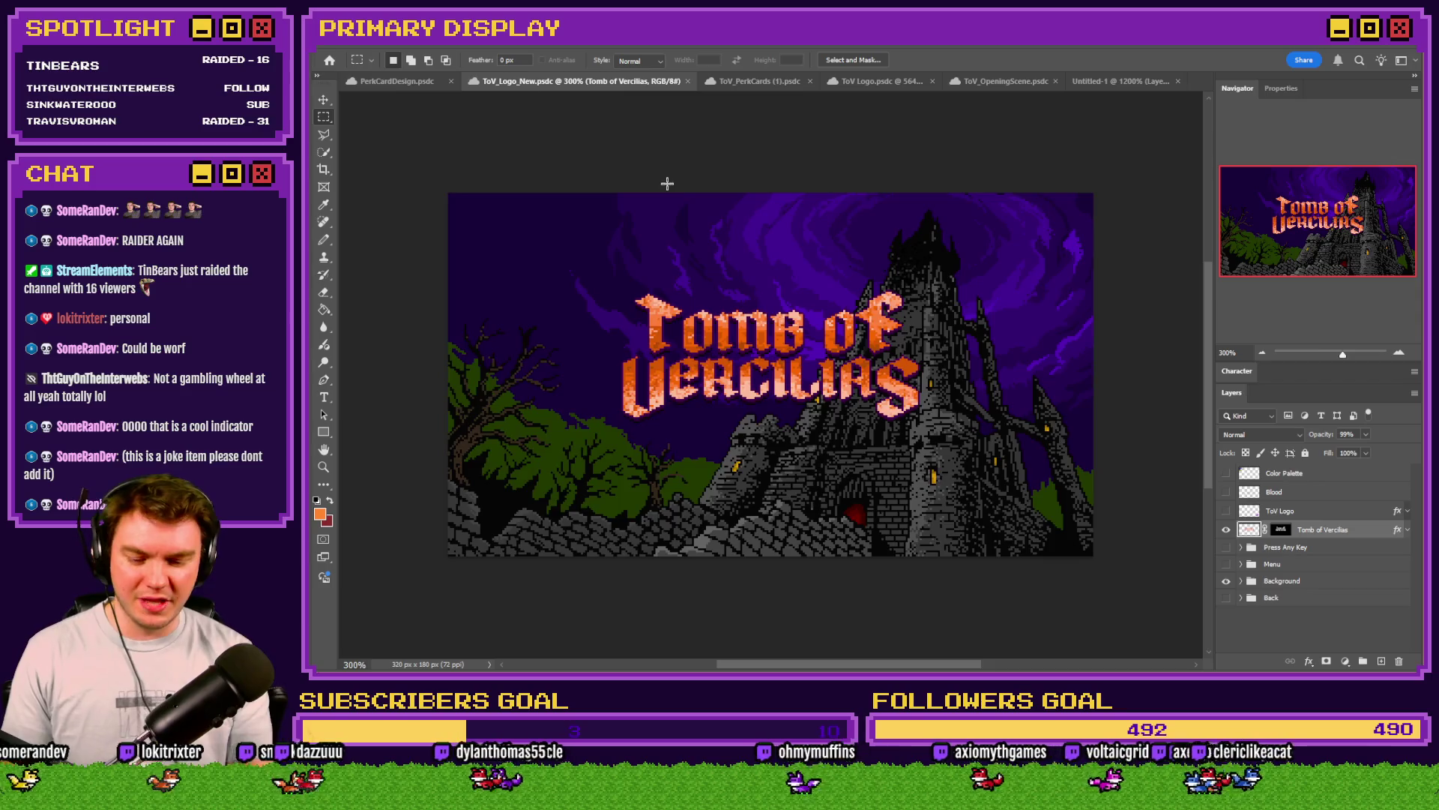
Step: Zoom the ToV_Logo_New artwork to fit the window, then return to RPG Maker MZ
key("ctrl+0")
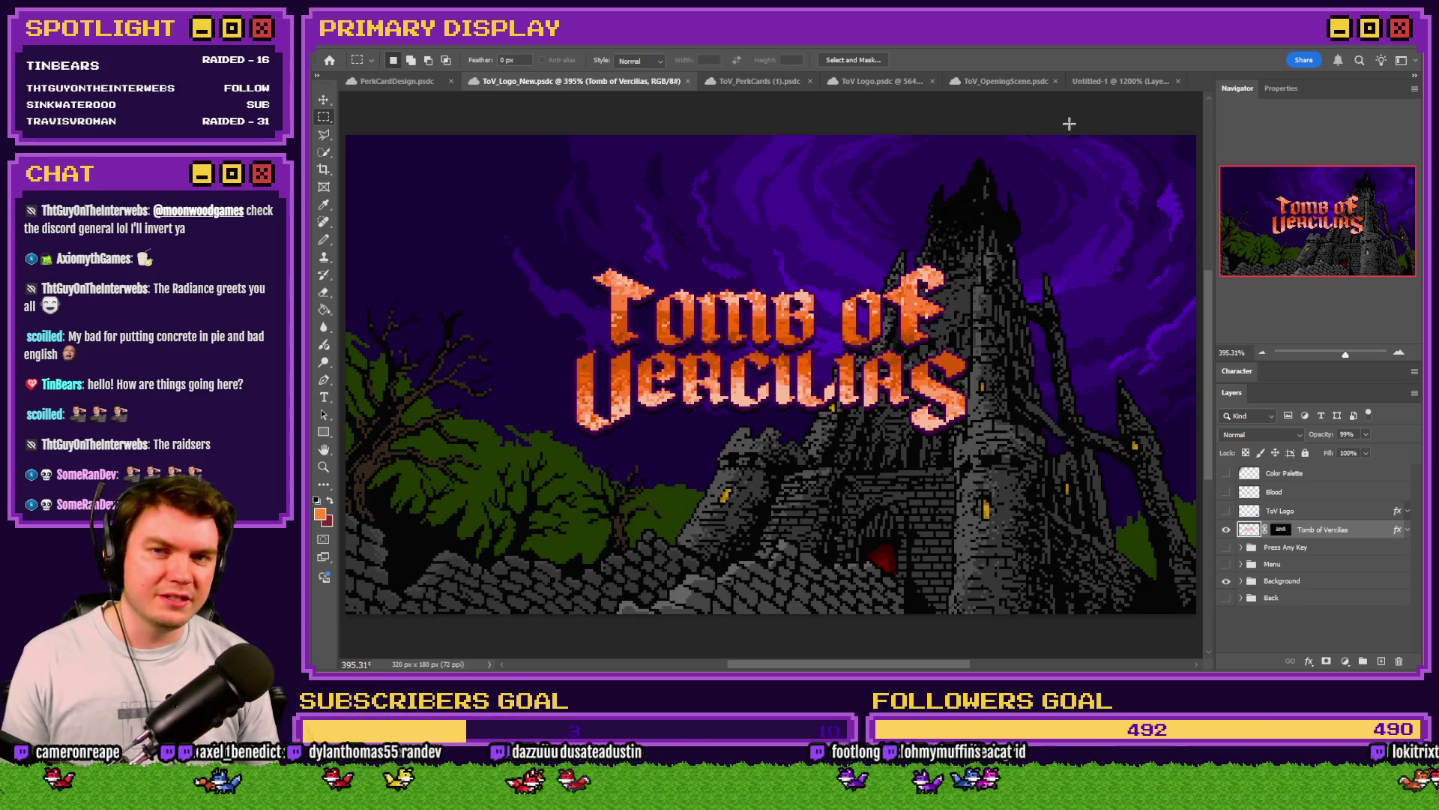
key("alt+Tab")
Step: Start a playtest, take the Ale Soaked Gauntlet perk card, and show the item inventory
left_click(1002, 75)
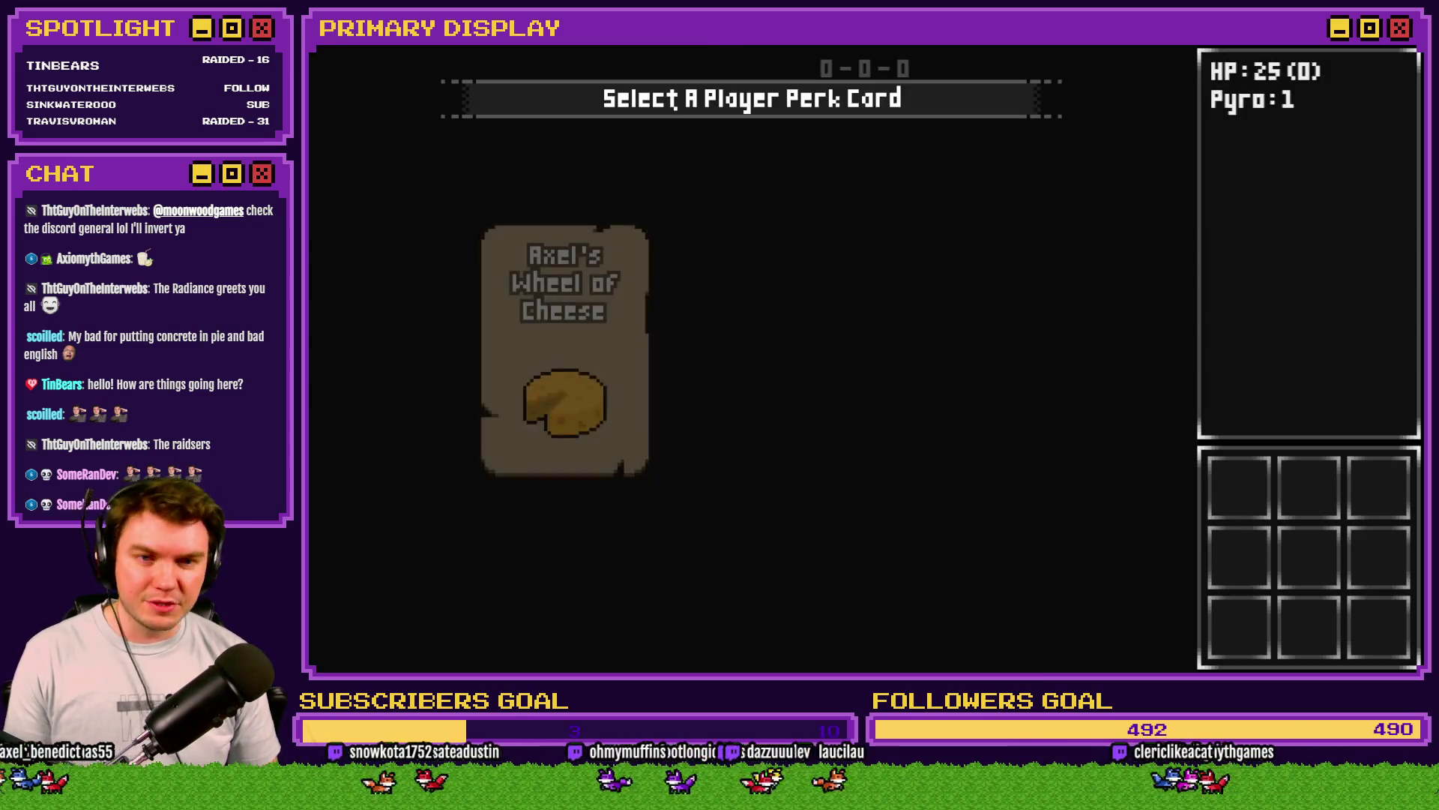
left_click(722, 292)
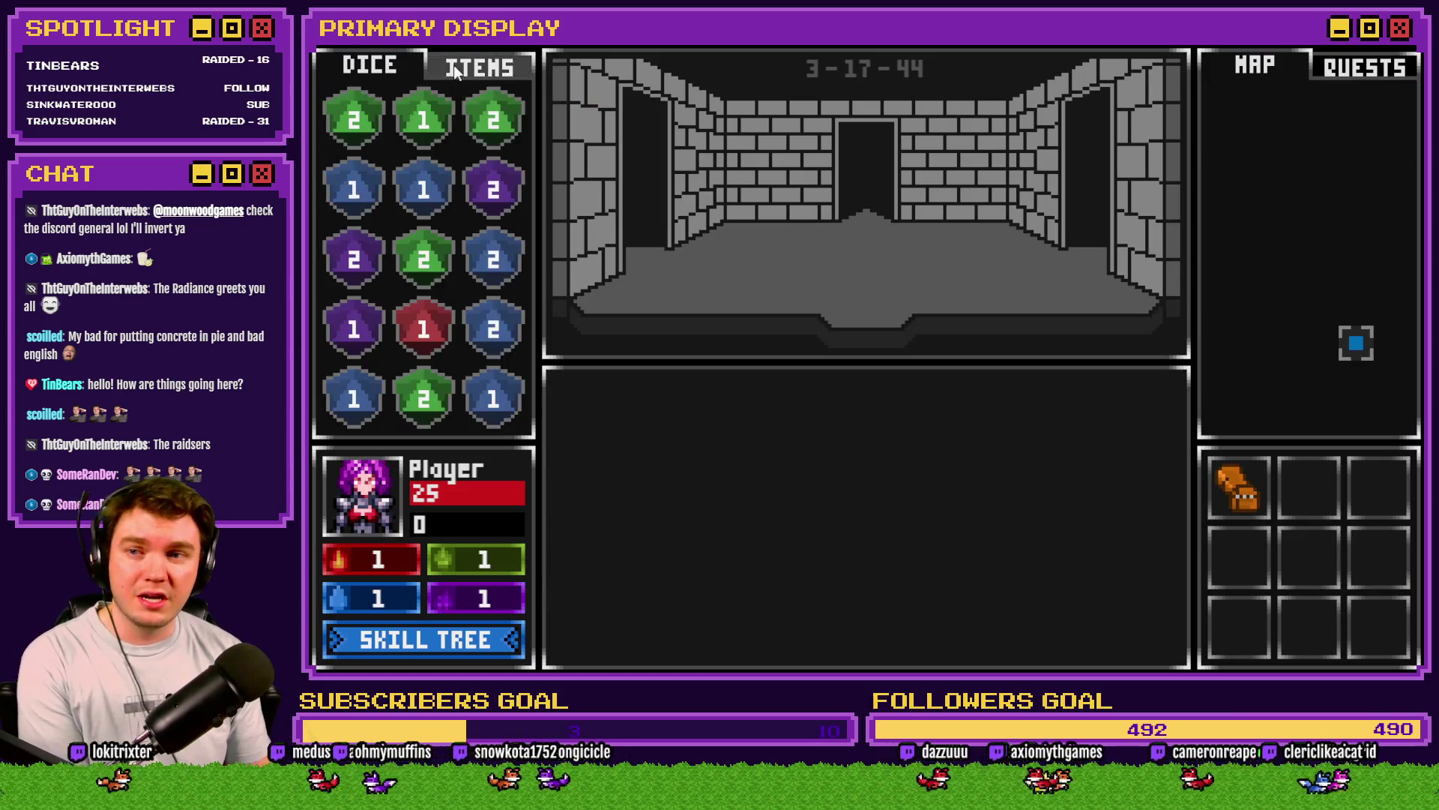
left_click(495, 66)
mouse_move(355, 183)
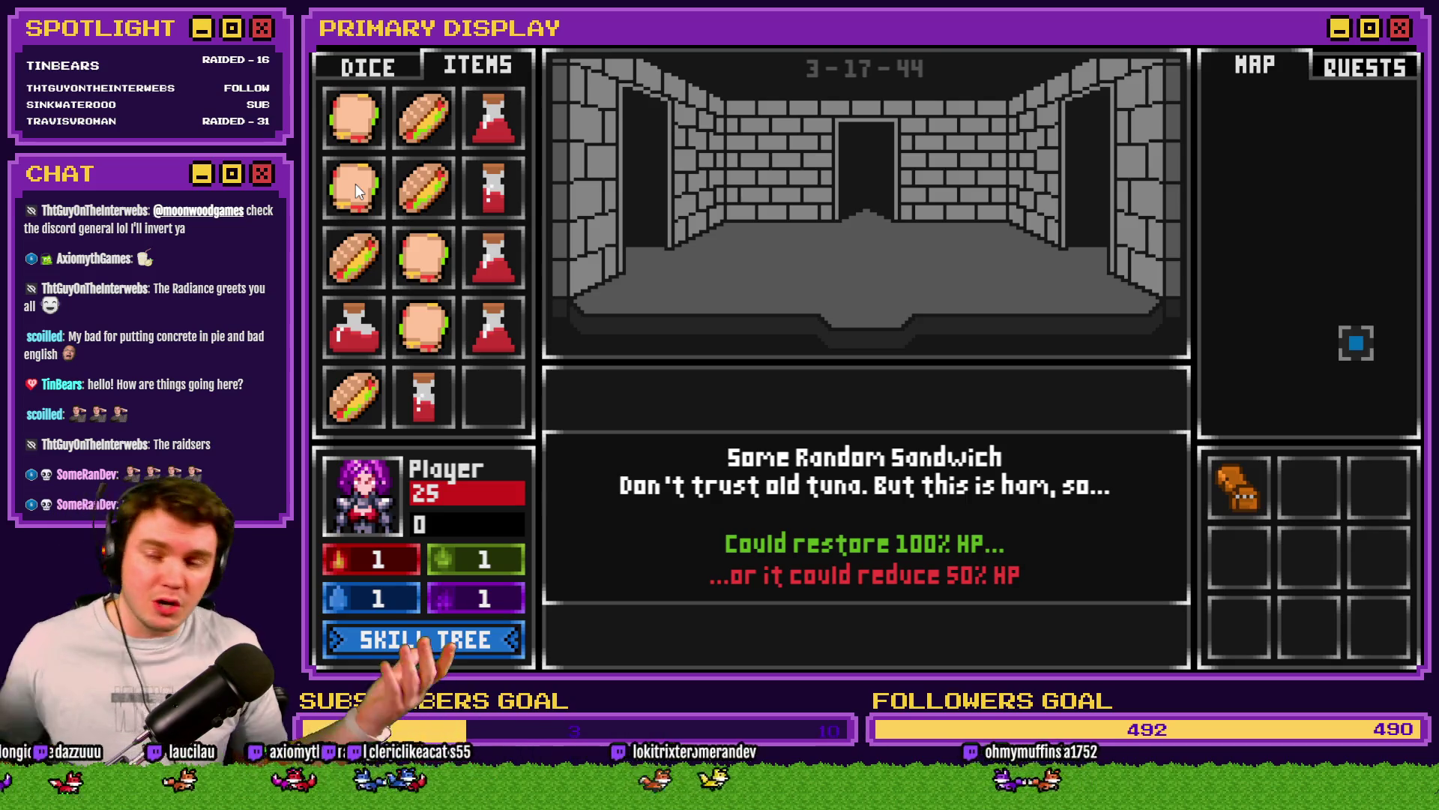
Step: Feed four Random Sandwiches to the player portrait, watching HP drop to 12
left_click_drag(355, 183, 376, 517)
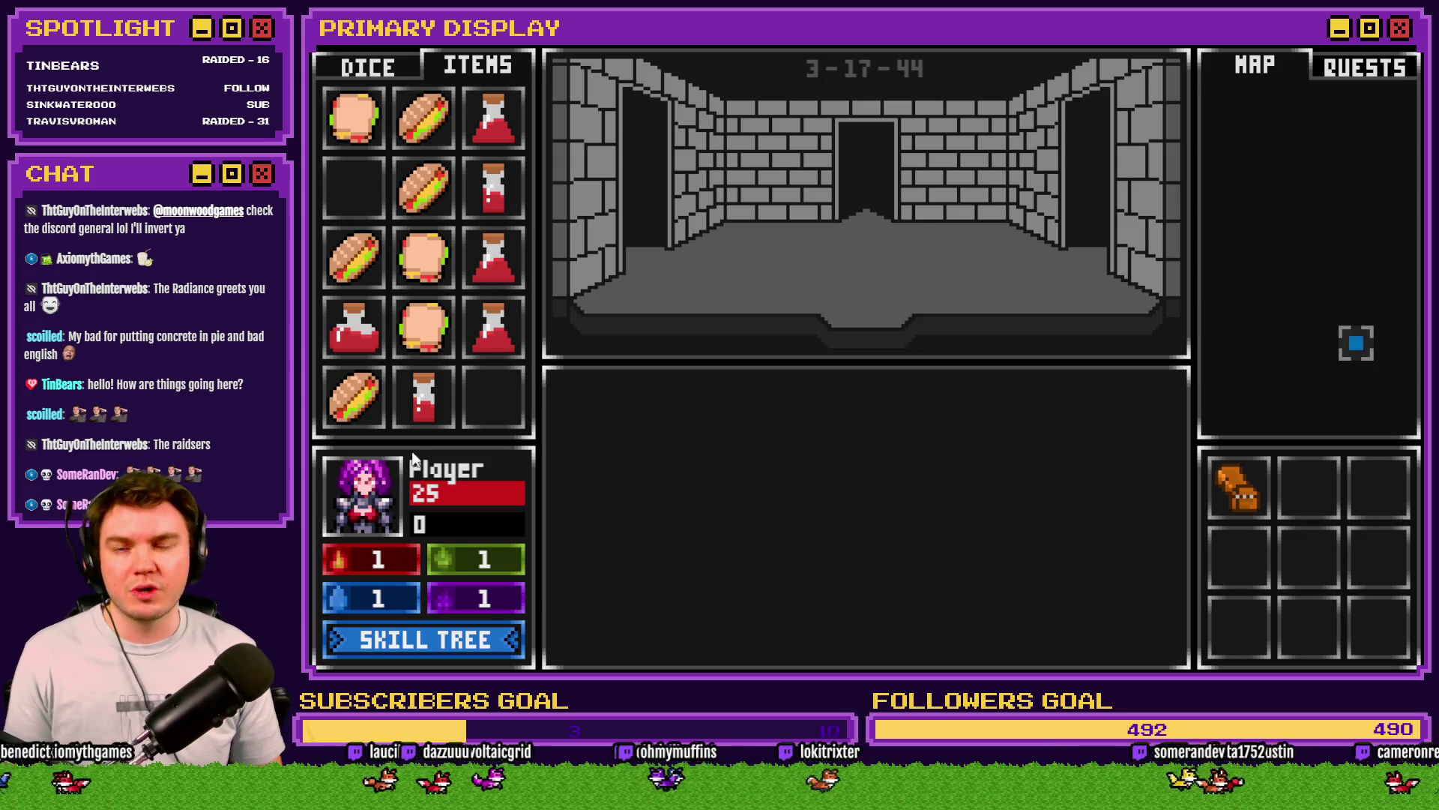
mouse_move(419, 349)
left_click_drag(425, 344, 435, 520)
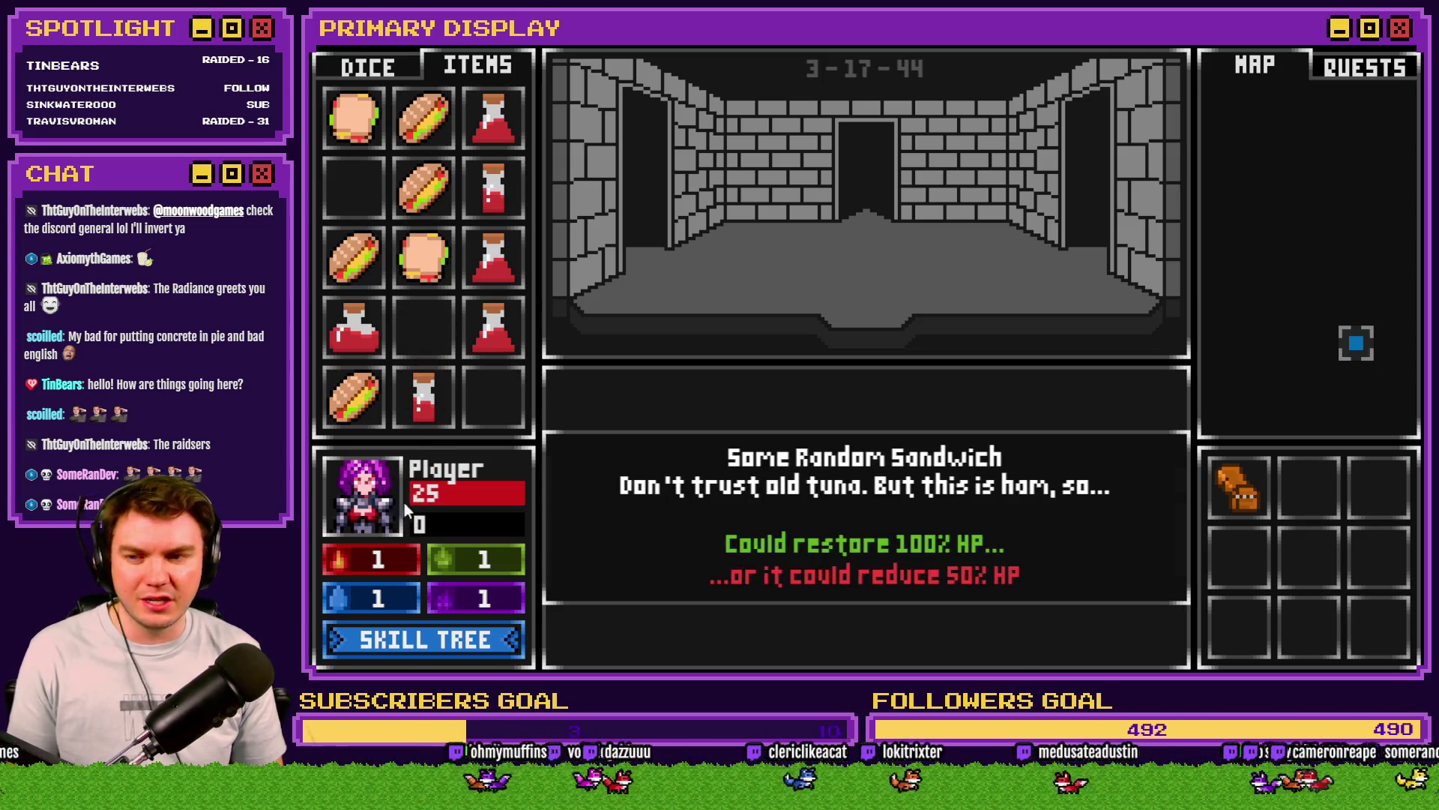
left_click_drag(423, 254, 382, 518)
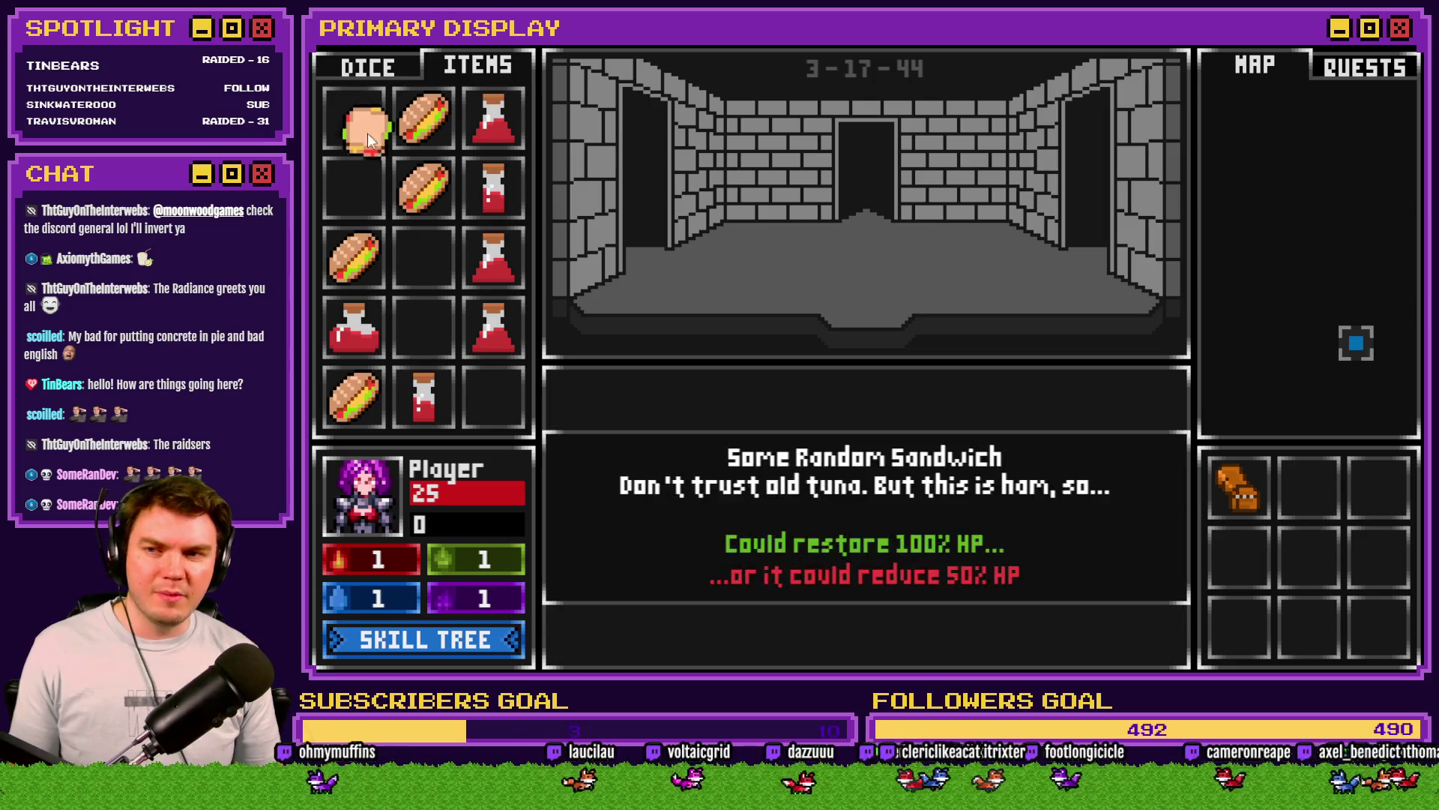
left_click_drag(367, 132, 353, 522)
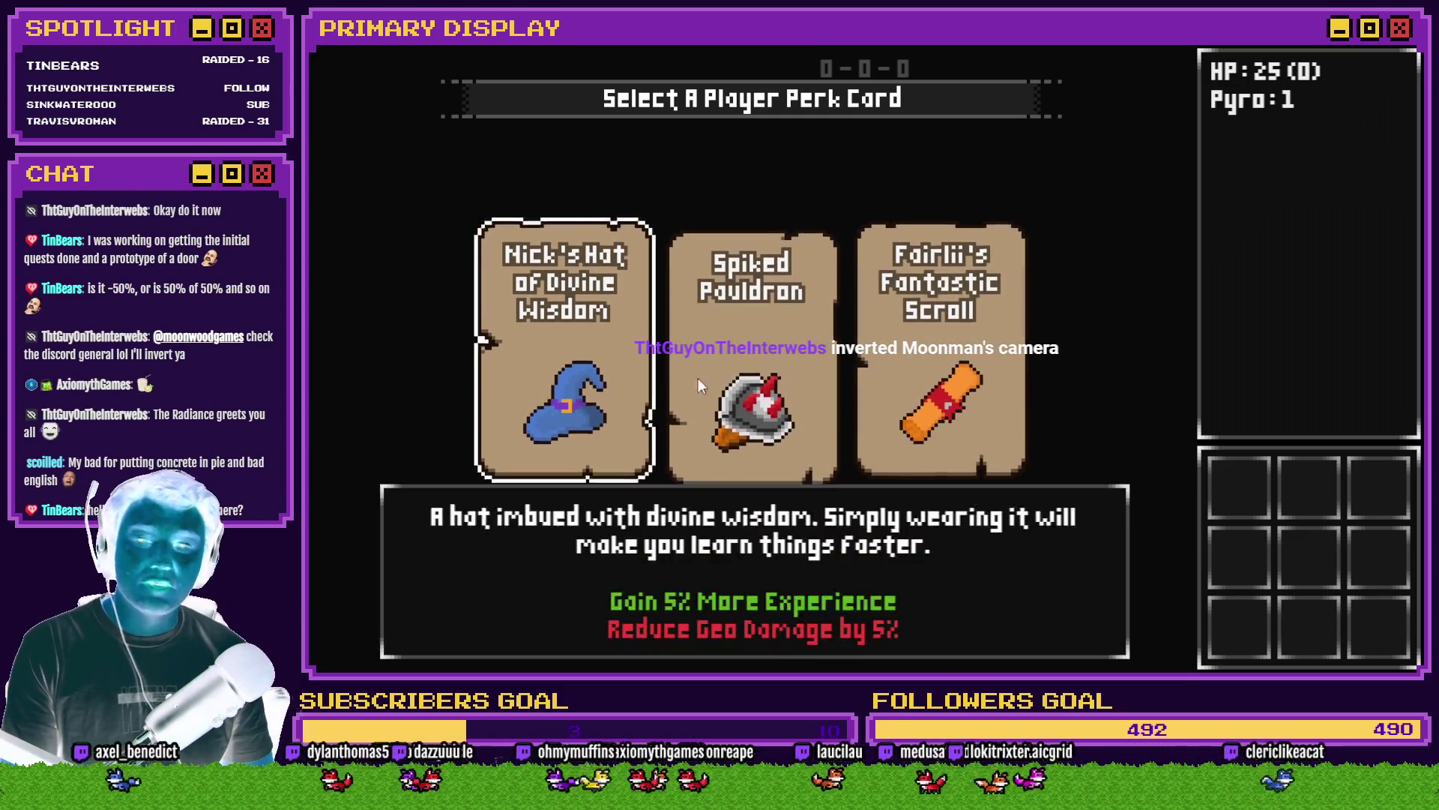
Step: Choose the Spiked Pauldron perk card and show the item inventory
left_click(709, 370)
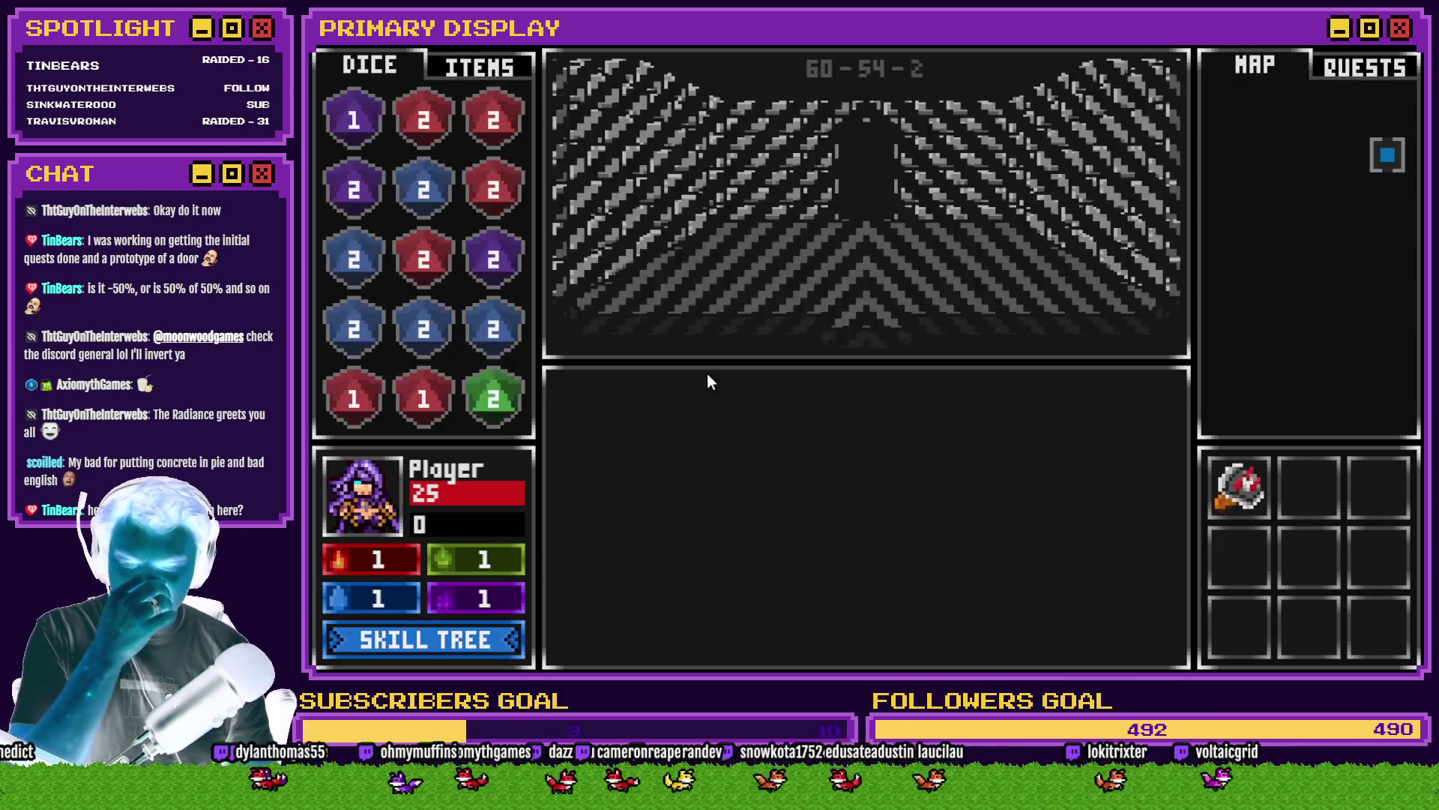
left_click(483, 69)
mouse_move(429, 182)
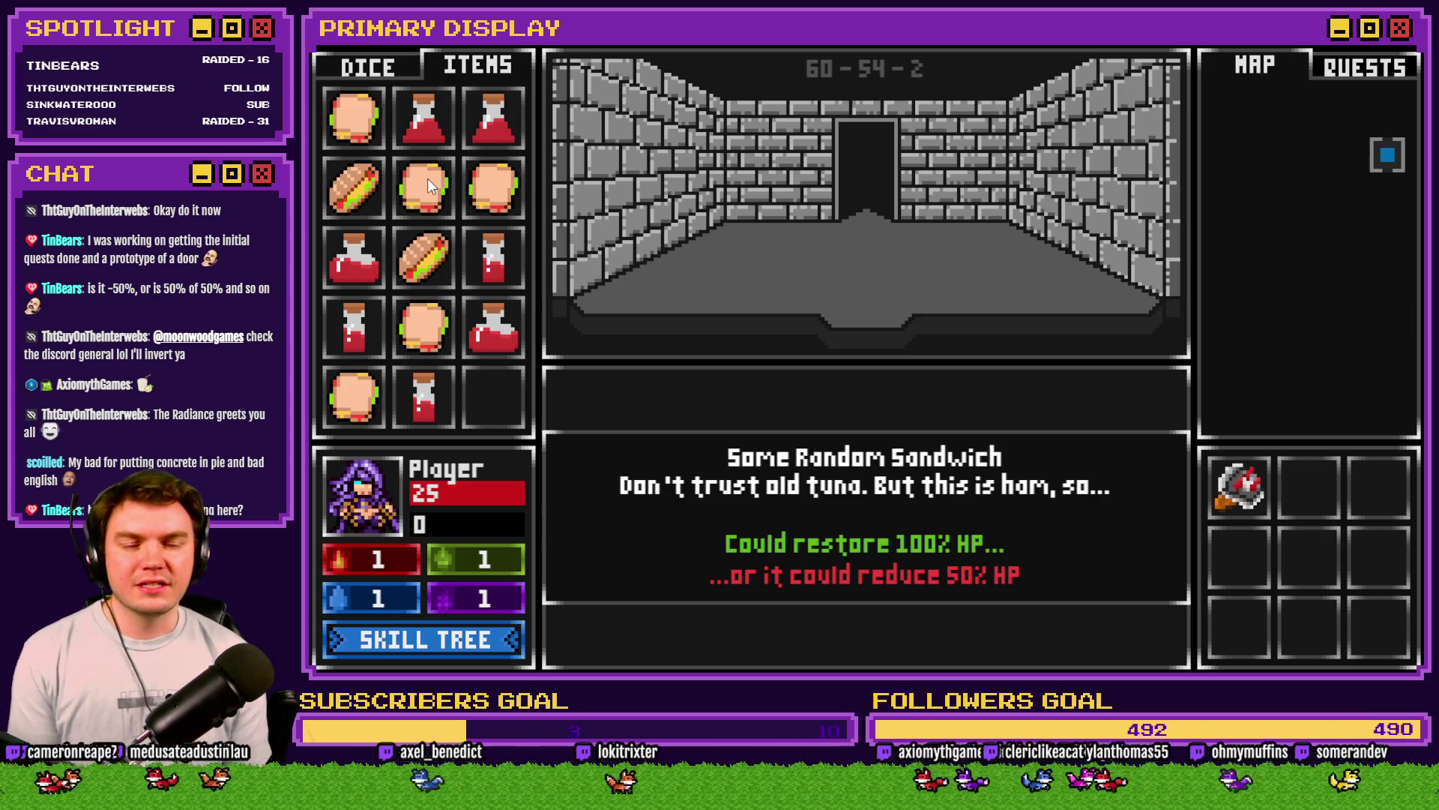
Step: Eat Random Sandwiches until the player dies, then close the playtest
left_click_drag(407, 188, 396, 486)
mouse_move(493, 187)
left_mouse_down()
mouse_move(407, 485)
mouse_move(352, 514)
left_mouse_up()
left_click_drag(424, 326, 405, 479)
left_click_drag(354, 397, 352, 521)
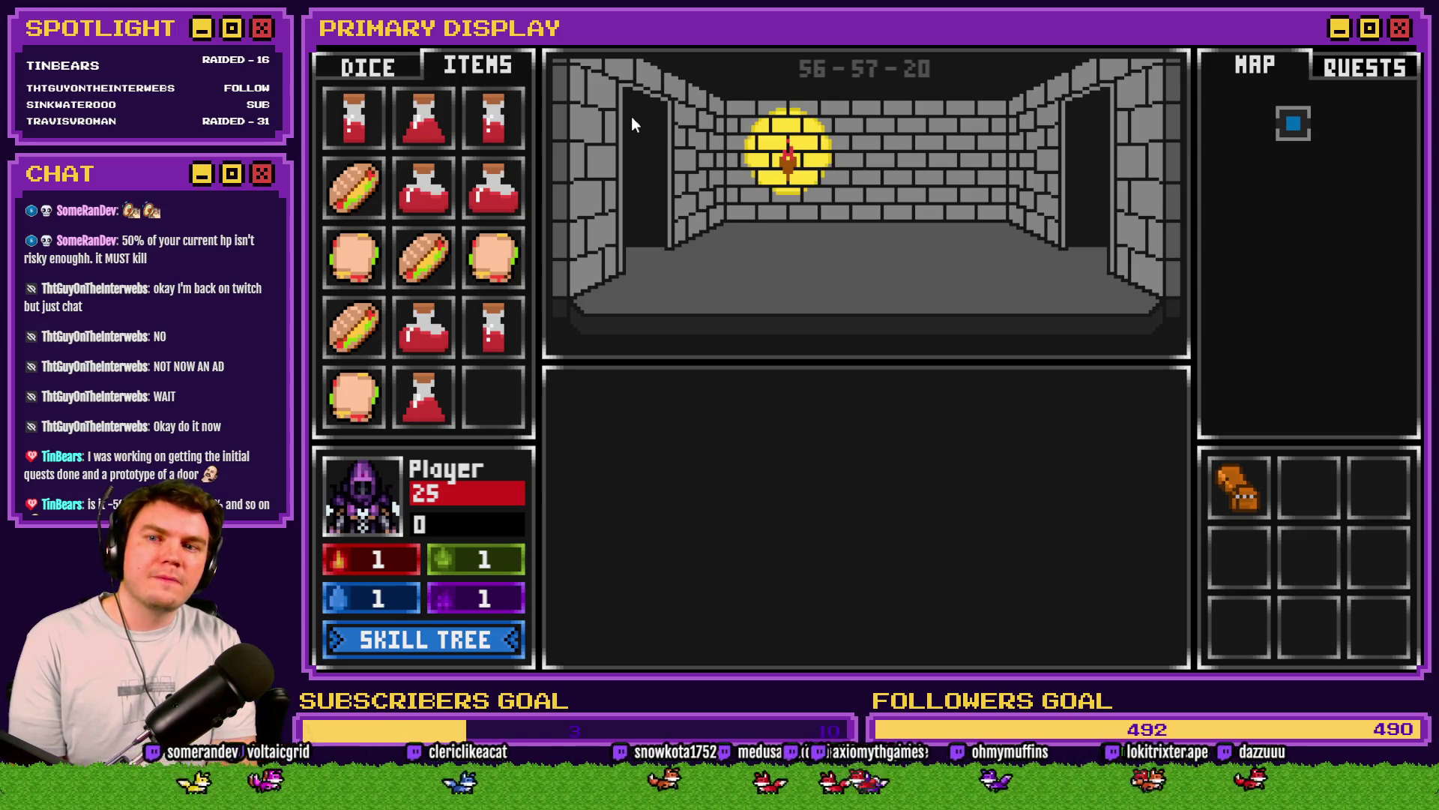
mouse_move(511, 255)
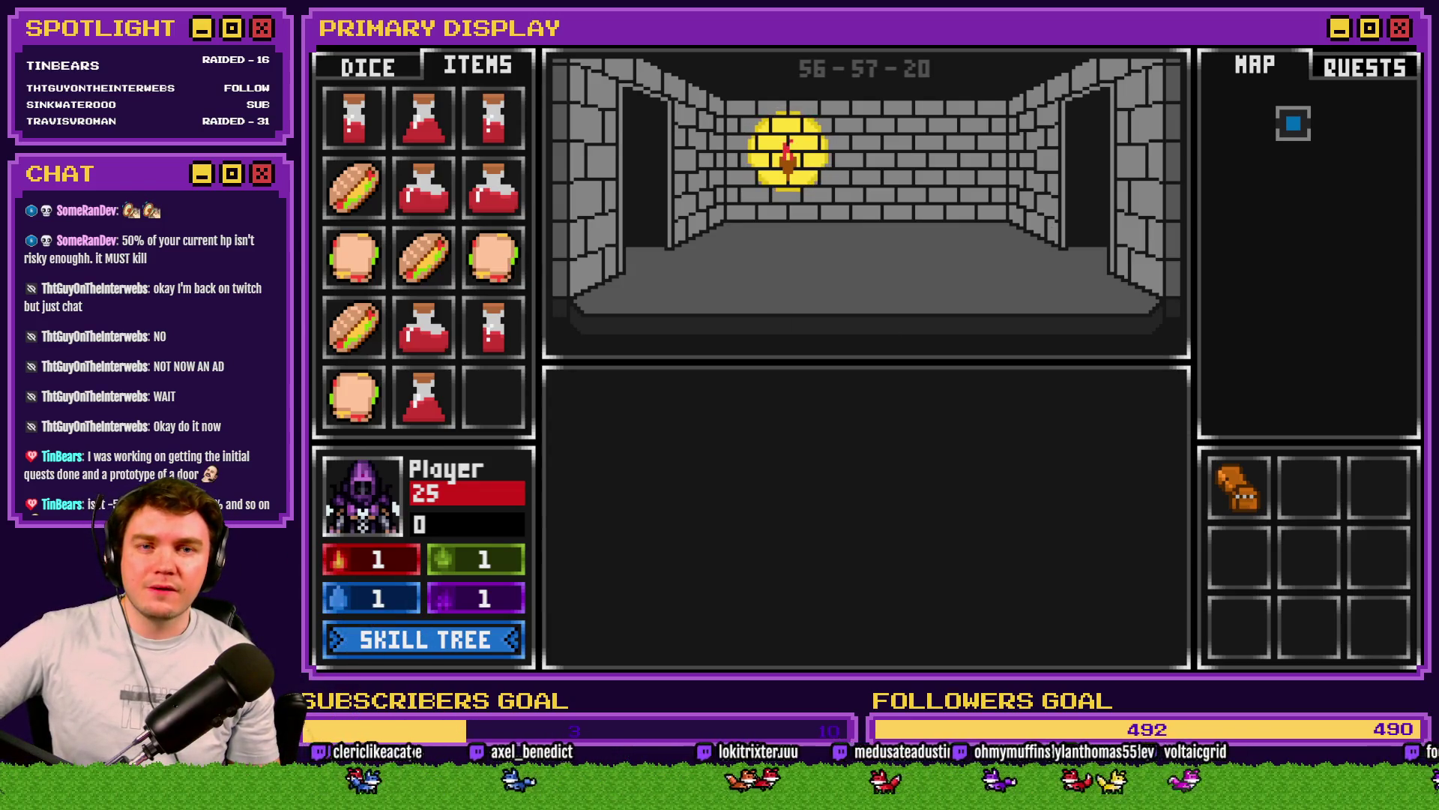
key("alt+F4")
Step: Change the ItemTooltips sandwich line to end '...reduce 50% of your max HP', apply and close the database
key("F9")
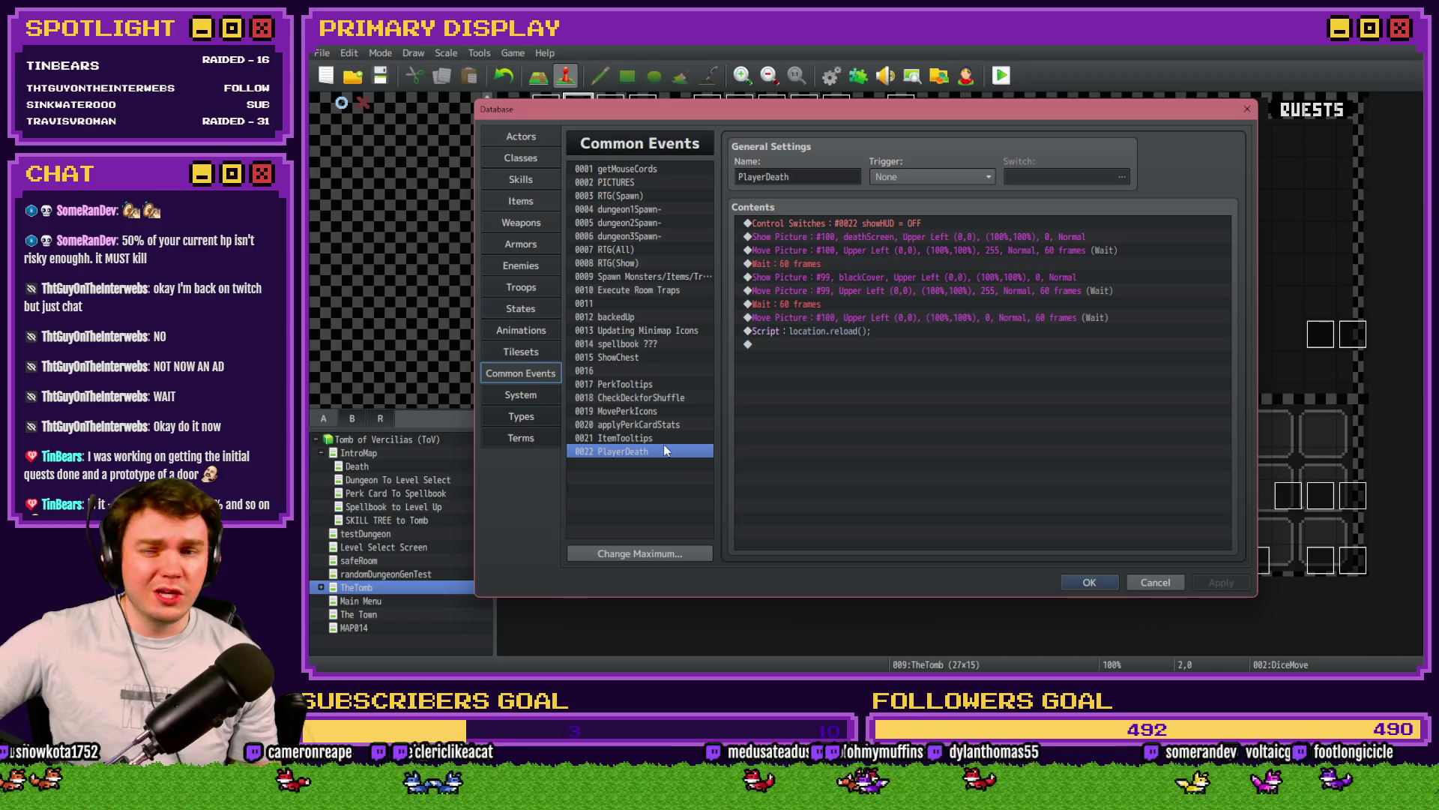
left_click(659, 438)
scroll(973, 429, "down", 10)
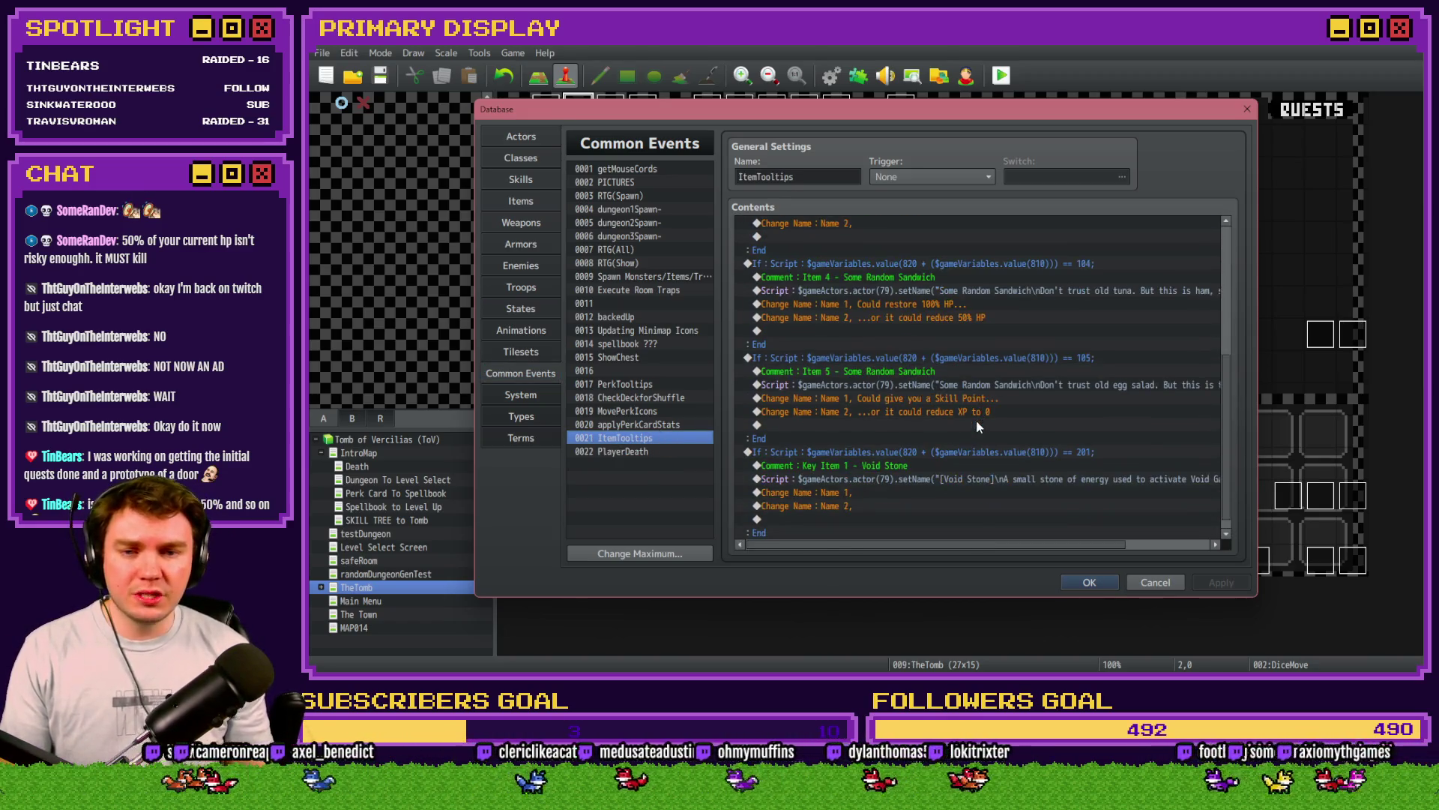
double_click(969, 318)
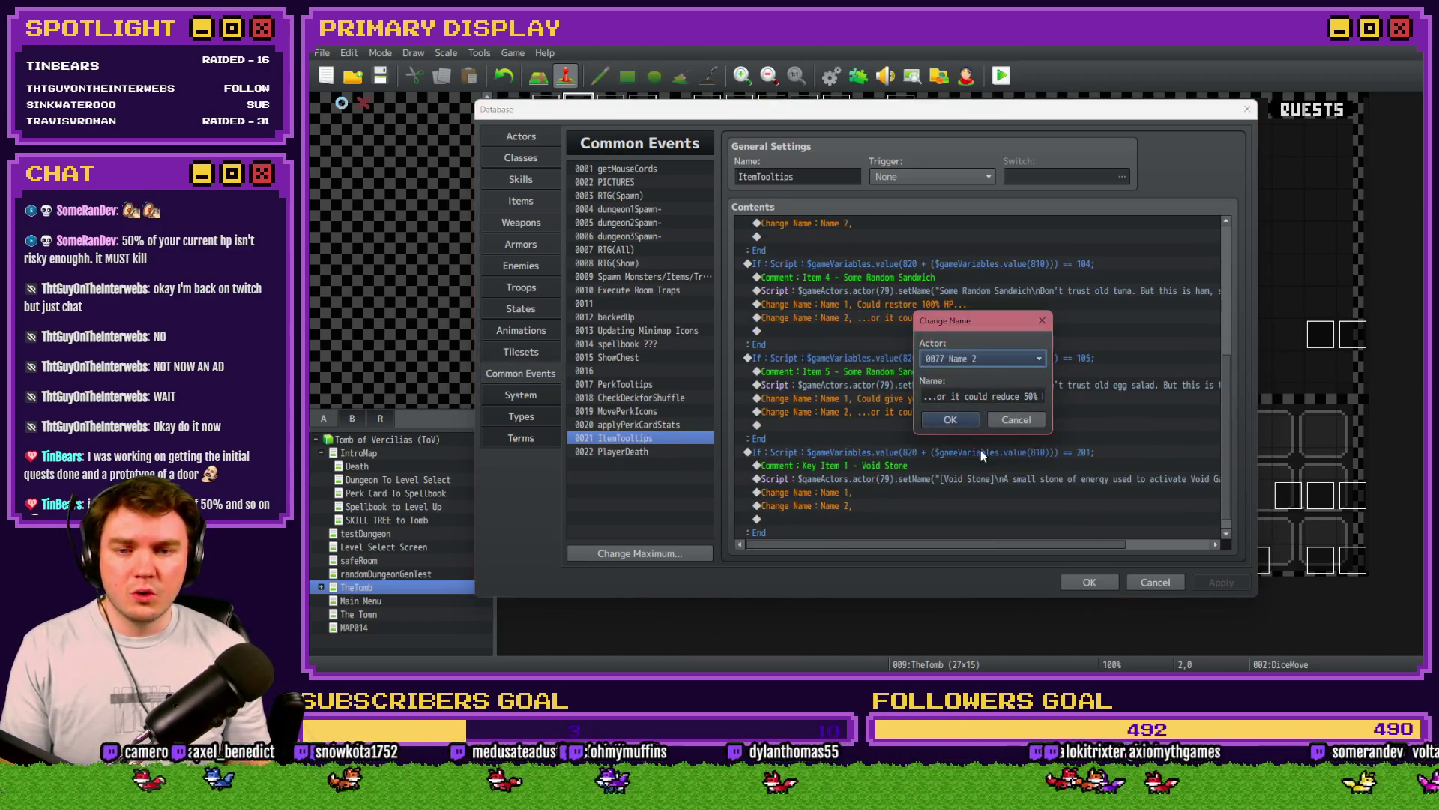
key("Tab")
key("End")
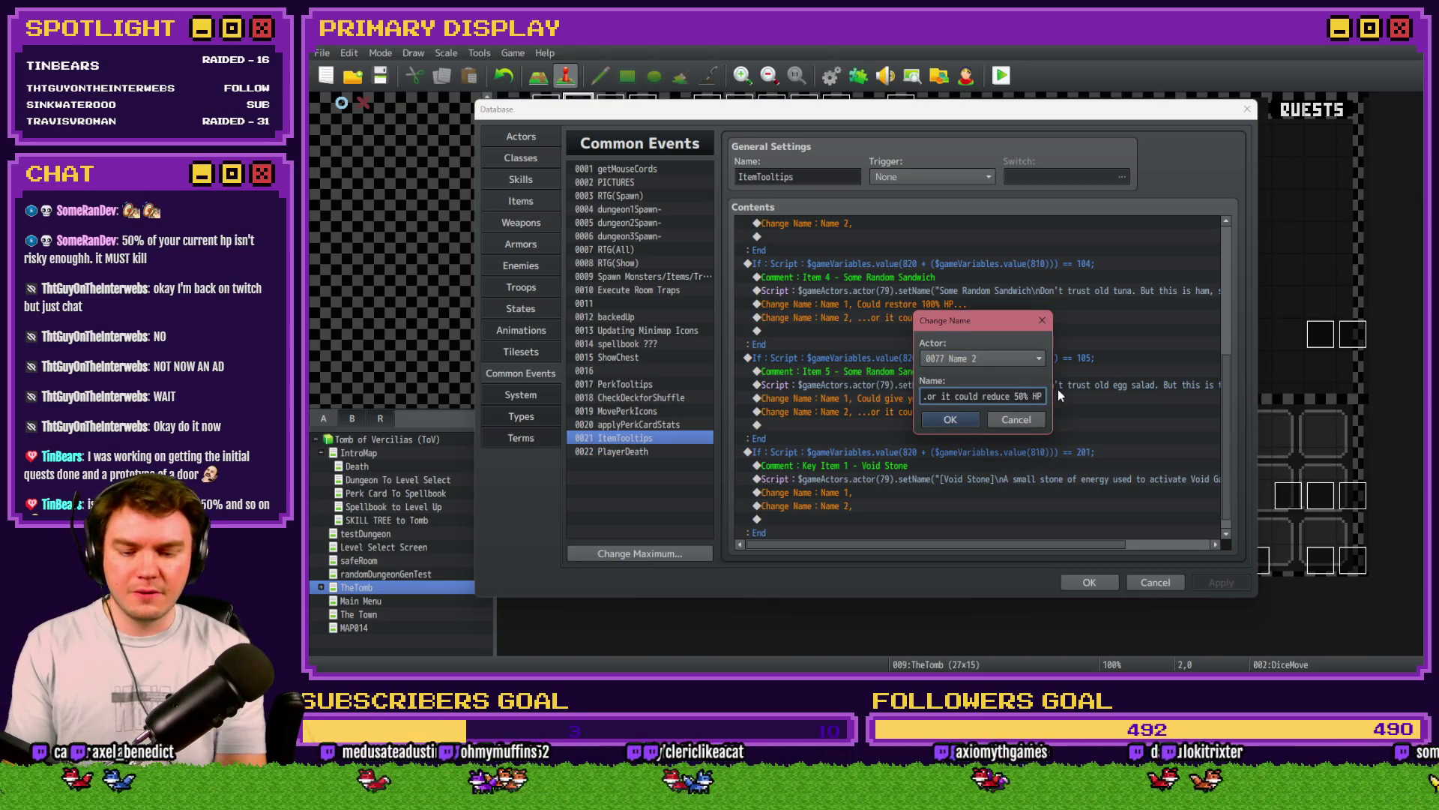
key("BackSpace")
key("BackSpace")
type("of your")
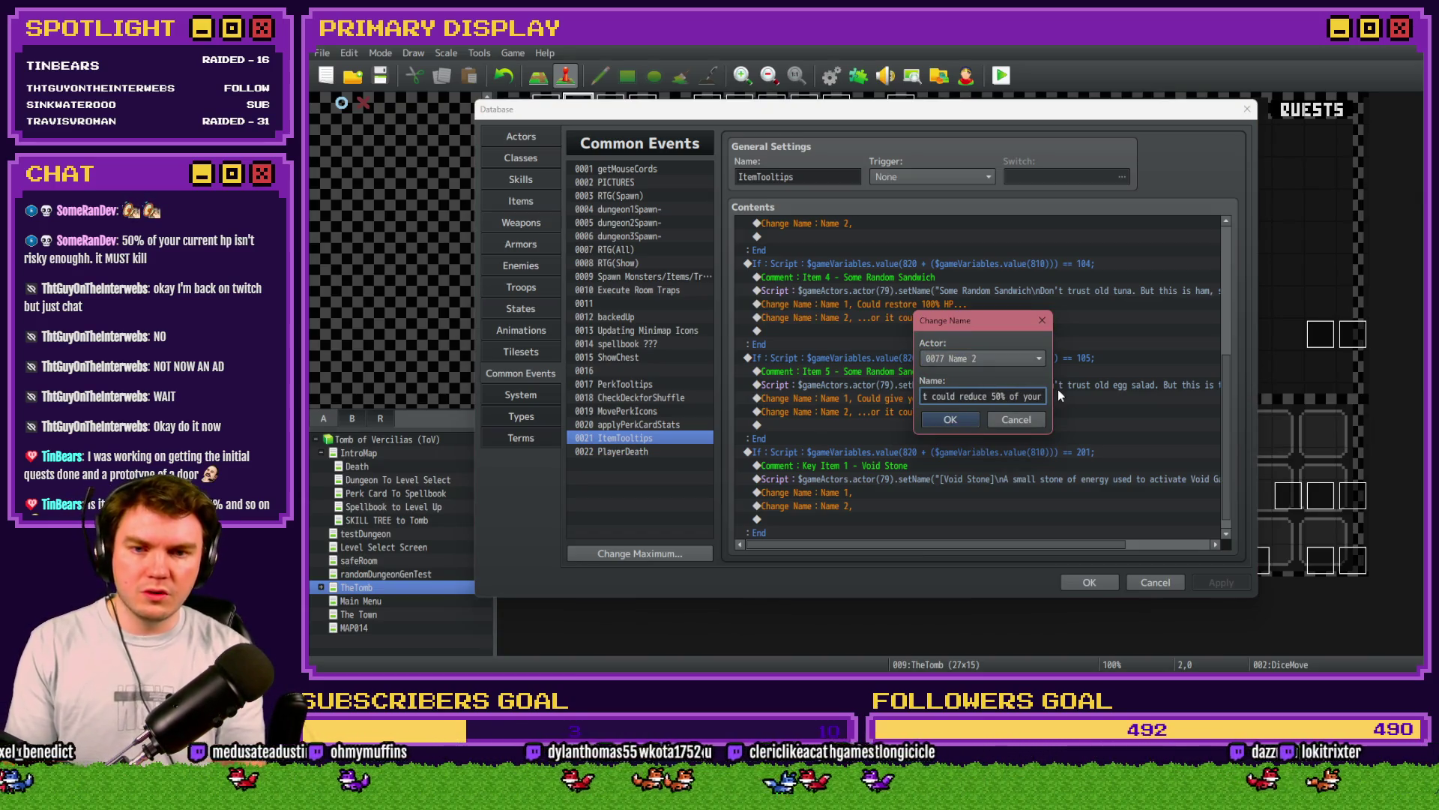
type(" ma")
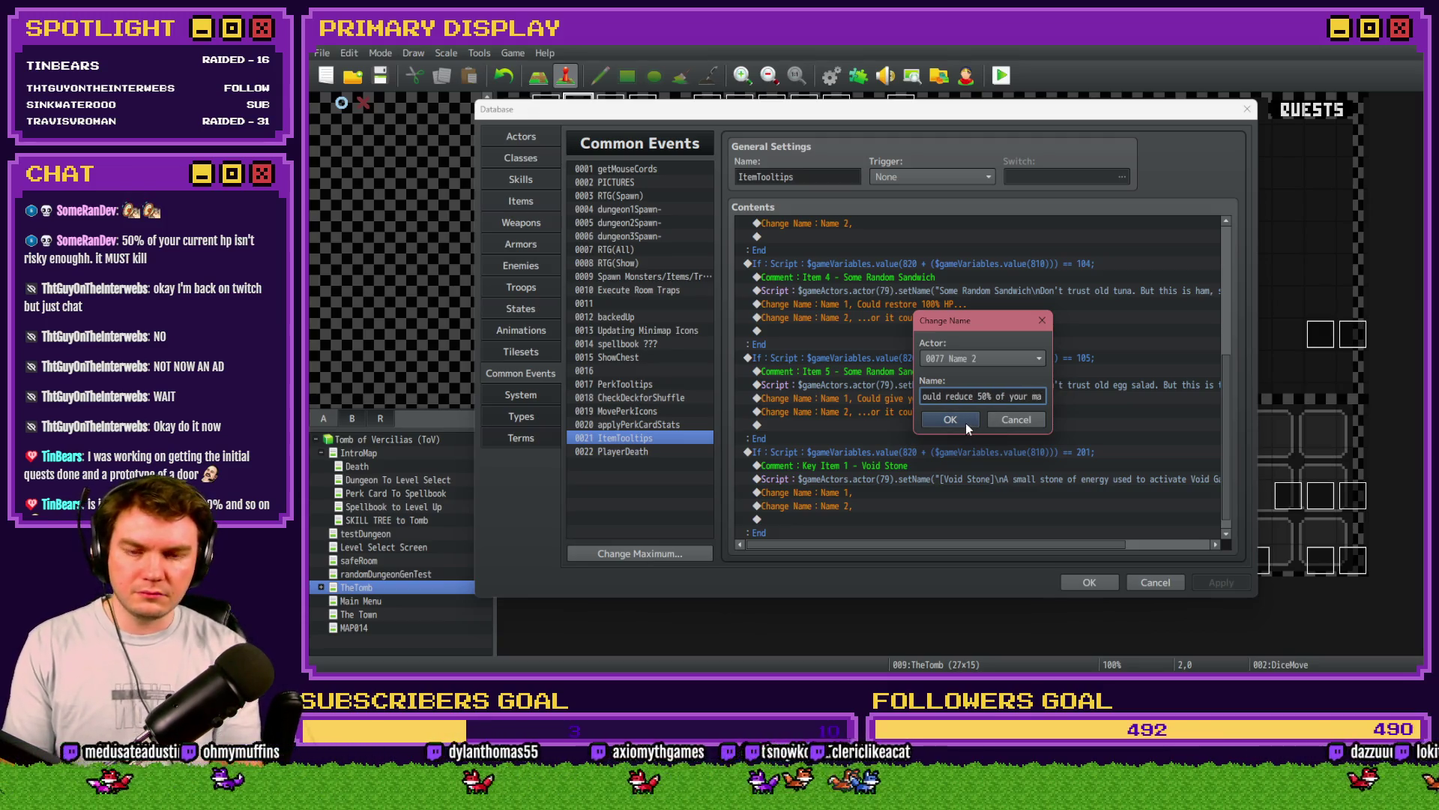
type("x HP")
key("Left")
key("Left")
key("Left")
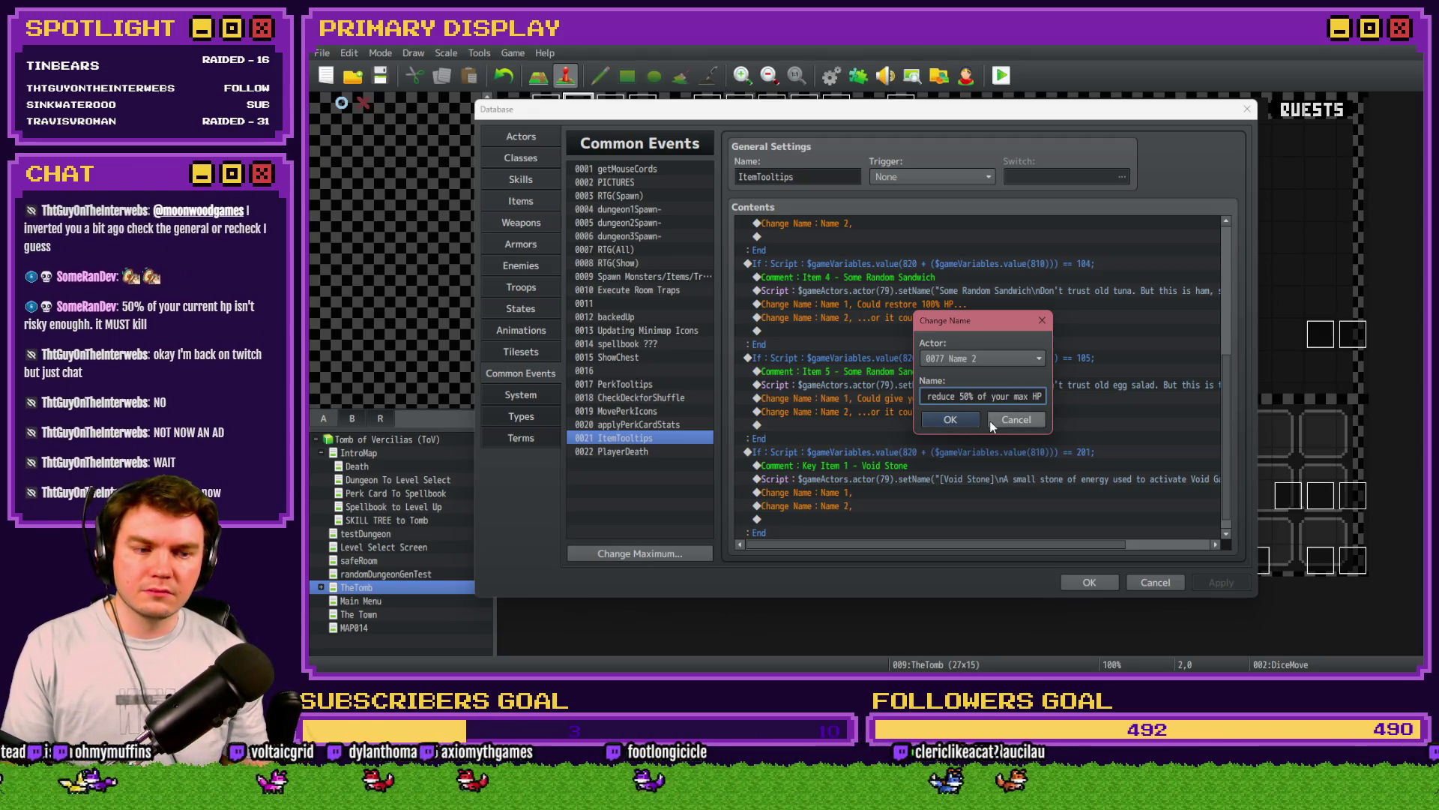
left_click(965, 418)
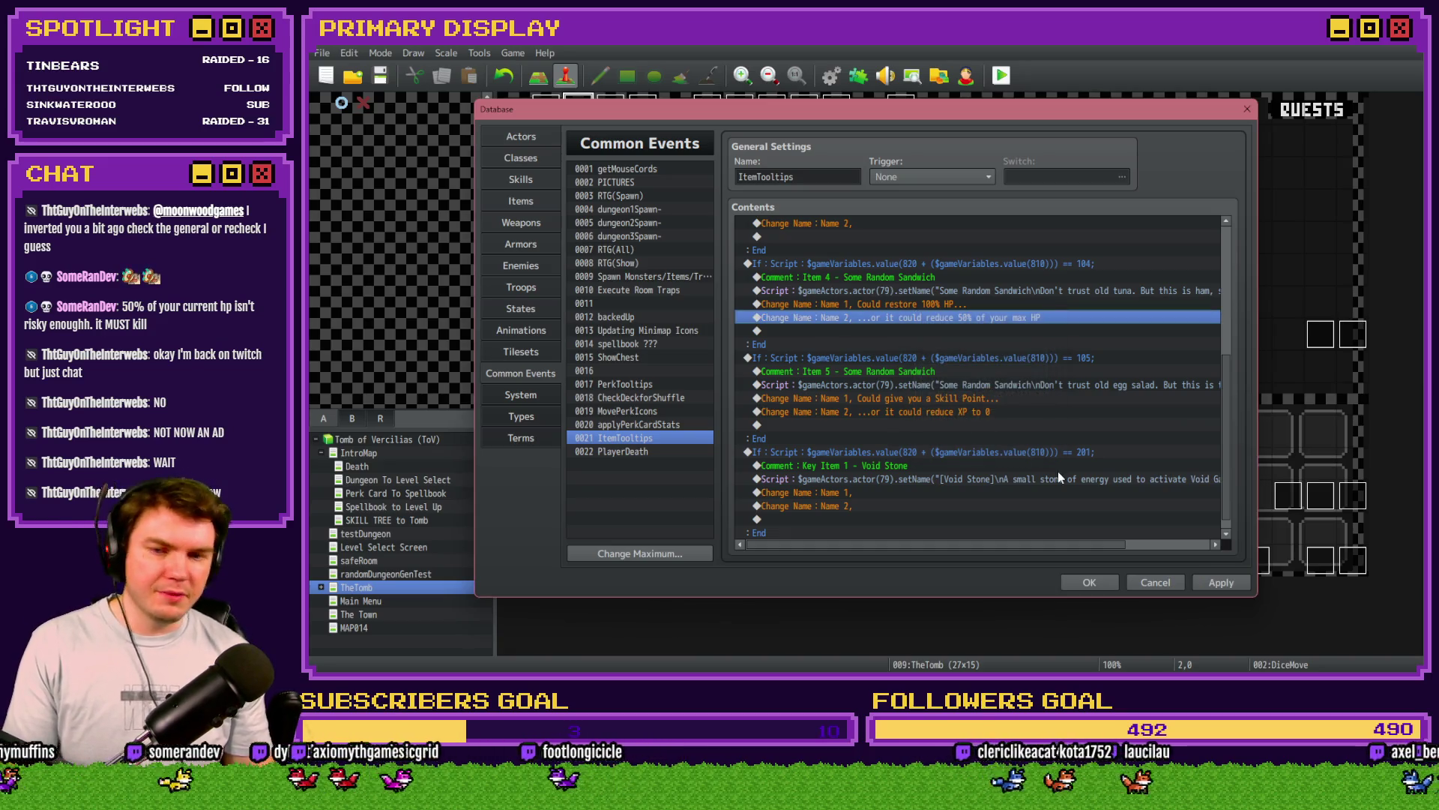
left_click(1212, 582)
left_click(1079, 582)
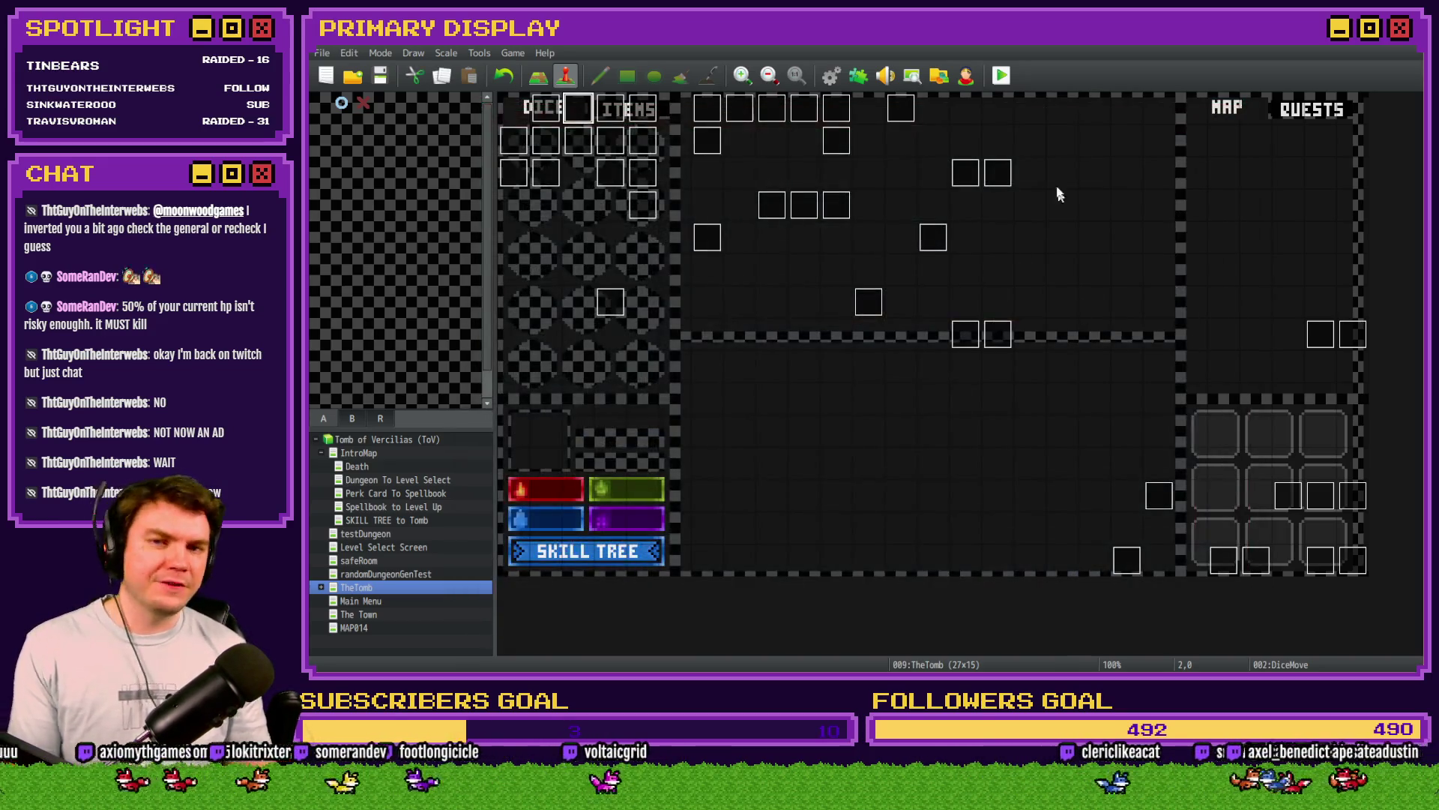
Step: Save and playtest with the wizard hat perk to check the sandwich tooltip, then quit
left_click(1002, 75)
left_click(816, 373)
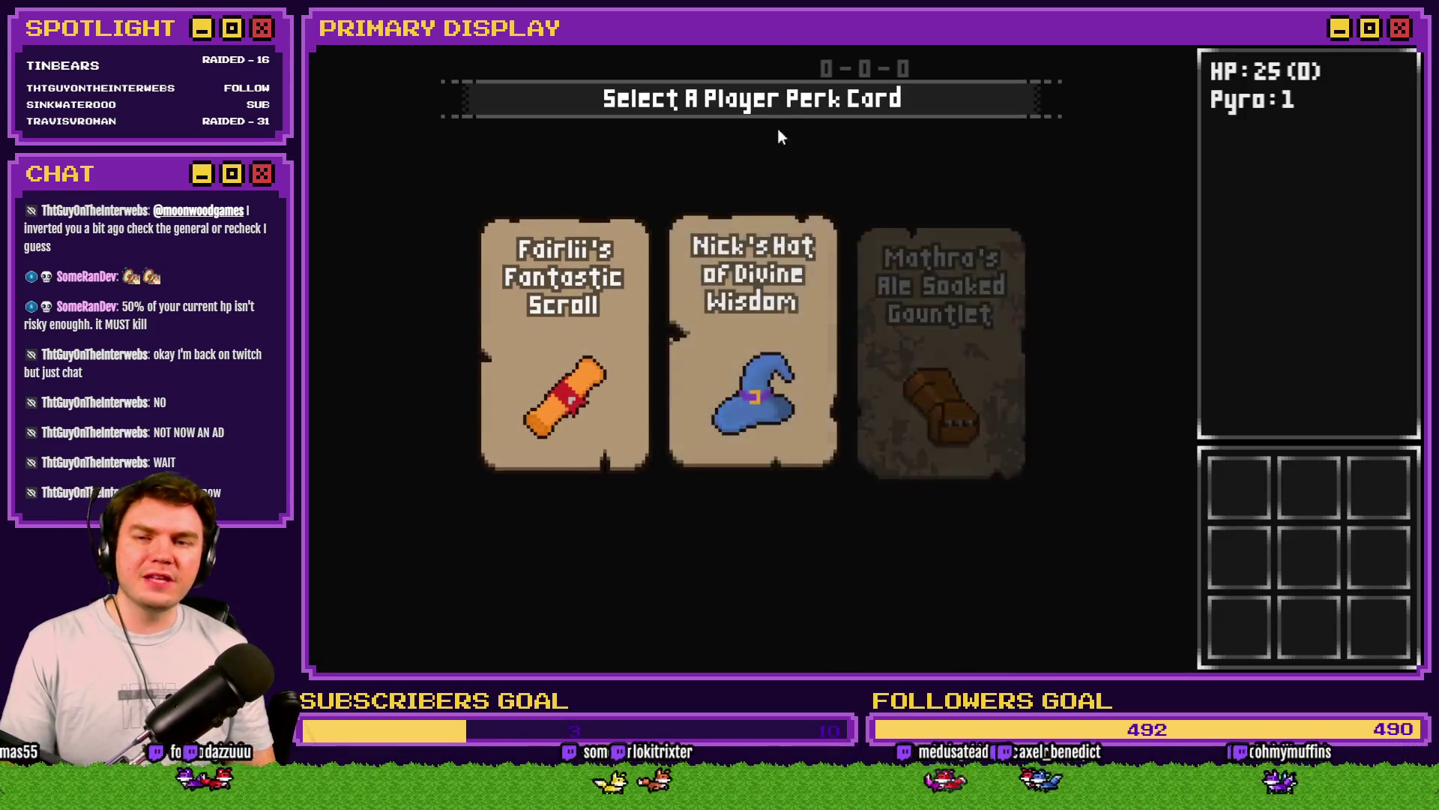
left_click(766, 257)
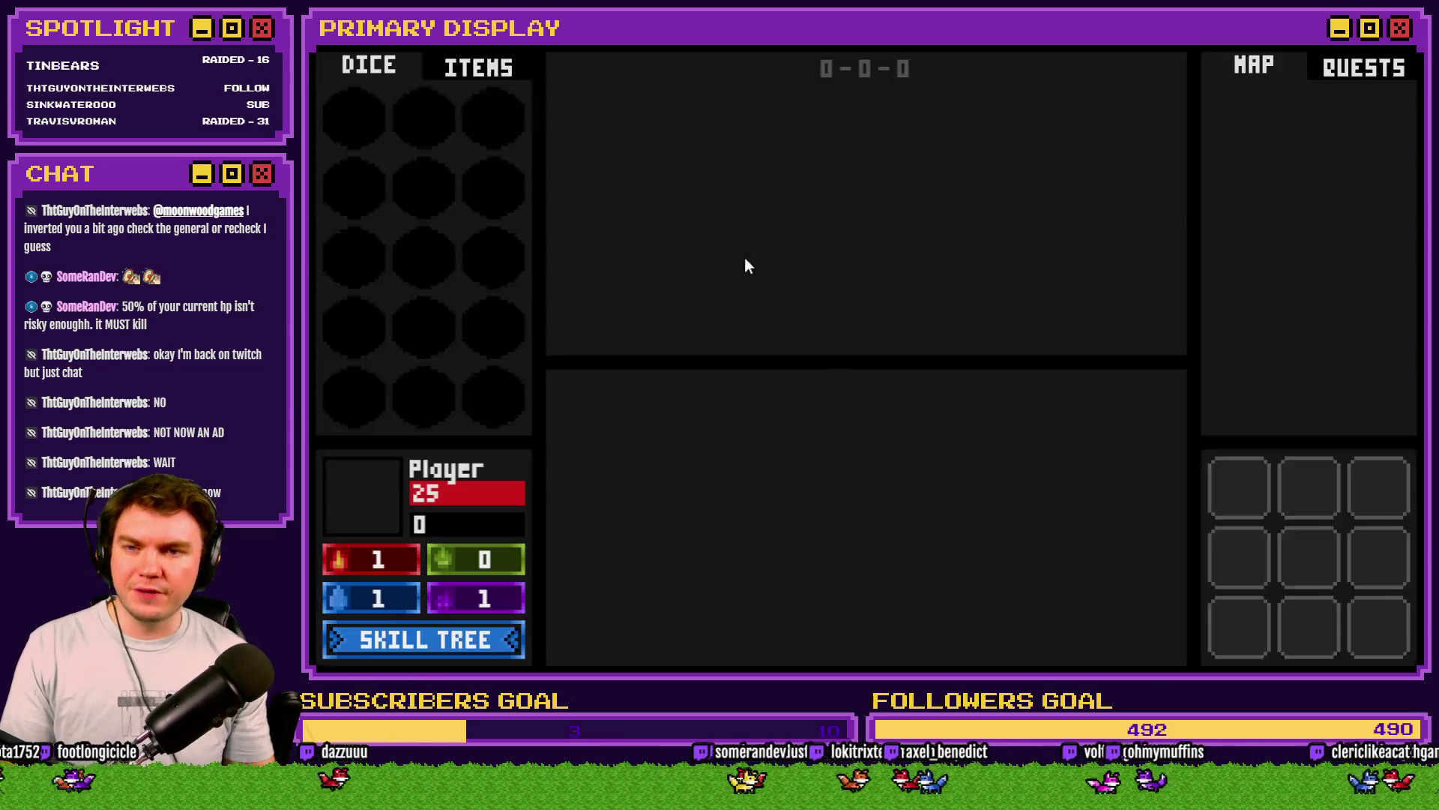
left_click(492, 86)
mouse_move(489, 202)
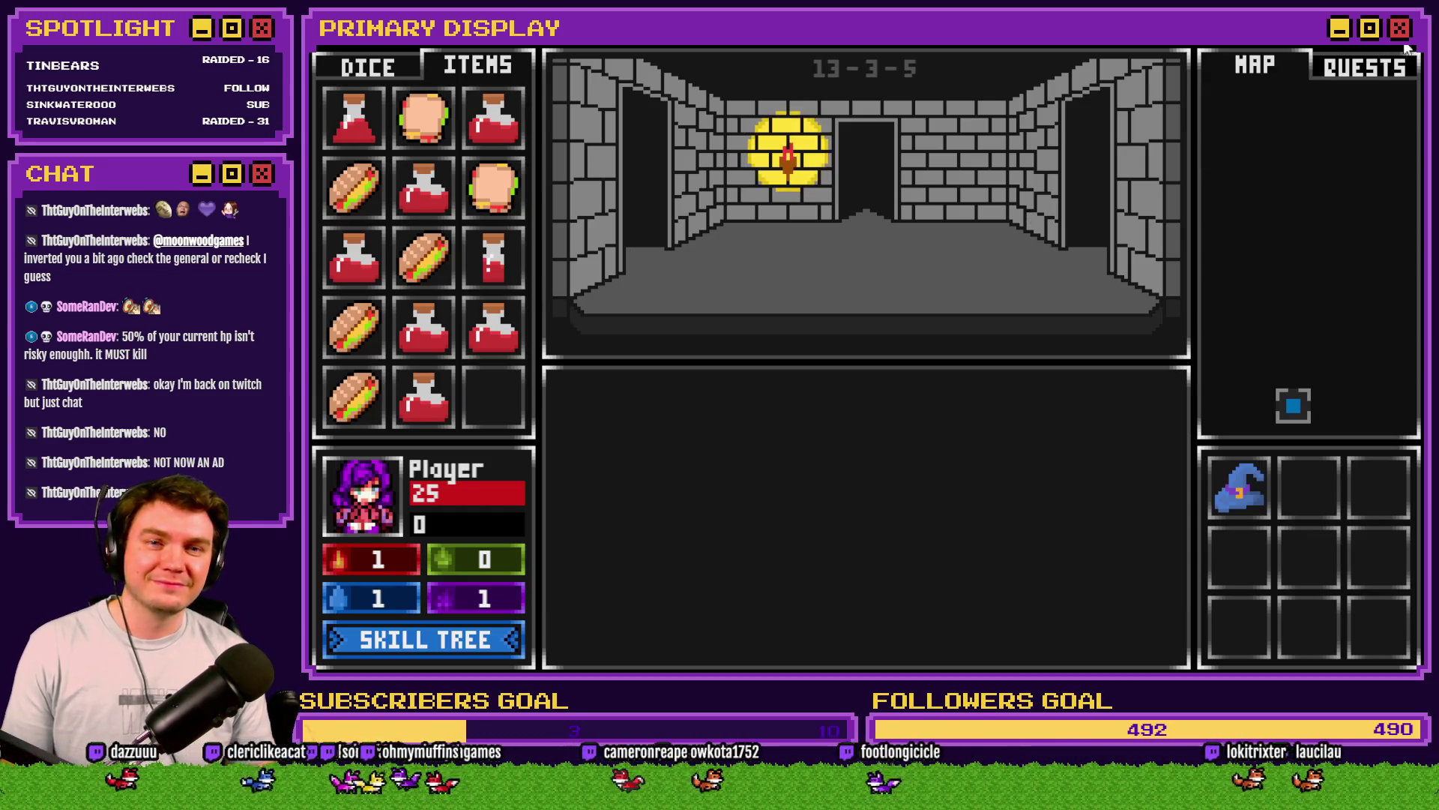
key("alt+F4")
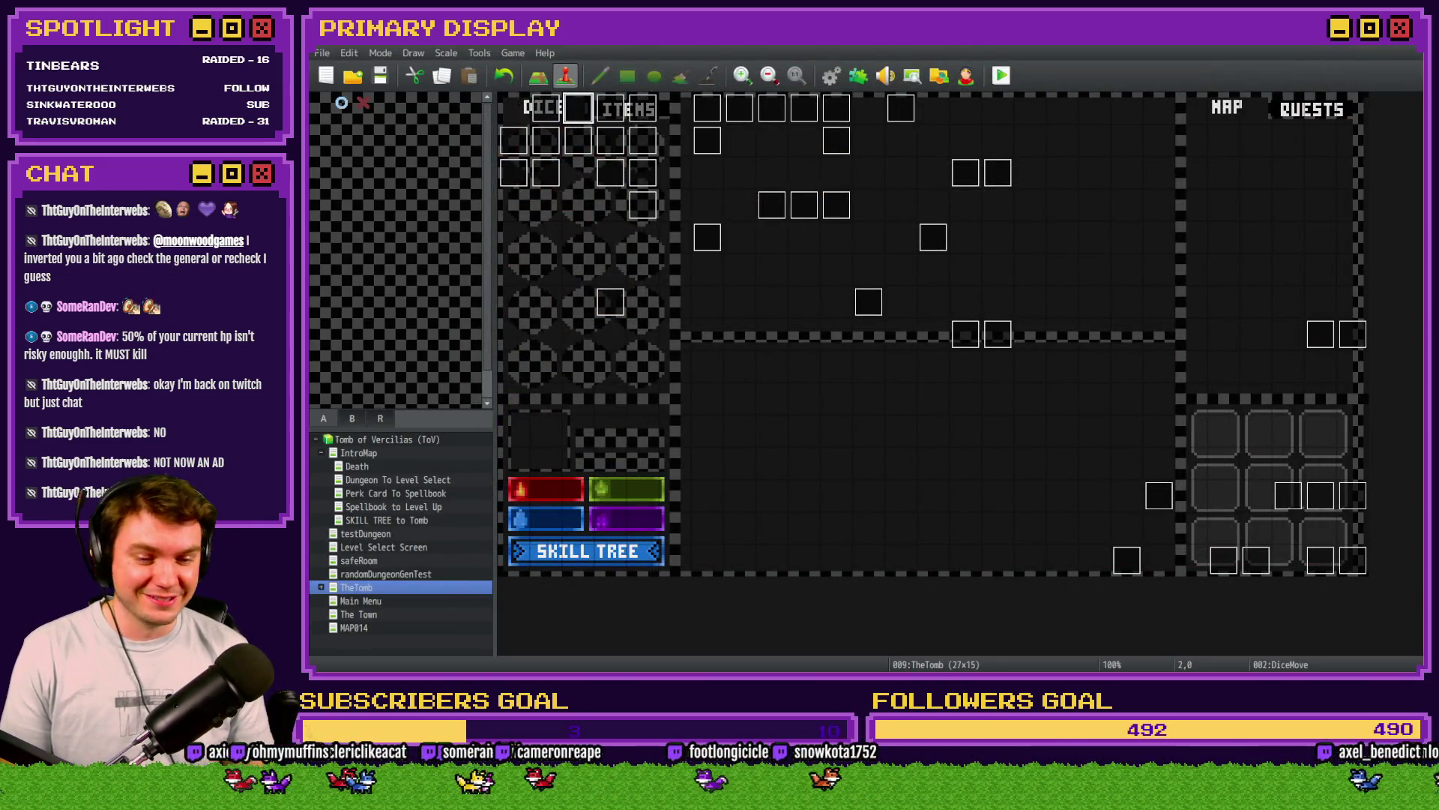
key("alt+Tab")
key("alt+Tab")
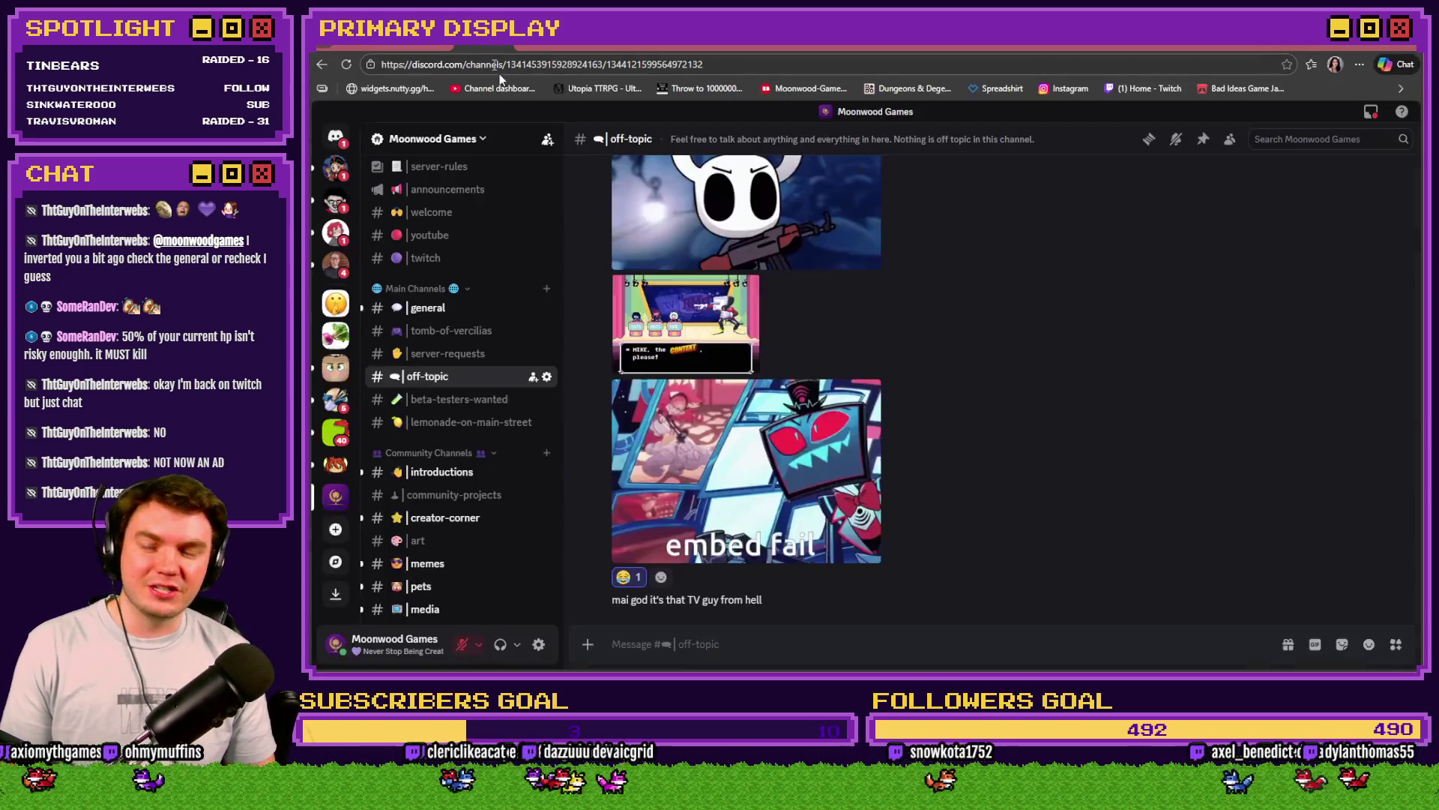
left_click(442, 307)
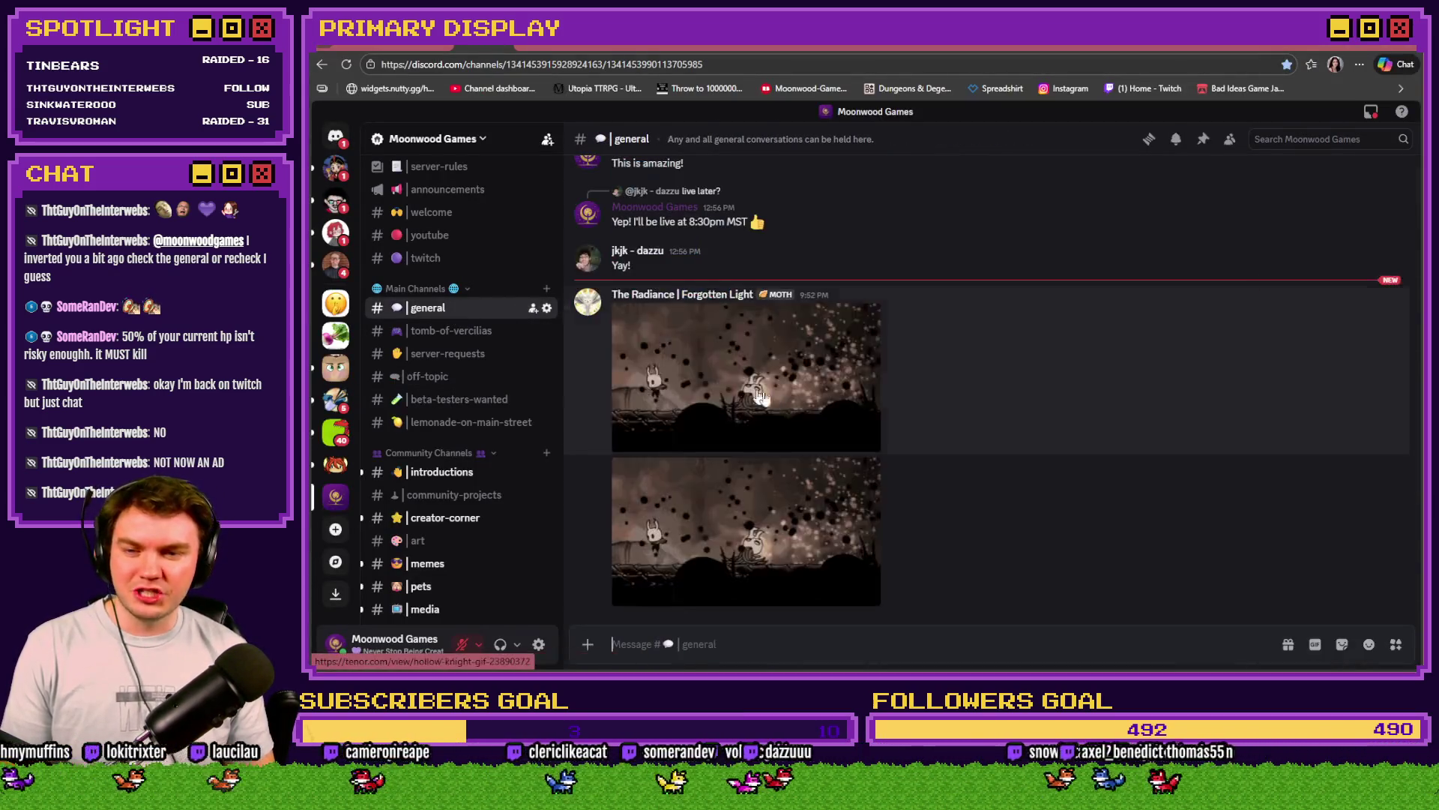
scroll(897, 388, "down", 5)
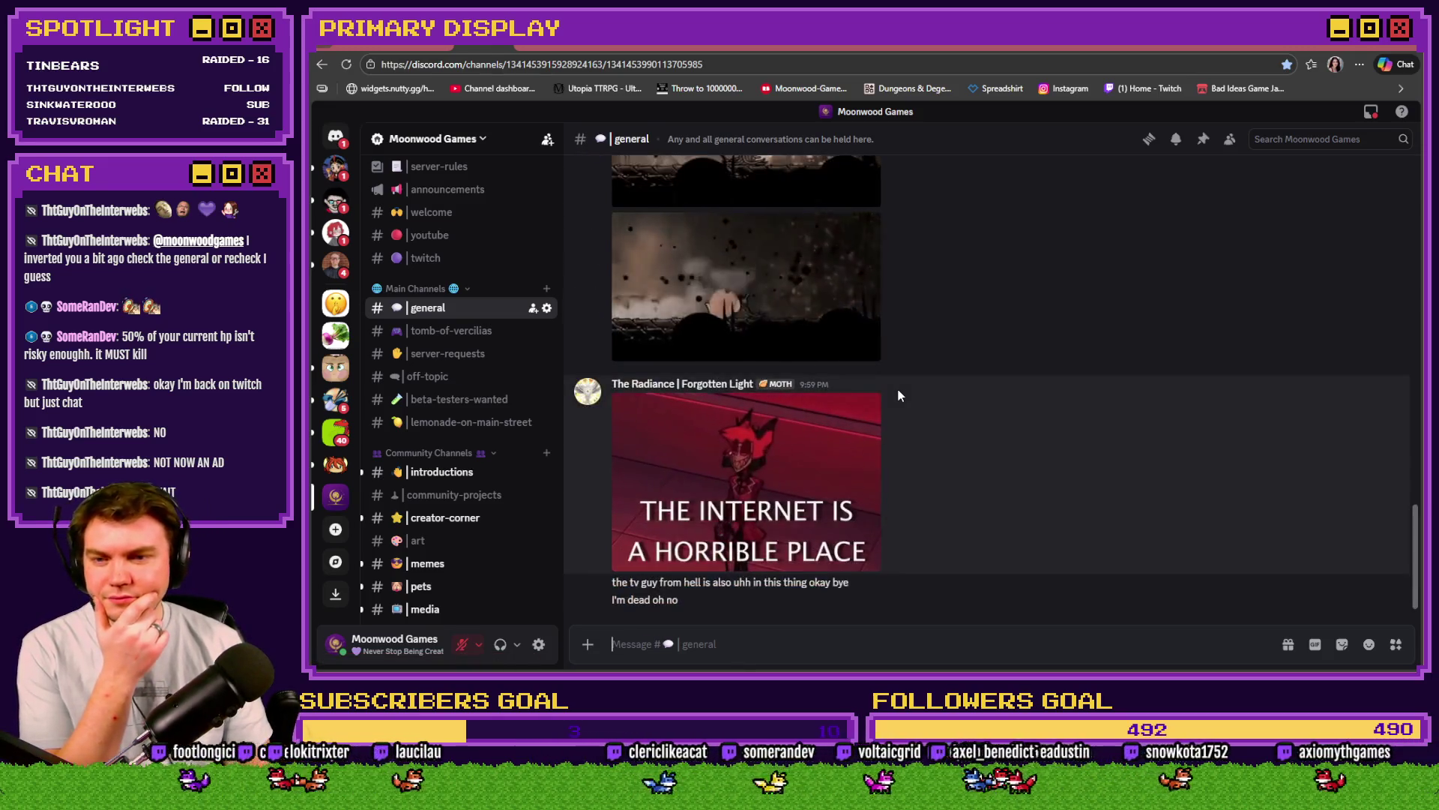
scroll(897, 388, "up", 5)
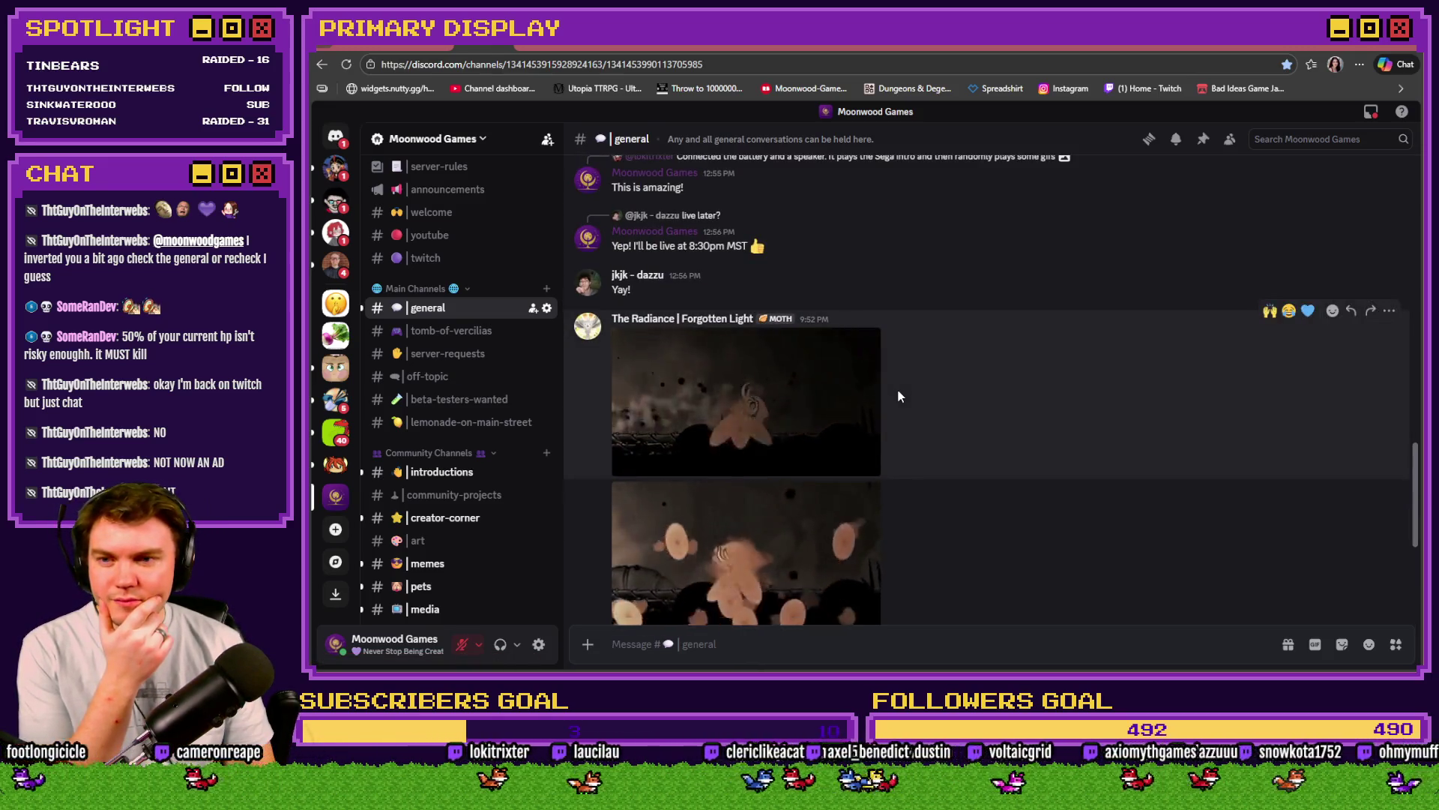
scroll(897, 388, "down", 2)
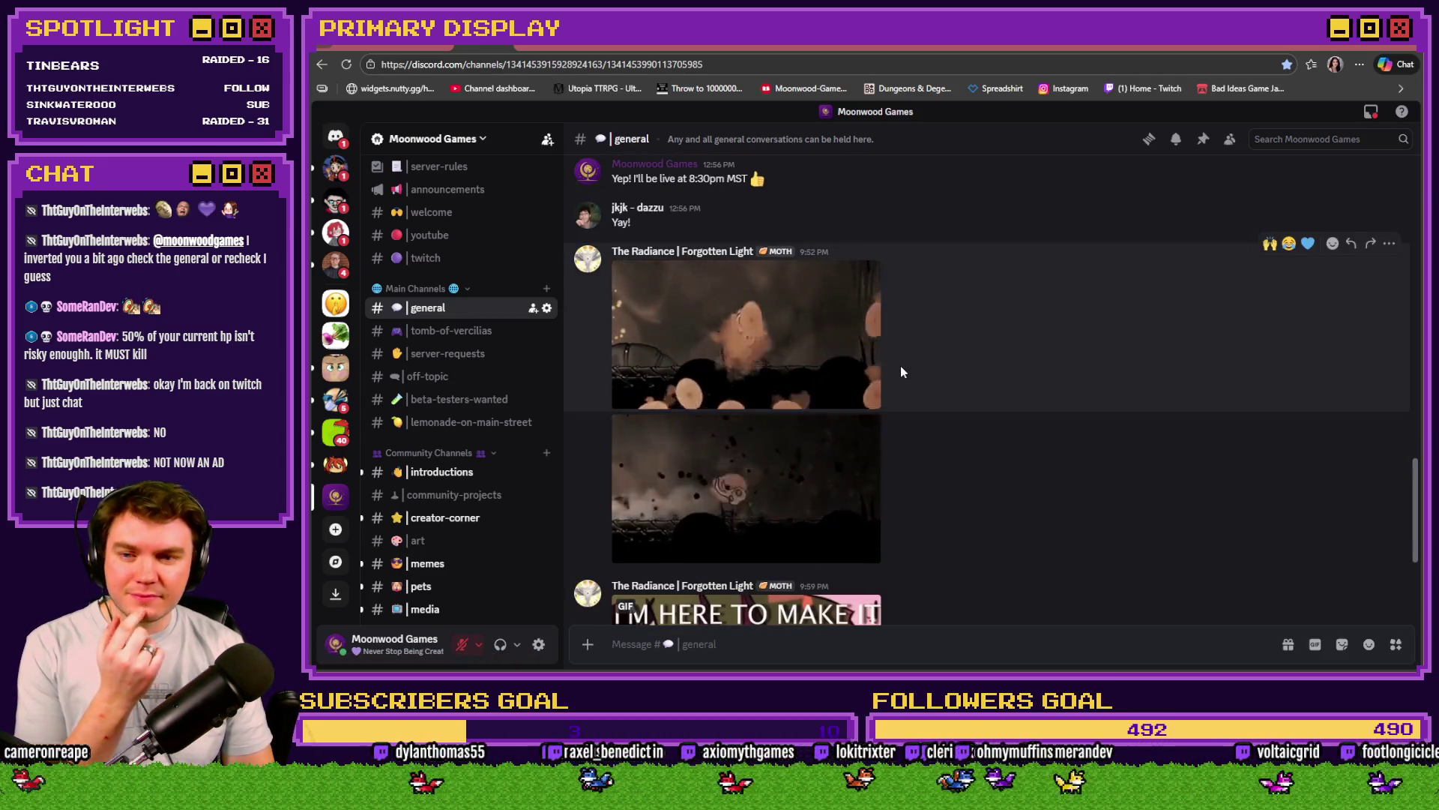
scroll(901, 368, "down", 3)
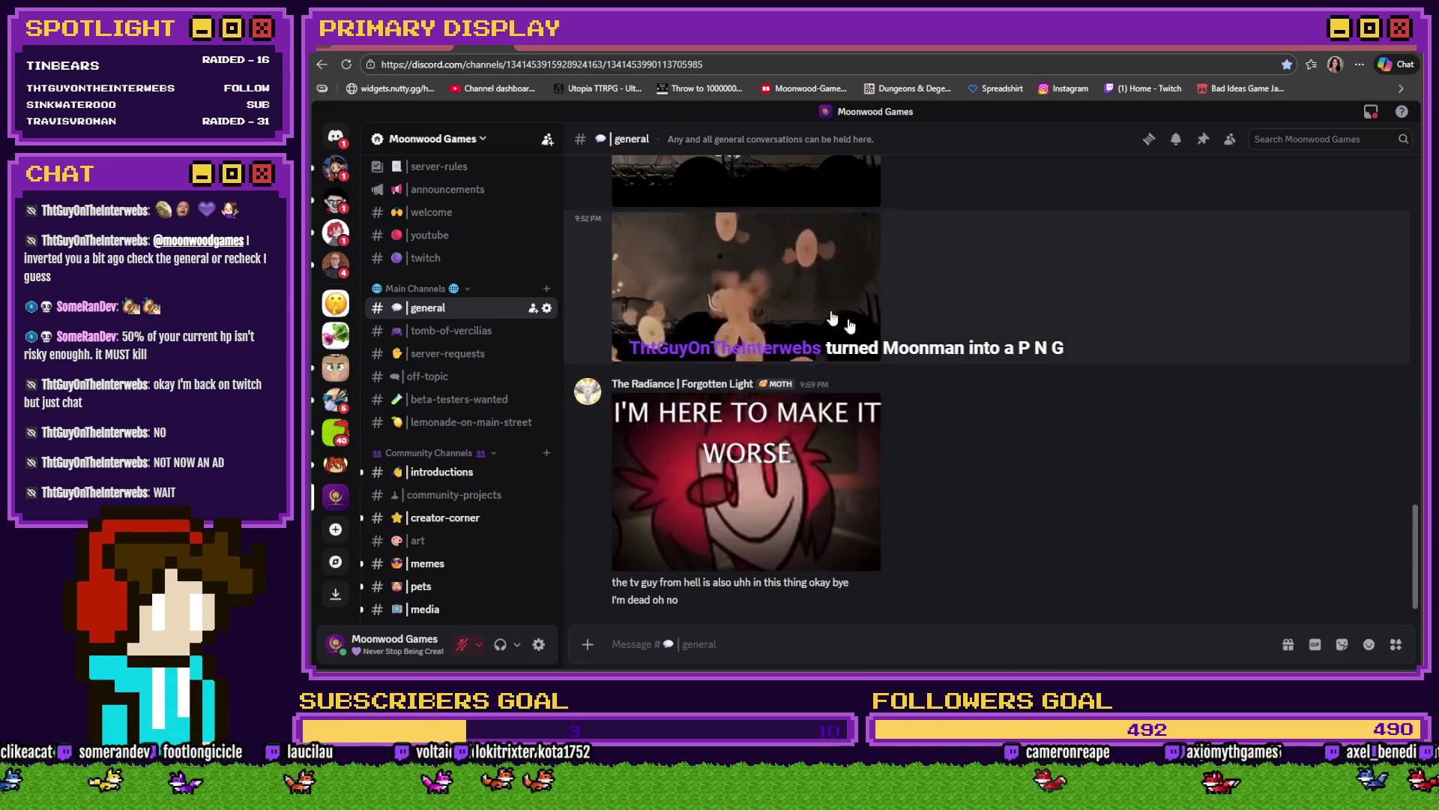
key("ctrl+Tab")
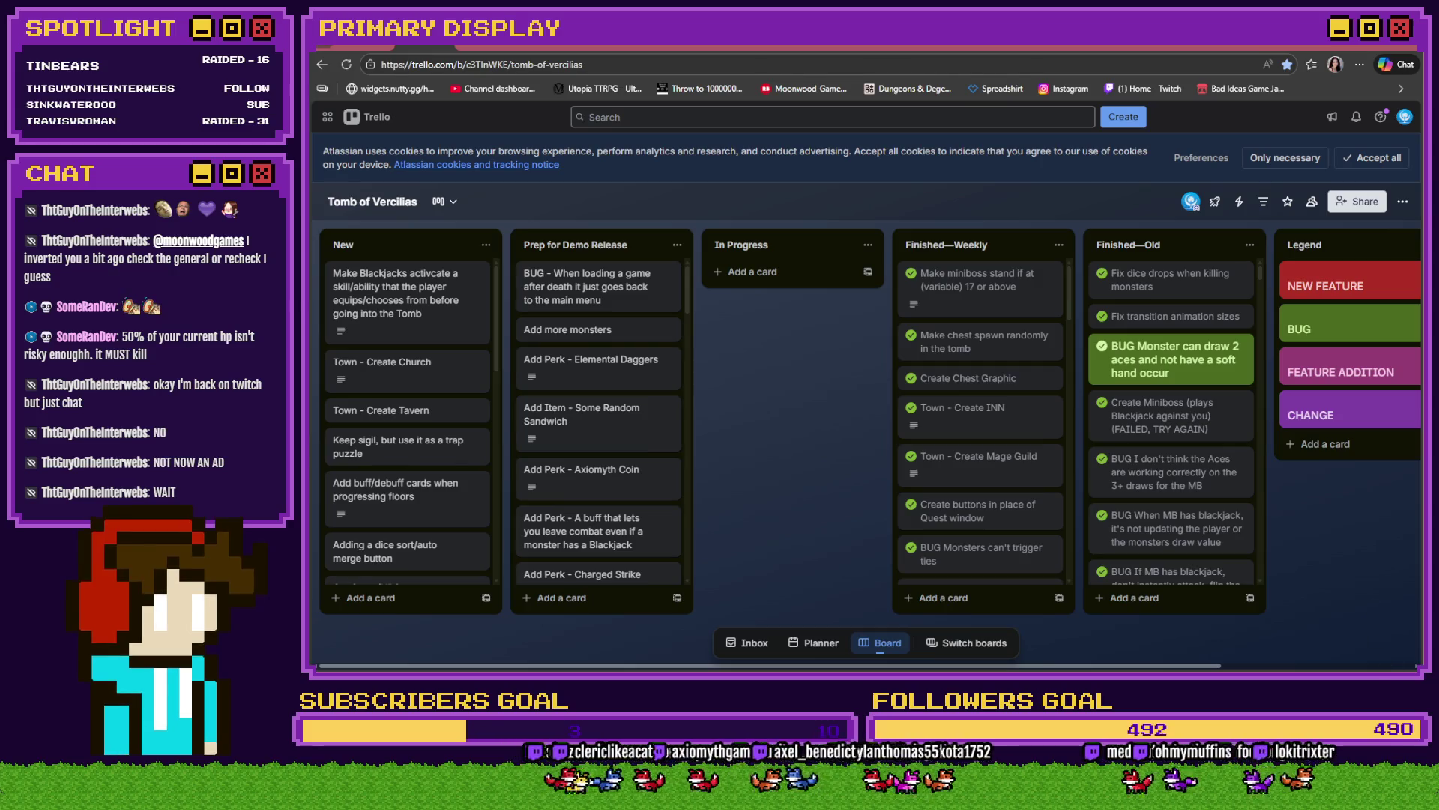
key("alt+Tab")
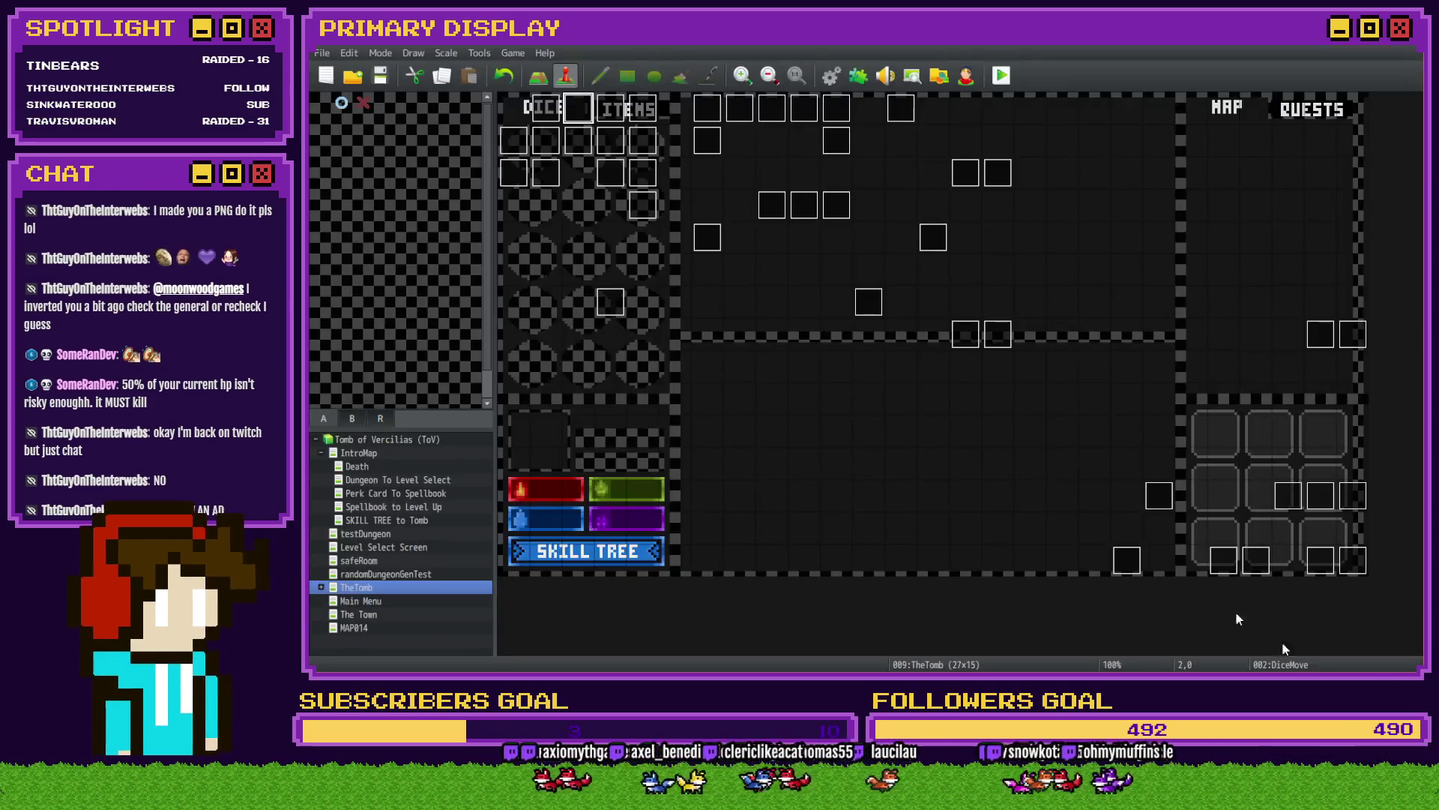
Step: Open the DiceMove event on page 6 and scroll to its item-use commands
double_click(581, 107)
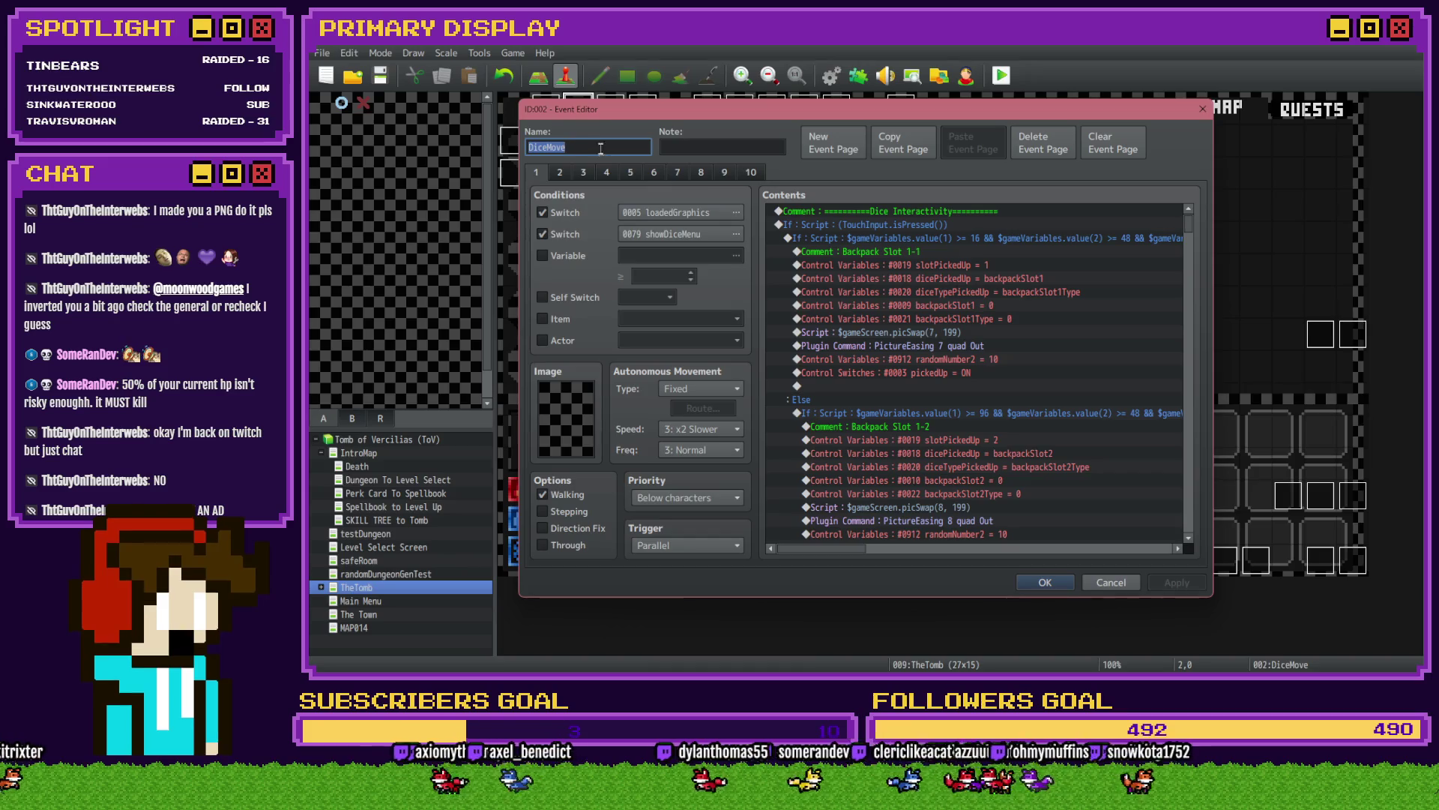
left_click(622, 173)
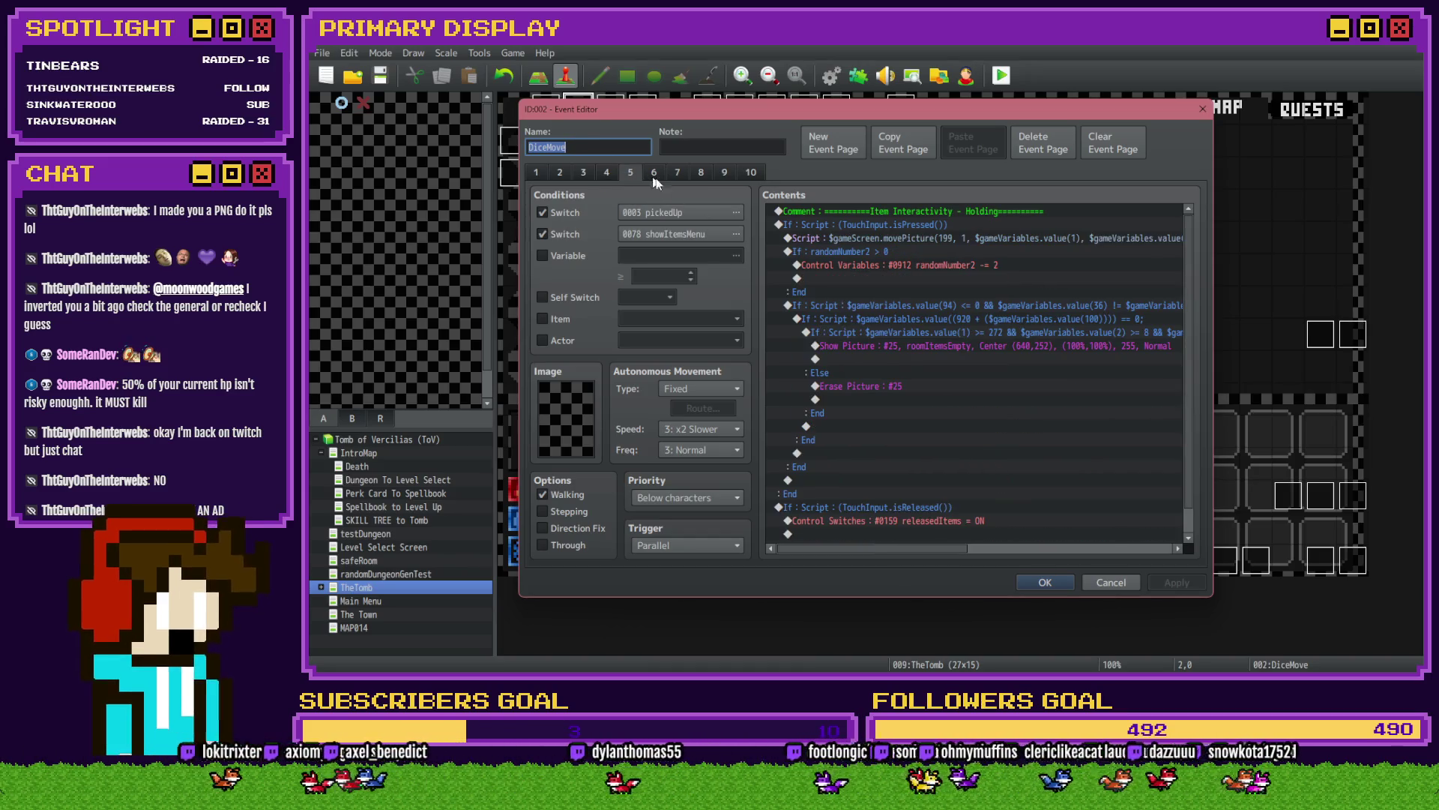
left_click(657, 175)
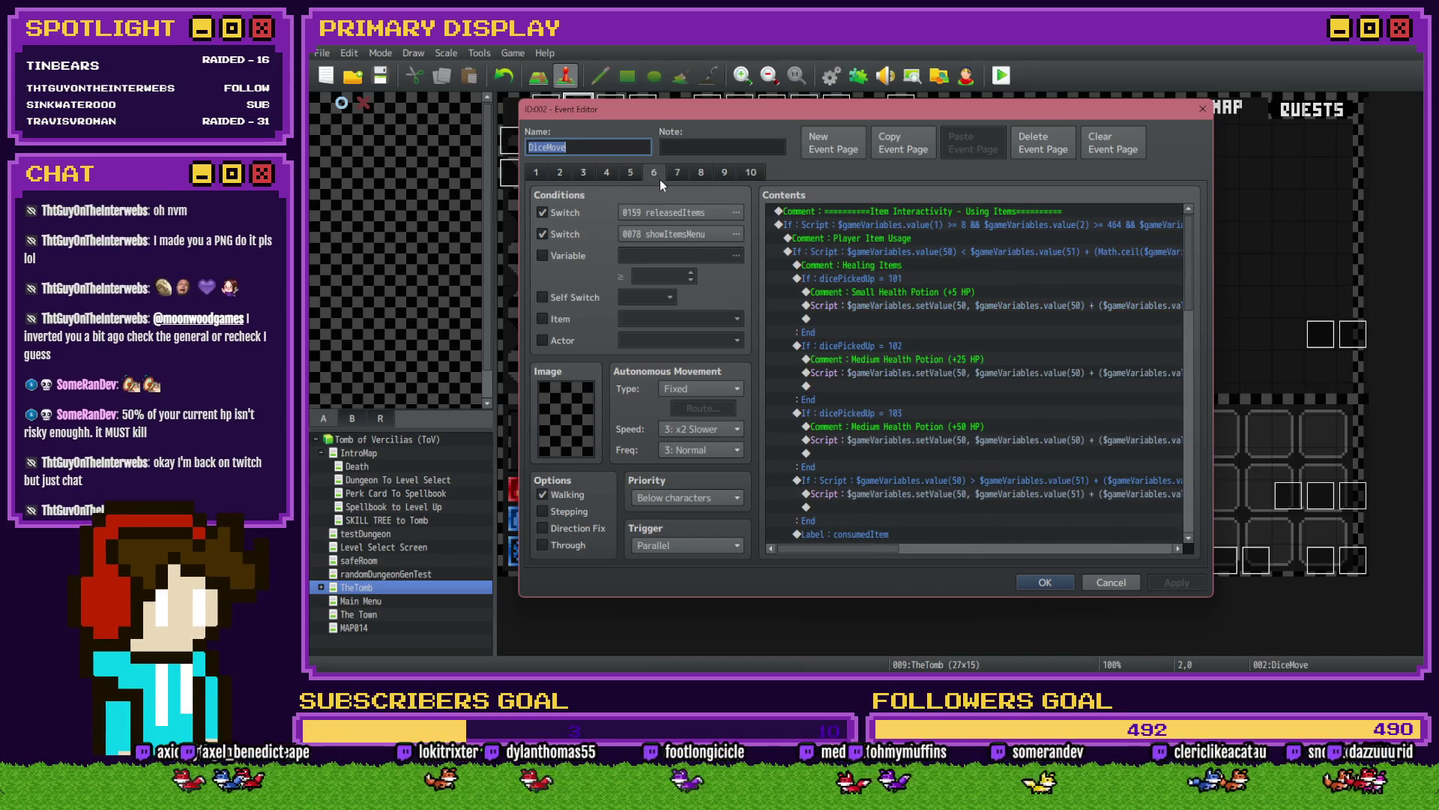
scroll(860, 286, "down", 10)
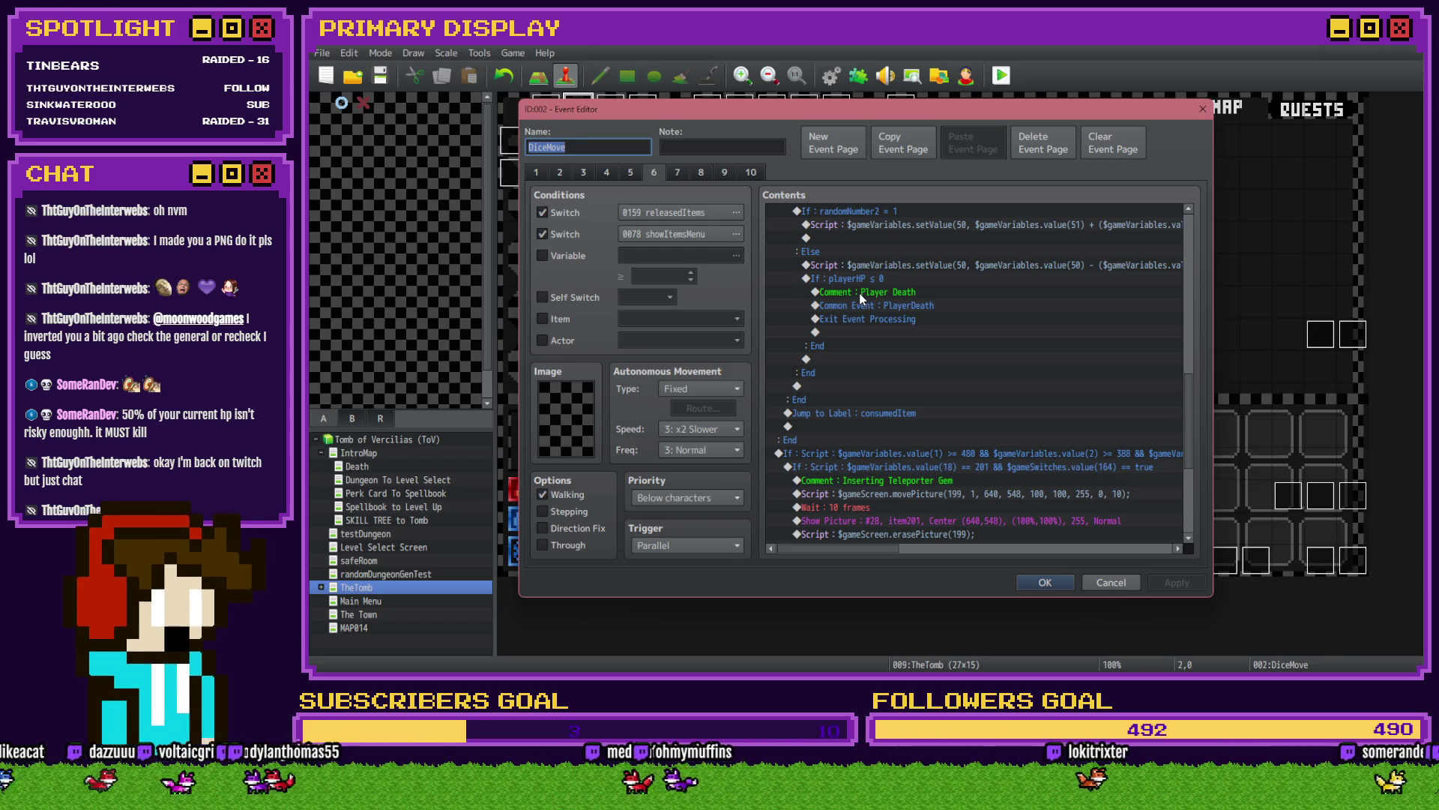
scroll(862, 298, "down", 3)
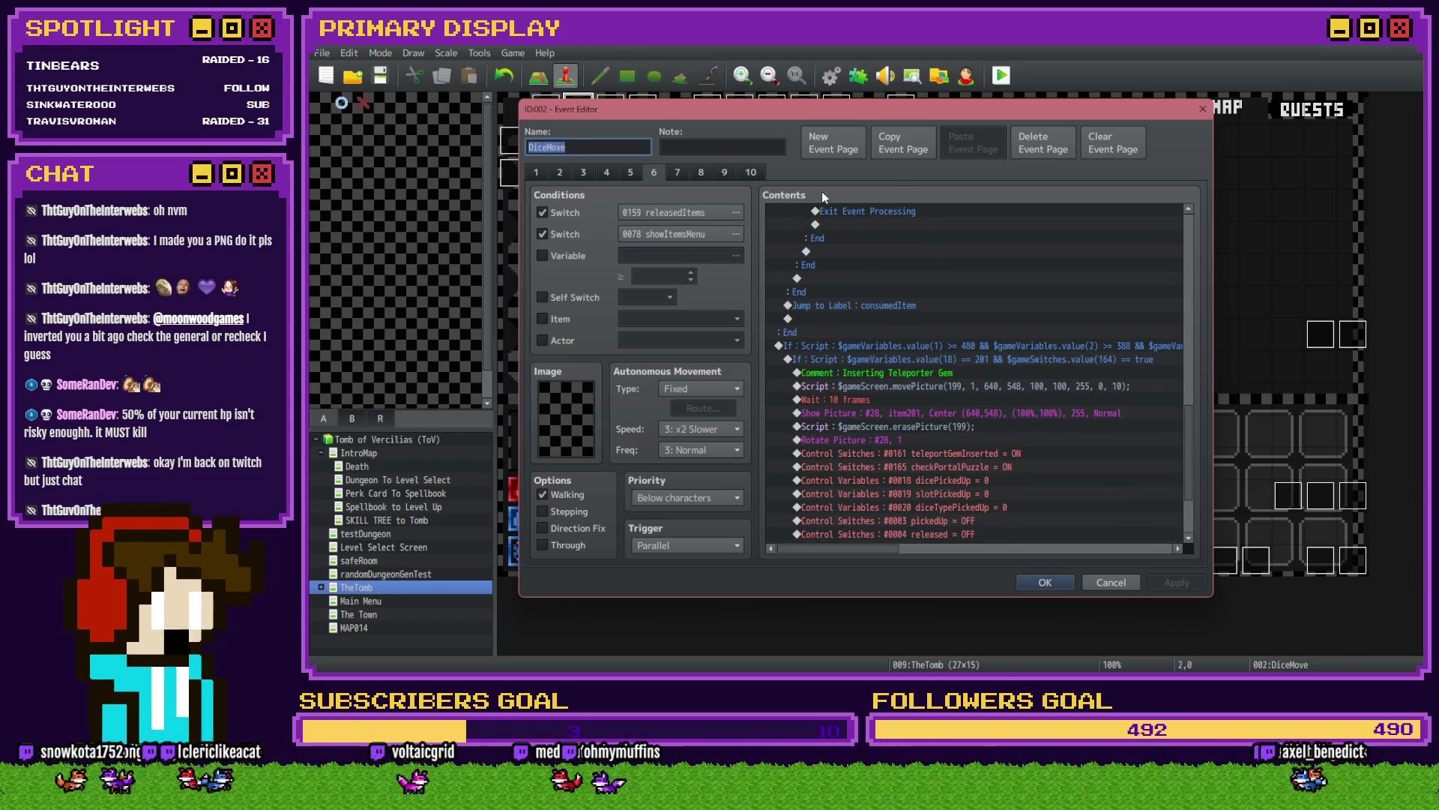
Step: Copy the dicePickedUp = 104 Random Sandwiches block and paste a duplicate below it
scroll(843, 286, "up", 5)
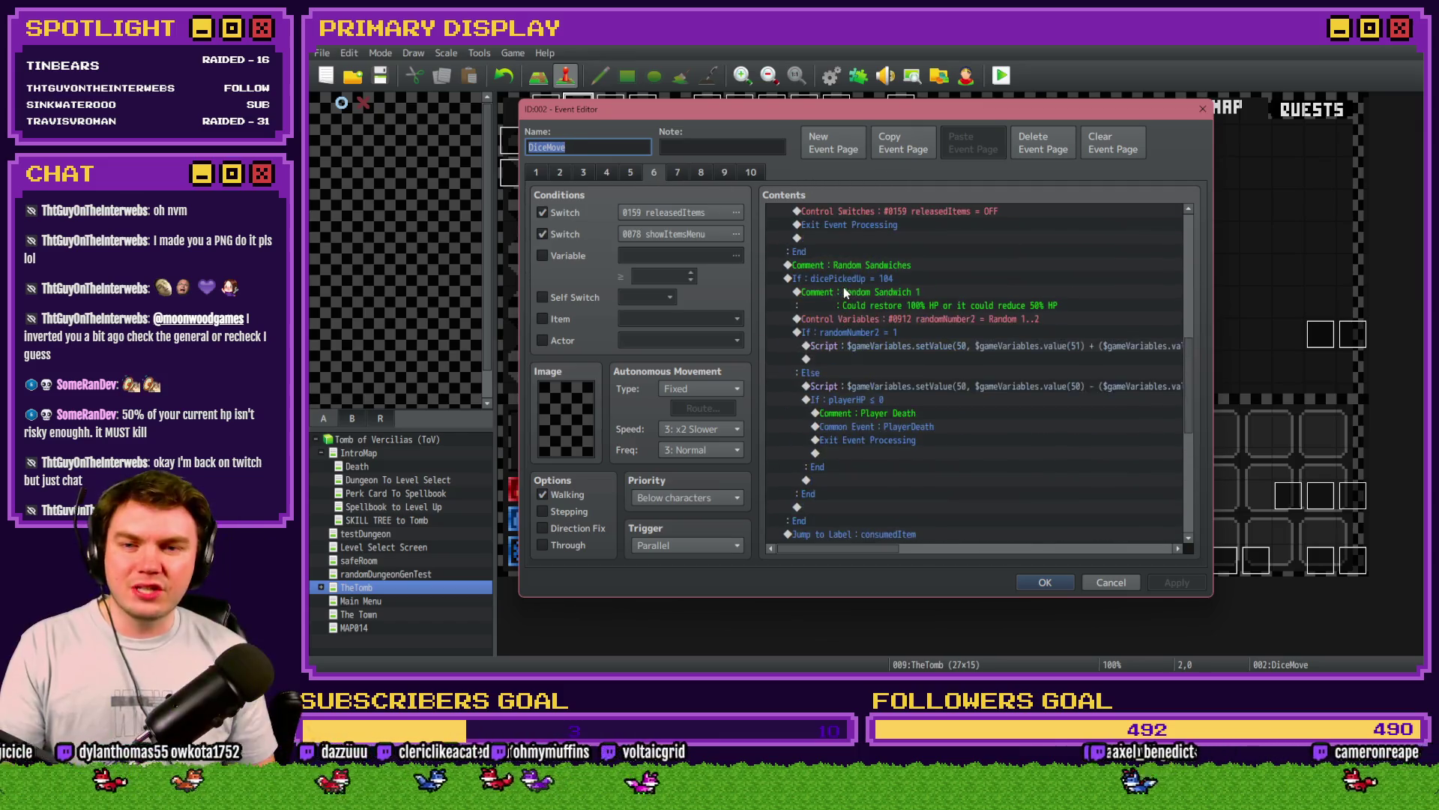
scroll(844, 289, "up", 2)
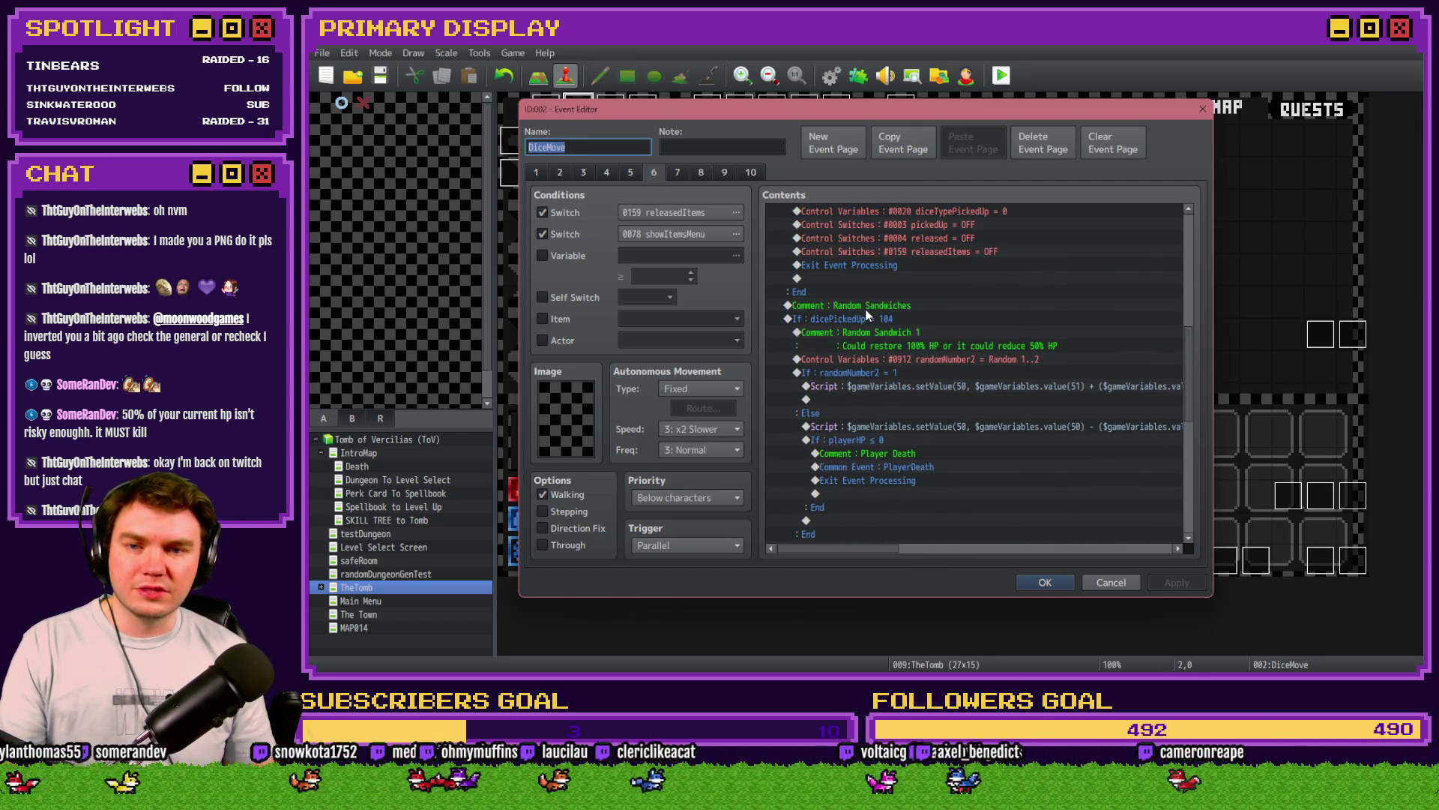
left_click(865, 308)
left_click(881, 320)
scroll(890, 330, "down", 3)
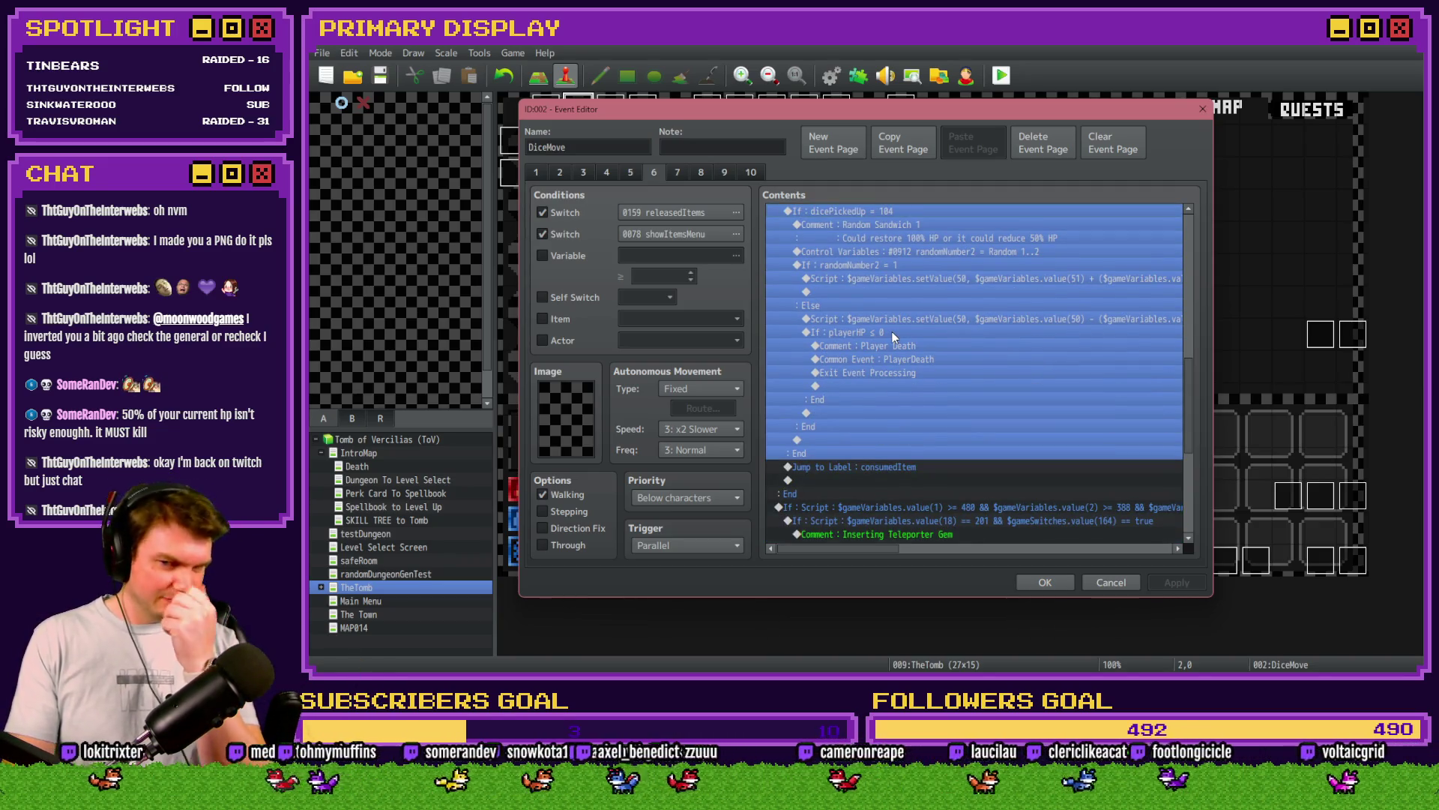
key("ctrl+c")
key("ctrl+v")
Step: Change the duplicate branch's condition to dicePickedUp = 105
key("space")
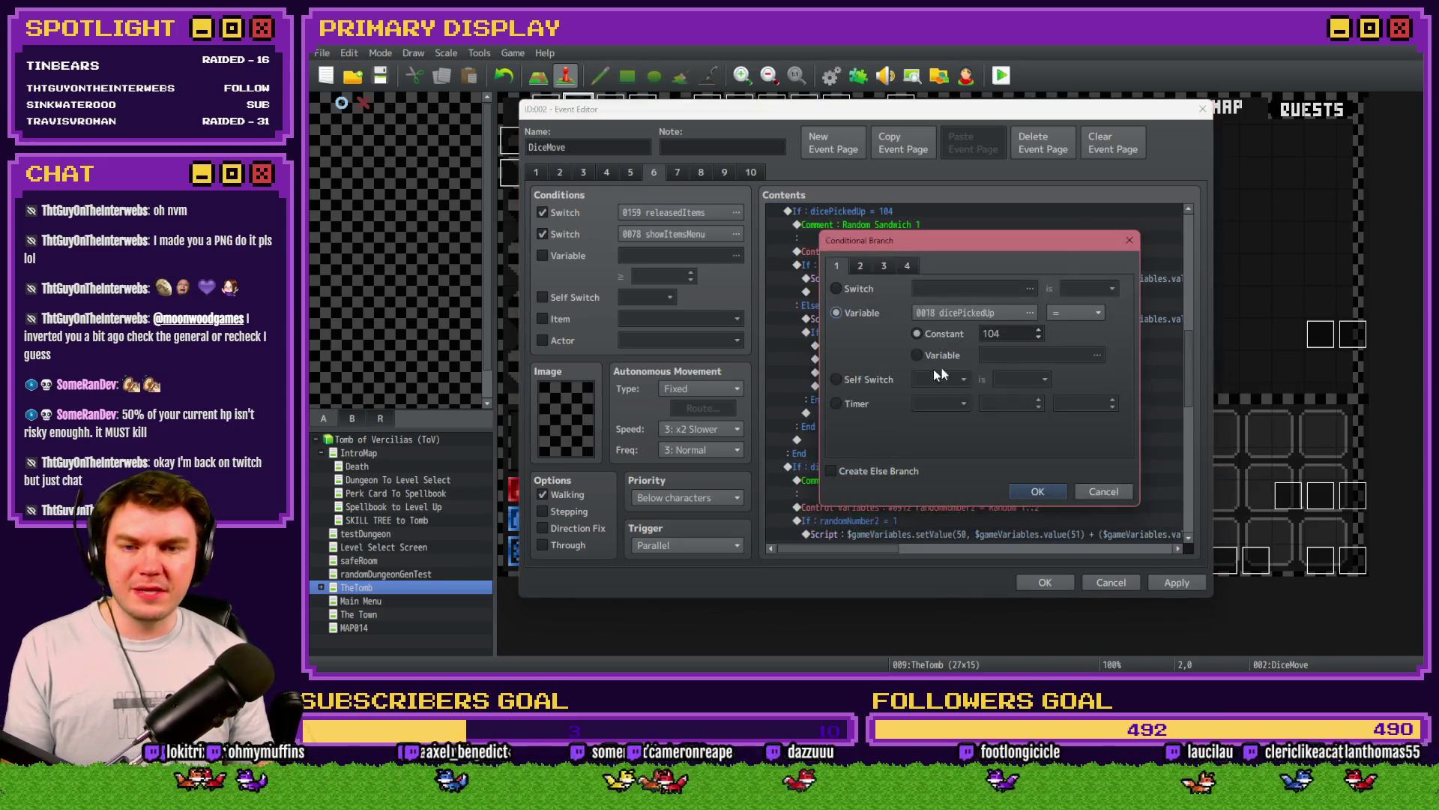
key("BackSpace")
type("5")
left_click(1021, 492)
Step: Rename the copied comment to 'Random Sandwich 2' and close the event editor
left_click(951, 482)
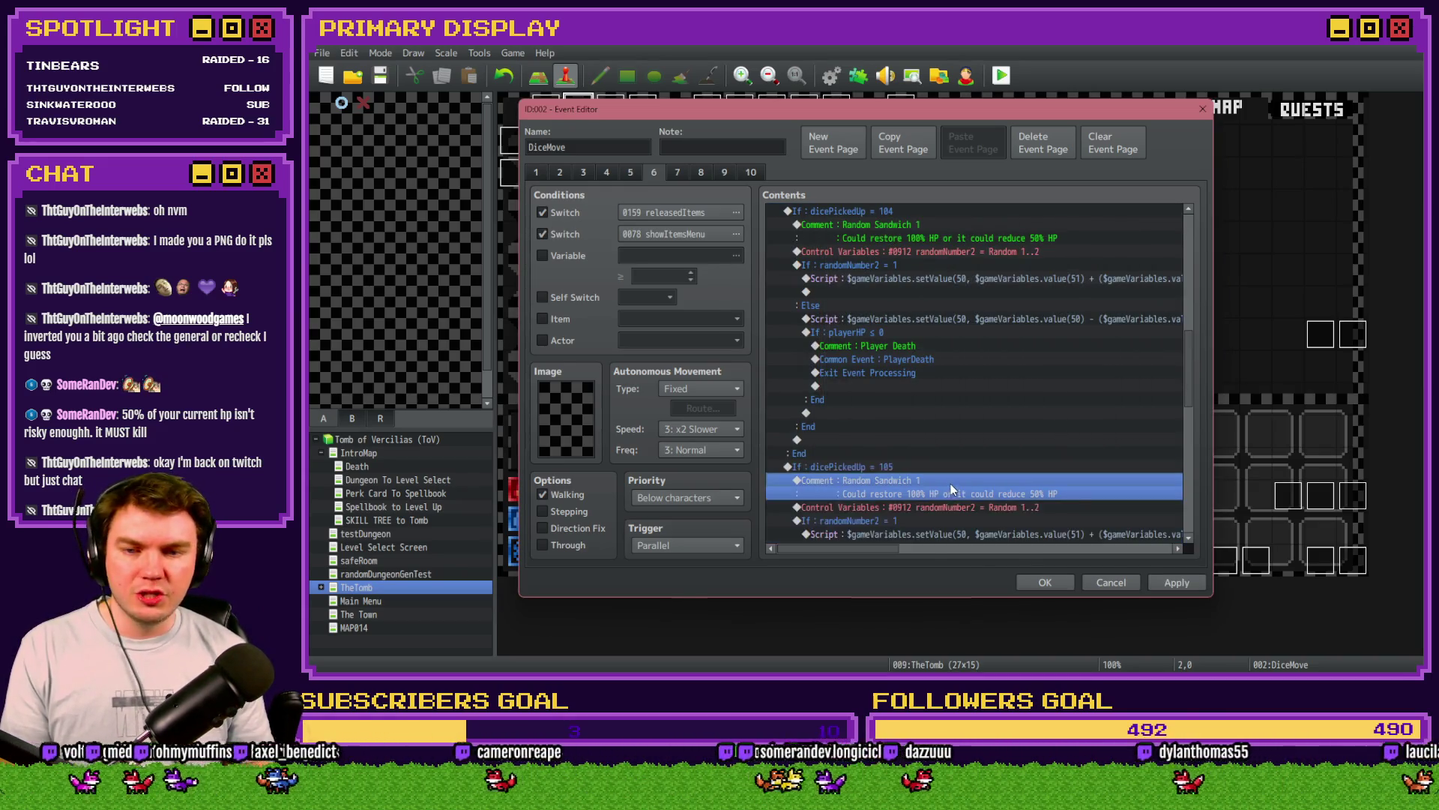
key("space")
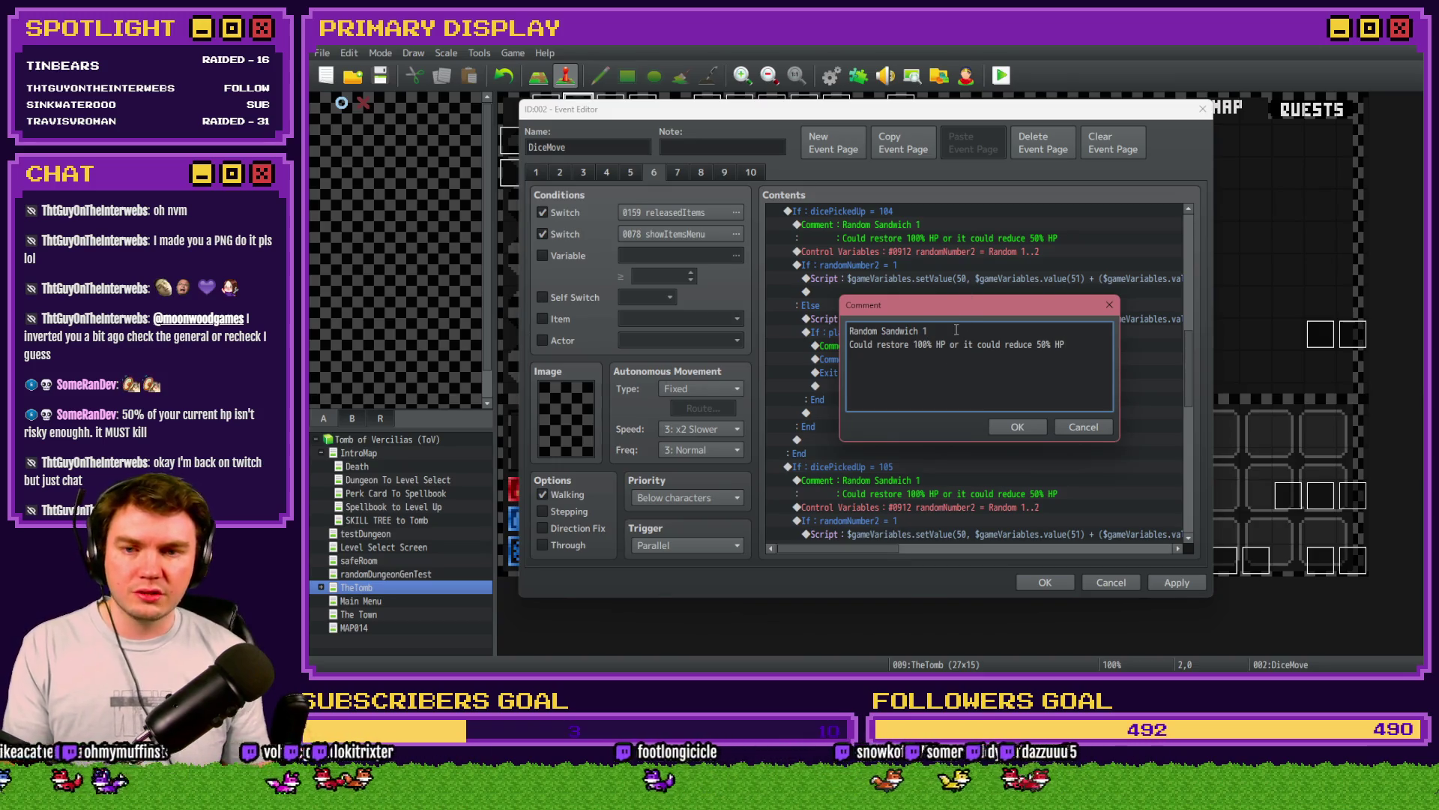
key("ctrl+Return")
key("space")
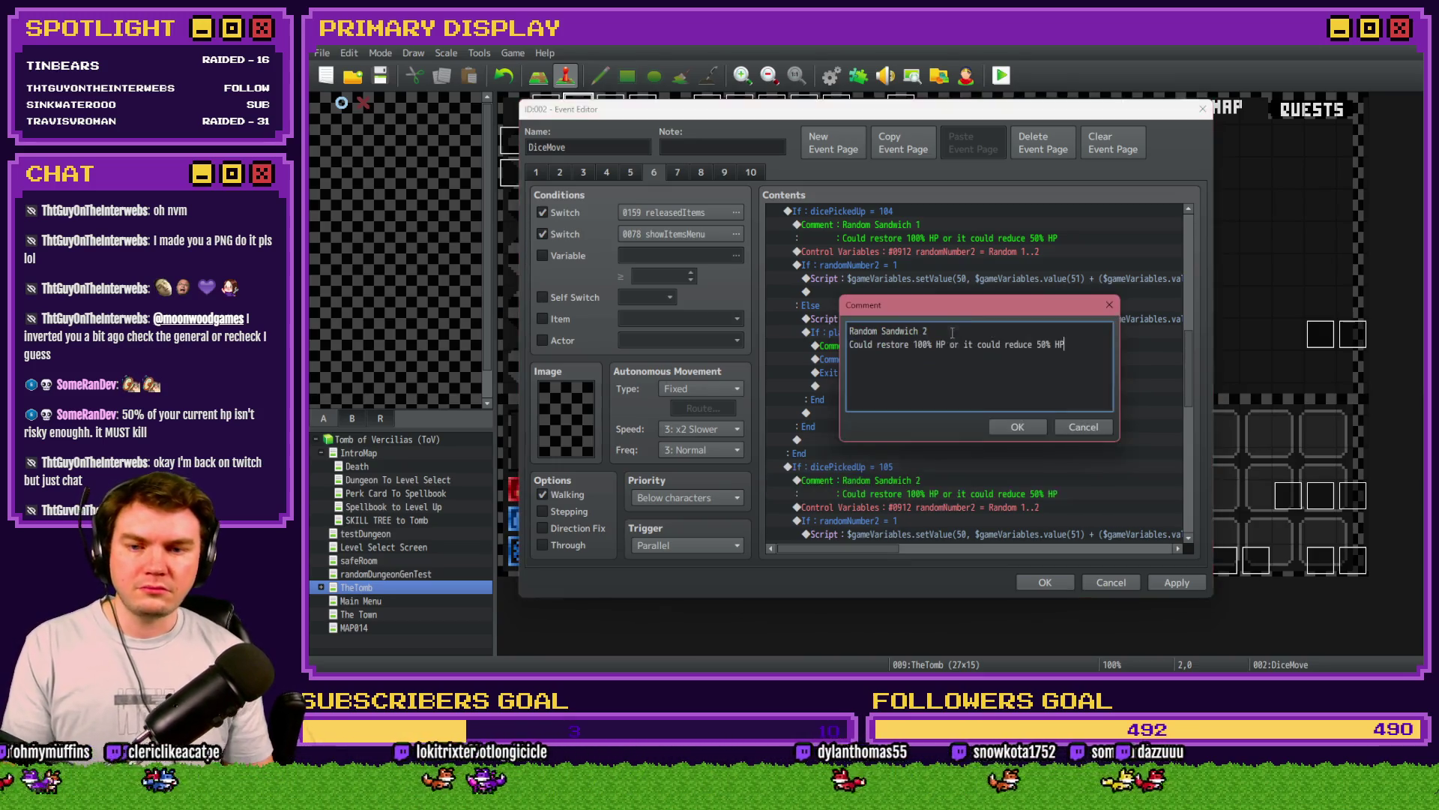
left_click(1017, 426)
left_click(1045, 582)
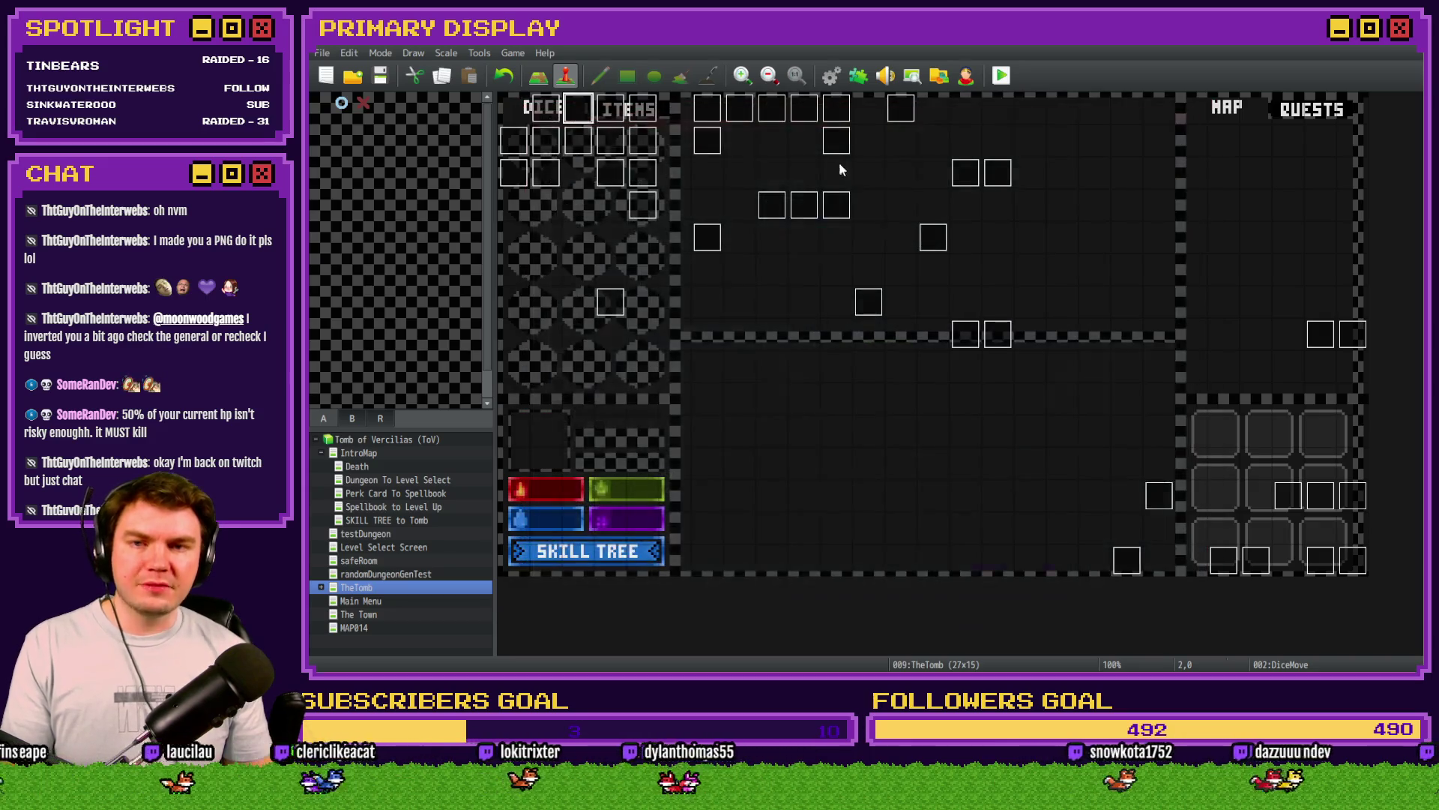
Step: Select the Skill Point and reduce XP to 0 name lines in ItemTooltips, then close the database
key("F9")
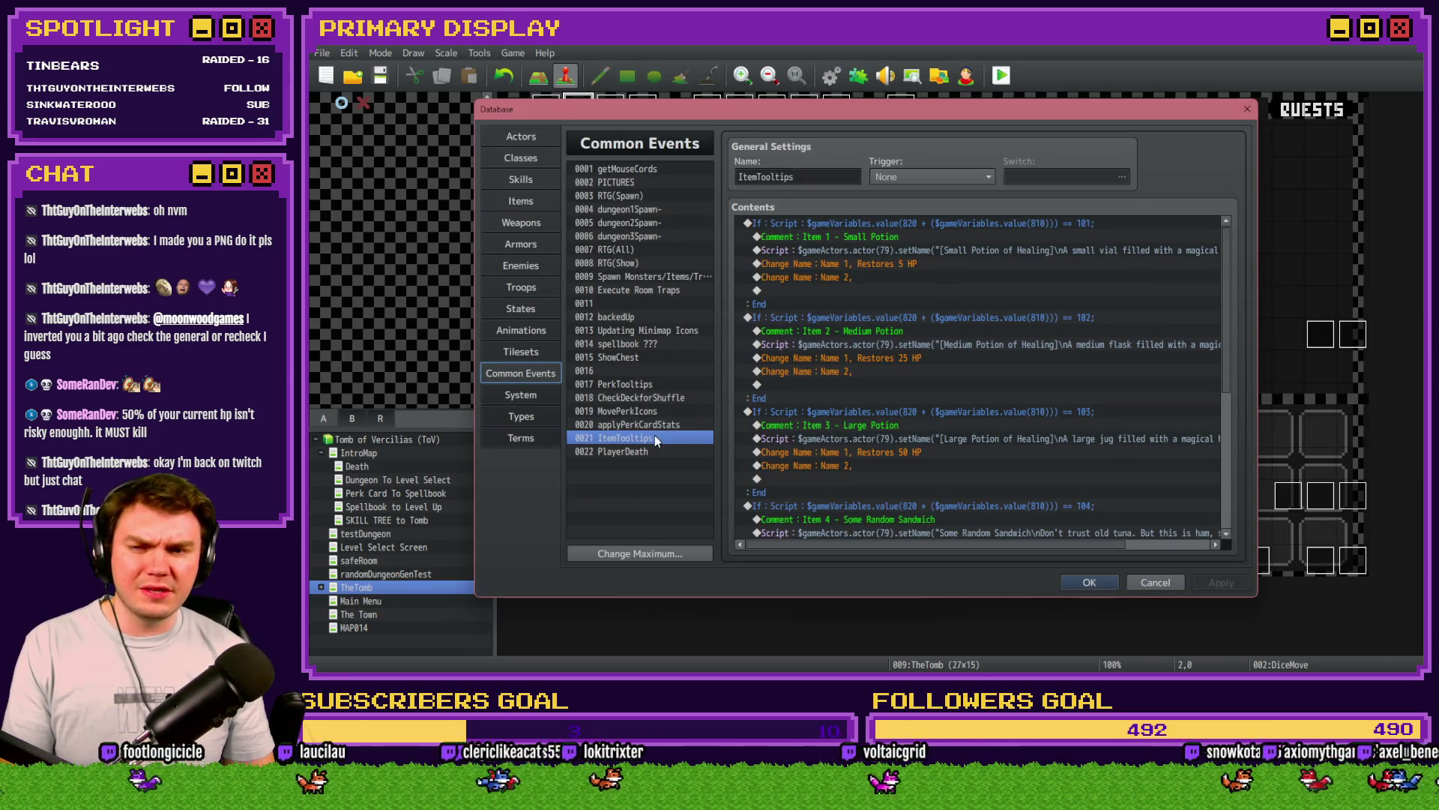
scroll(817, 453, "down", 6)
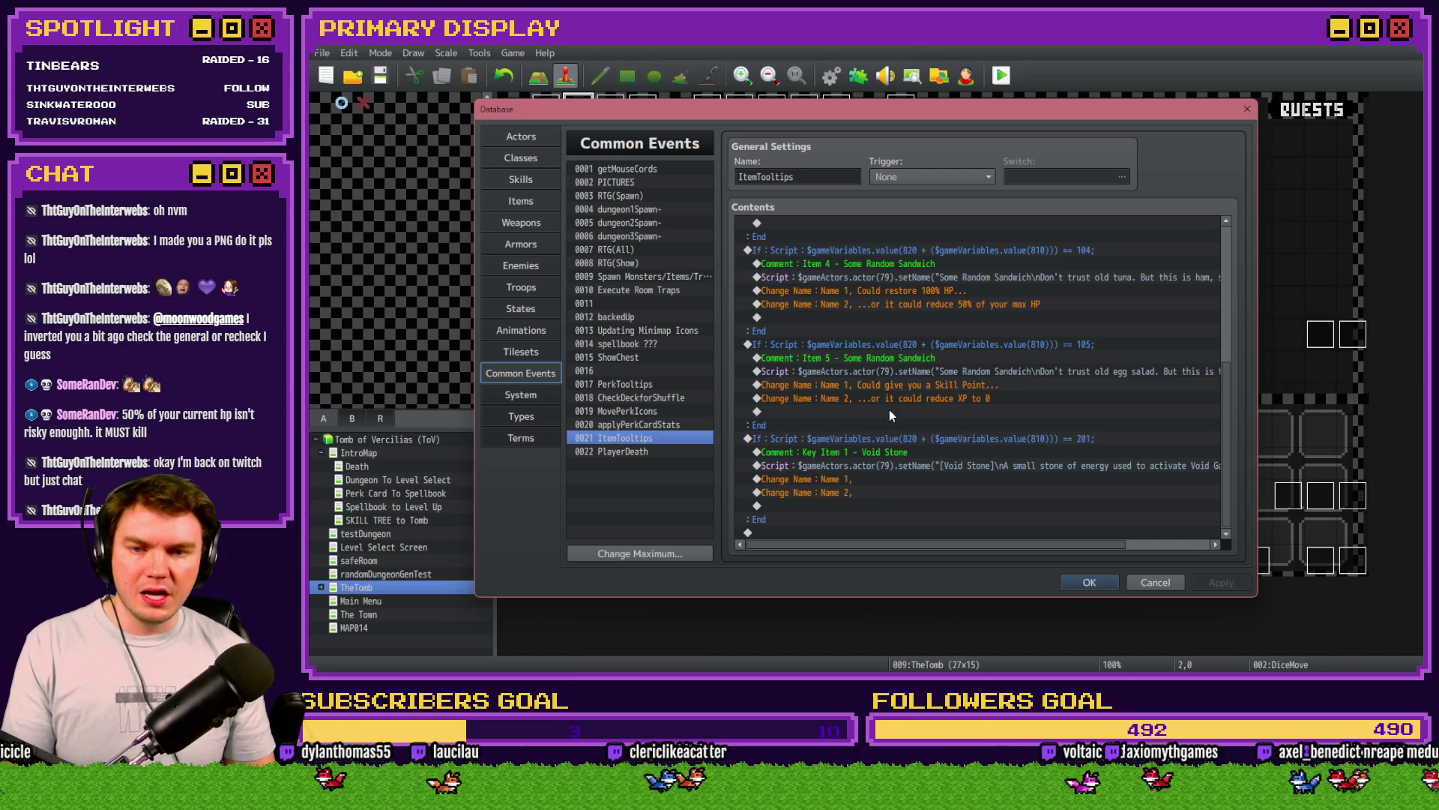
left_click(902, 387)
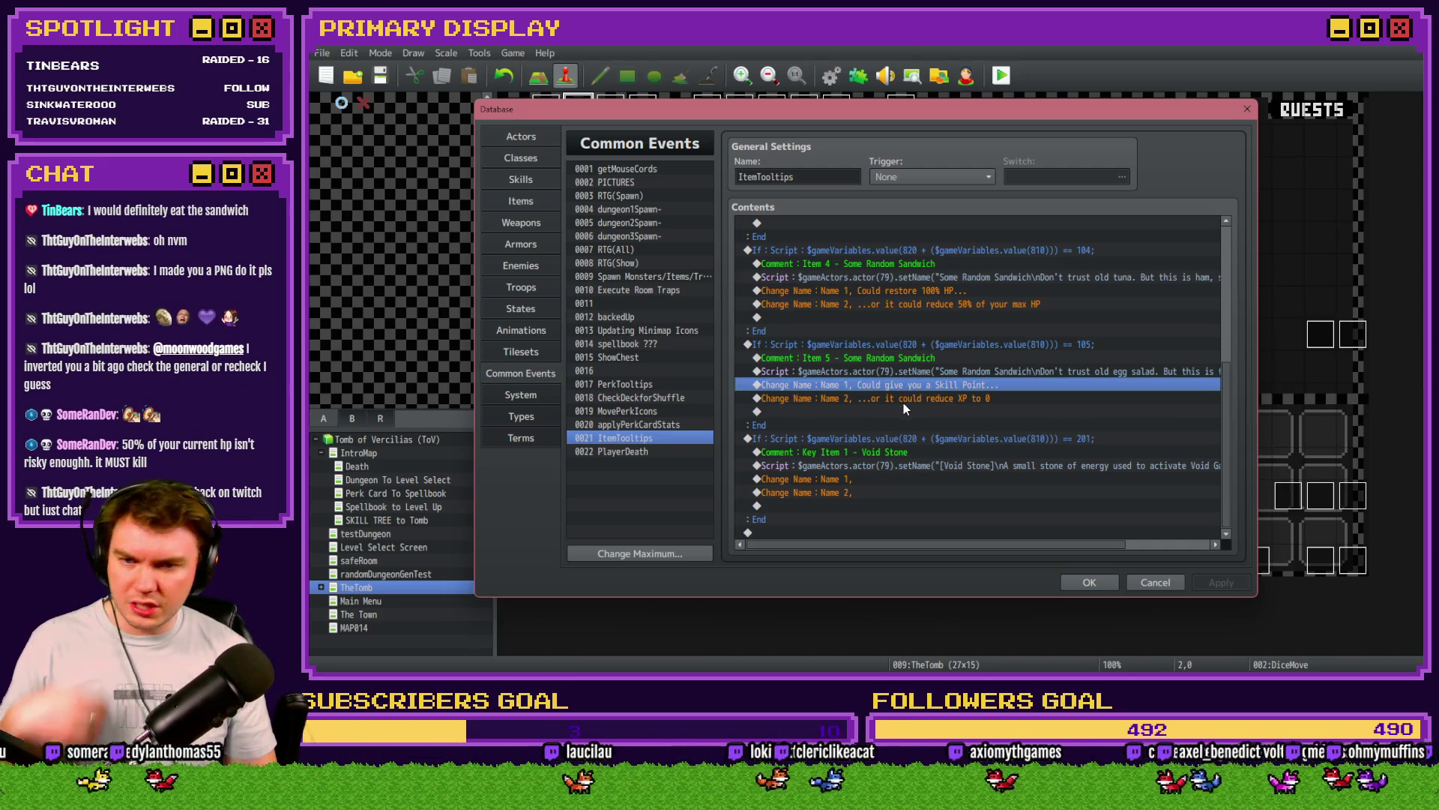
left_click(923, 395, "shift")
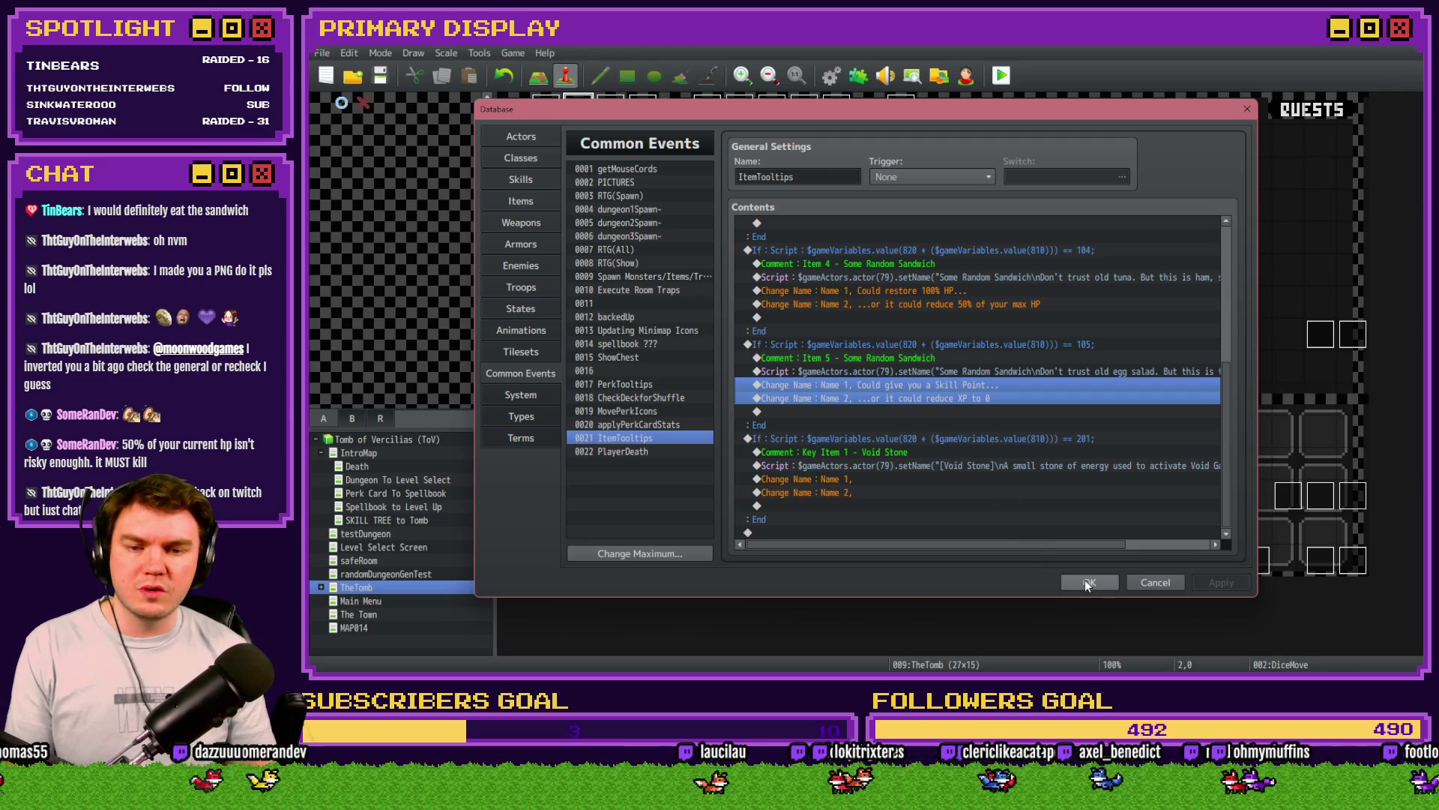
left_click(1087, 582)
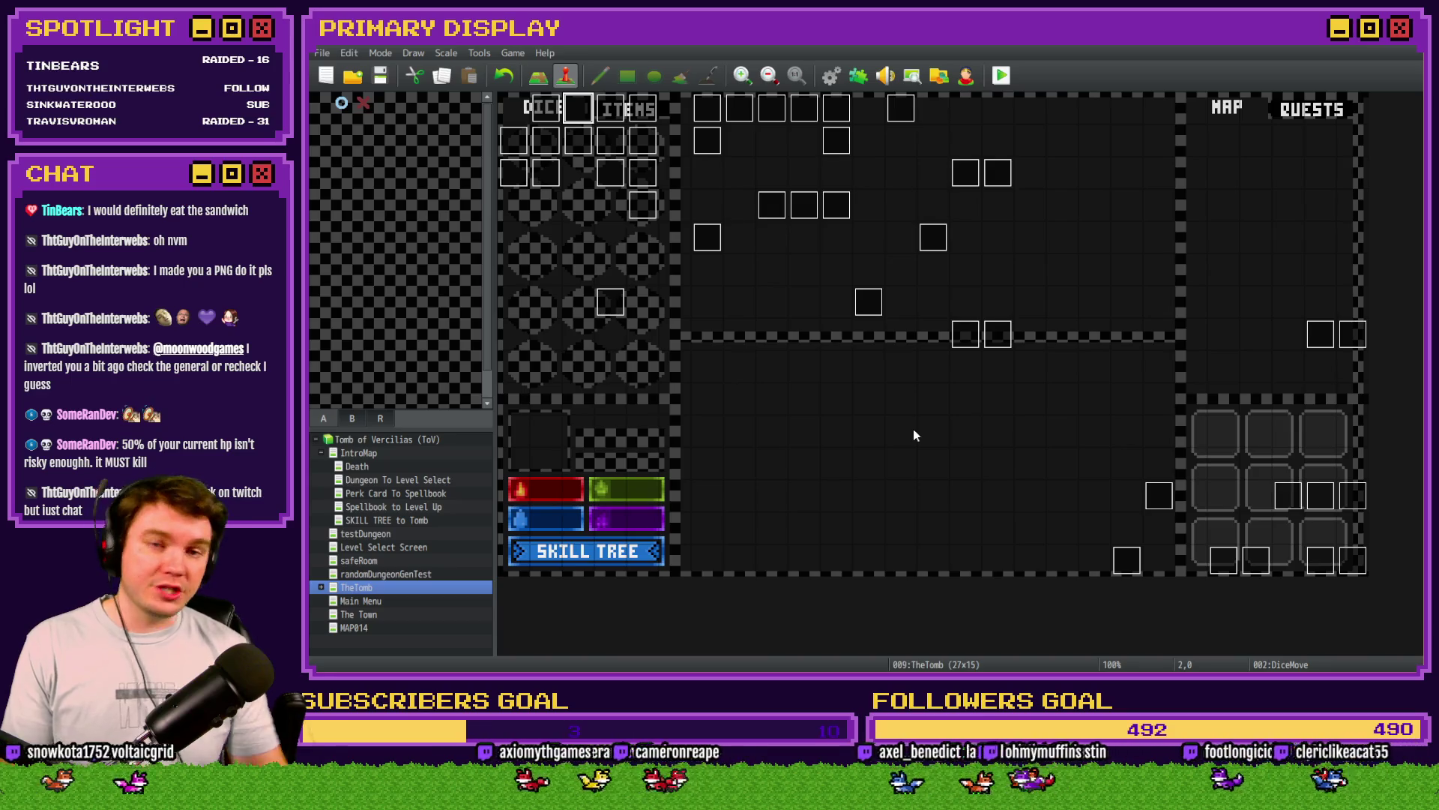
Step: Reopen the DiceMove event on page 6 at the dicePickedUp = 104 sandwich branch
double_click(582, 100)
left_click(655, 172)
scroll(843, 309, "down", 5)
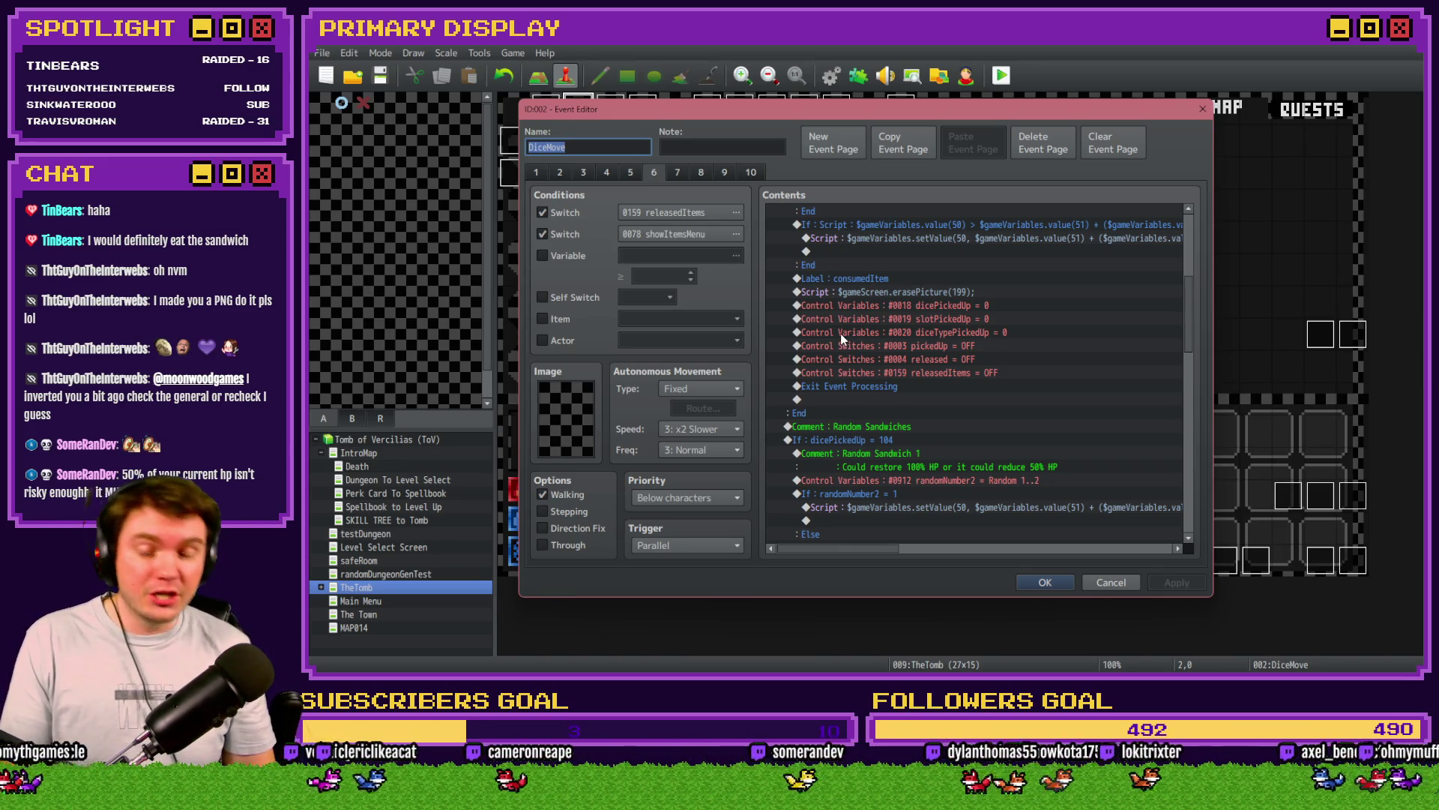
Step: Paste the Skill Point and reduce-XP name lines above the Random Sandwich 2 comment
scroll(840, 333, "down", 10)
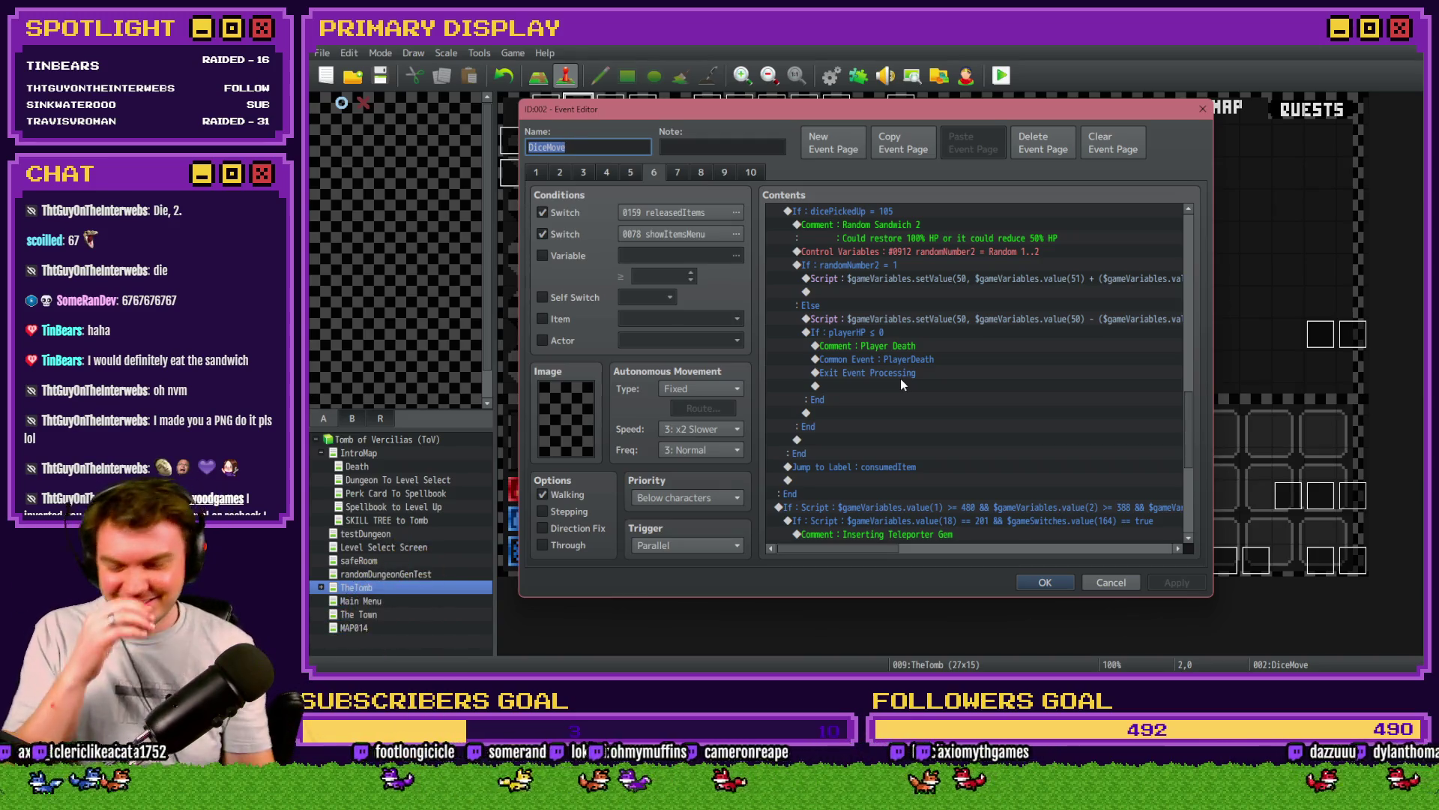
scroll(896, 381, "down", 1)
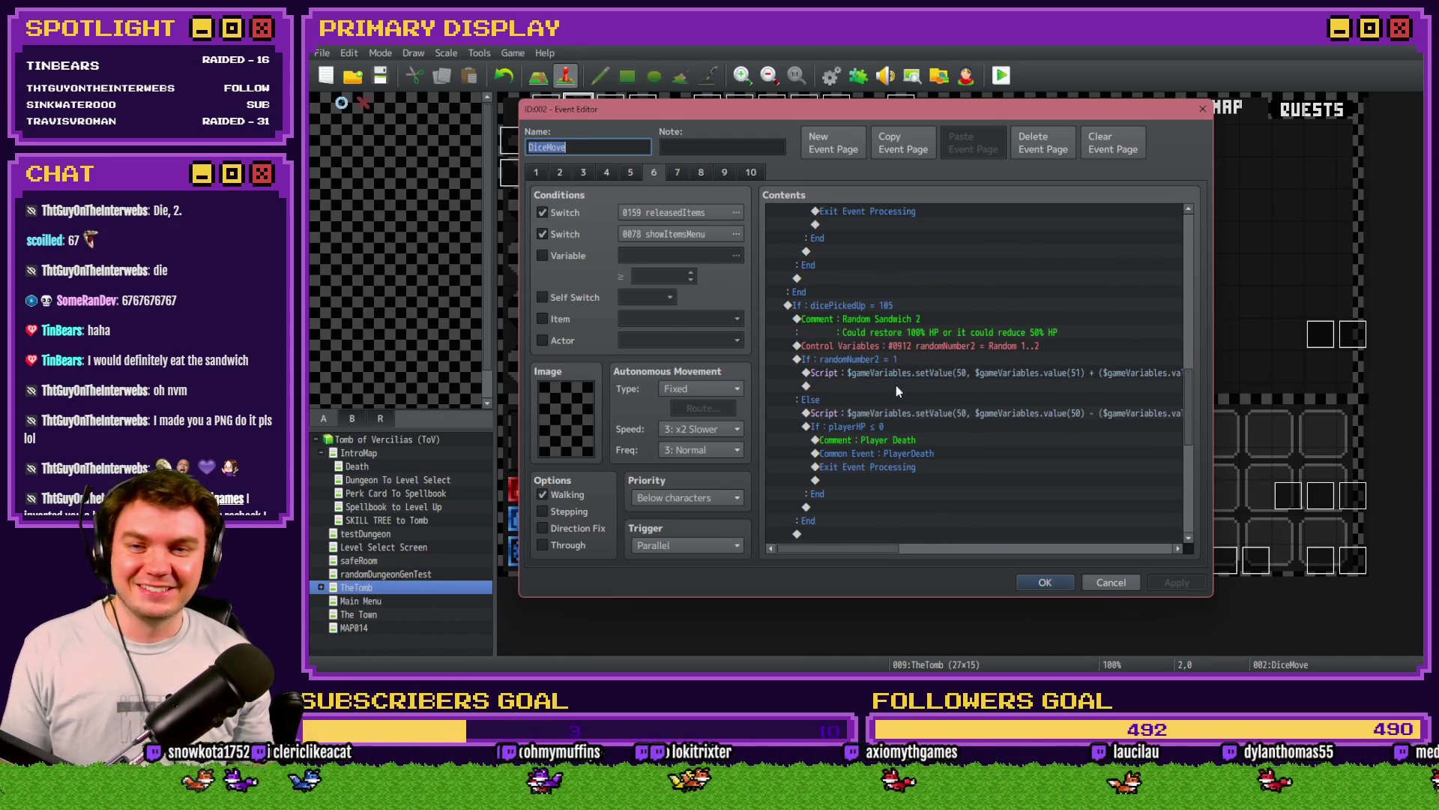
scroll(896, 391, "up", 3)
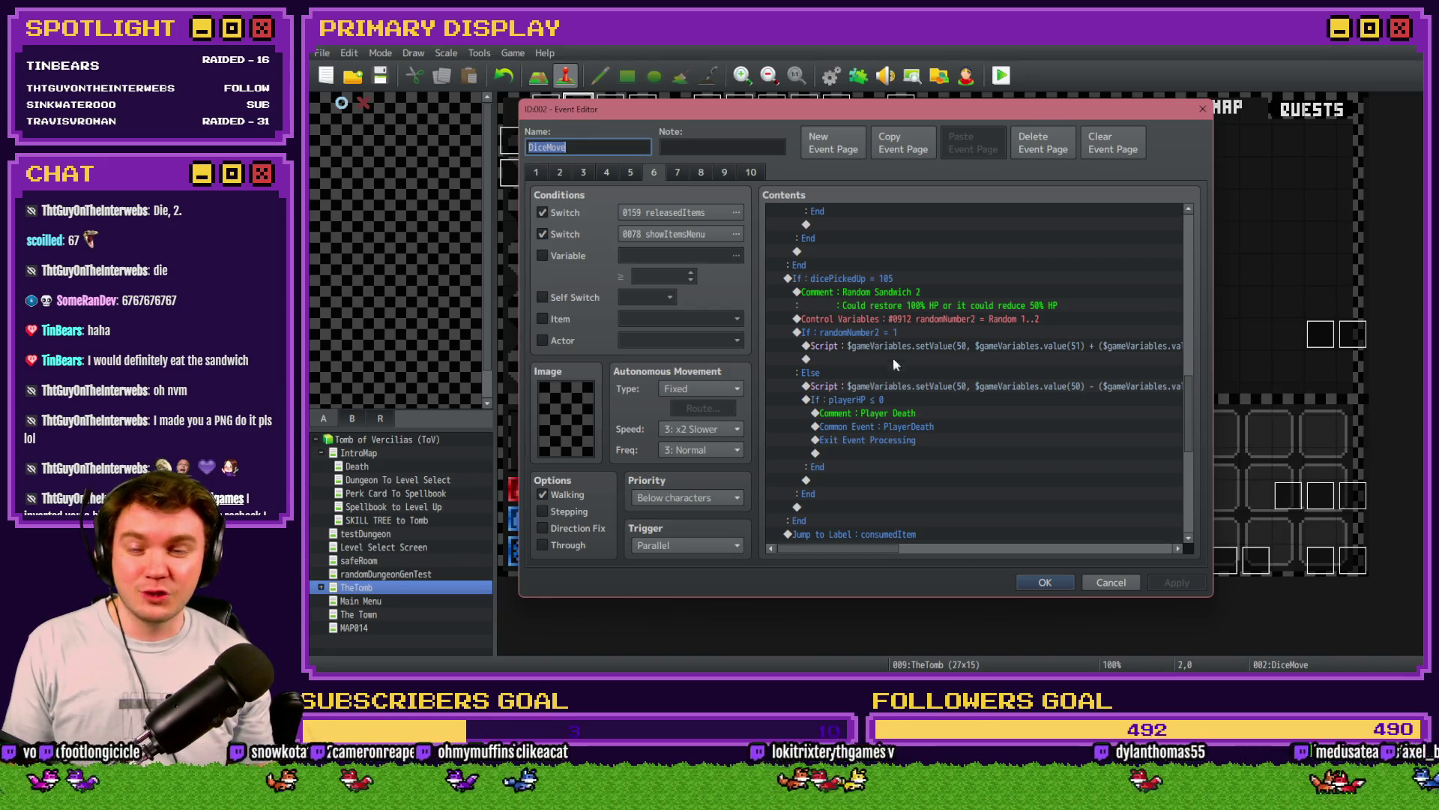
left_click(916, 298)
key("ctrl+v")
double_click(918, 293)
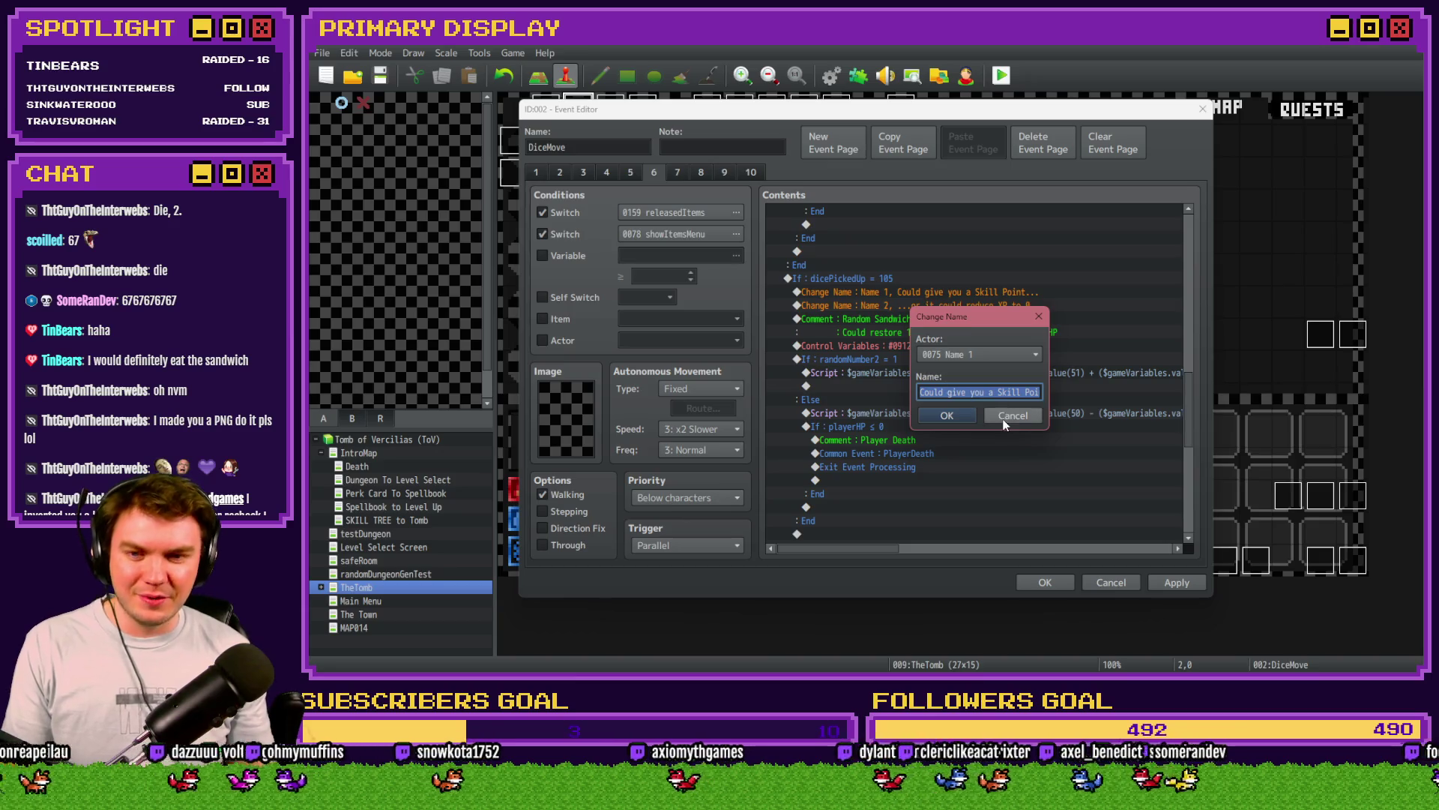
Step: Change the Random Sandwich 2 comment's second line to 'Could give you a skill point or it could recuce XP to 0'
left_click(1012, 415)
double_click(934, 332)
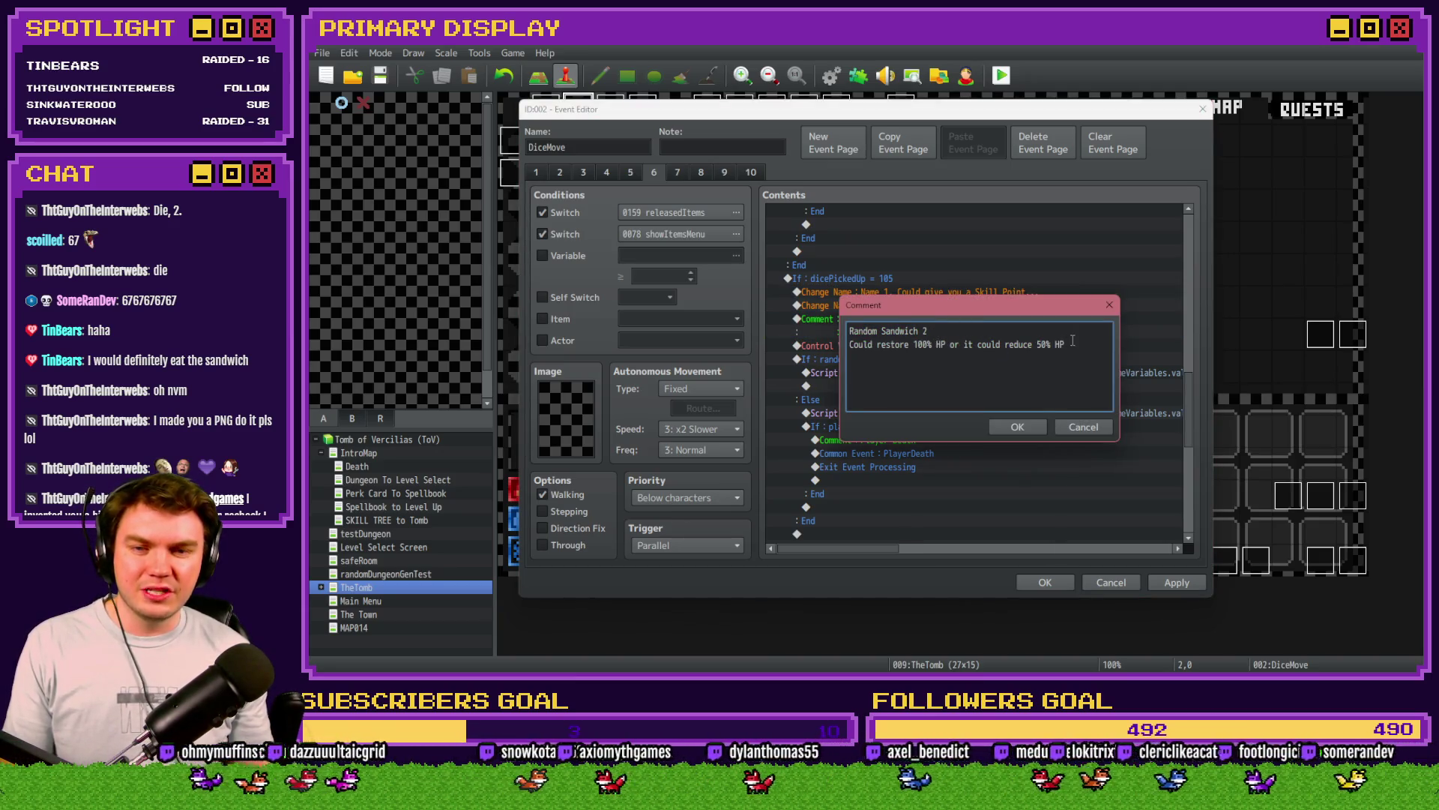
triple_click(970, 345)
left_click_drag(939, 310, 940, 332)
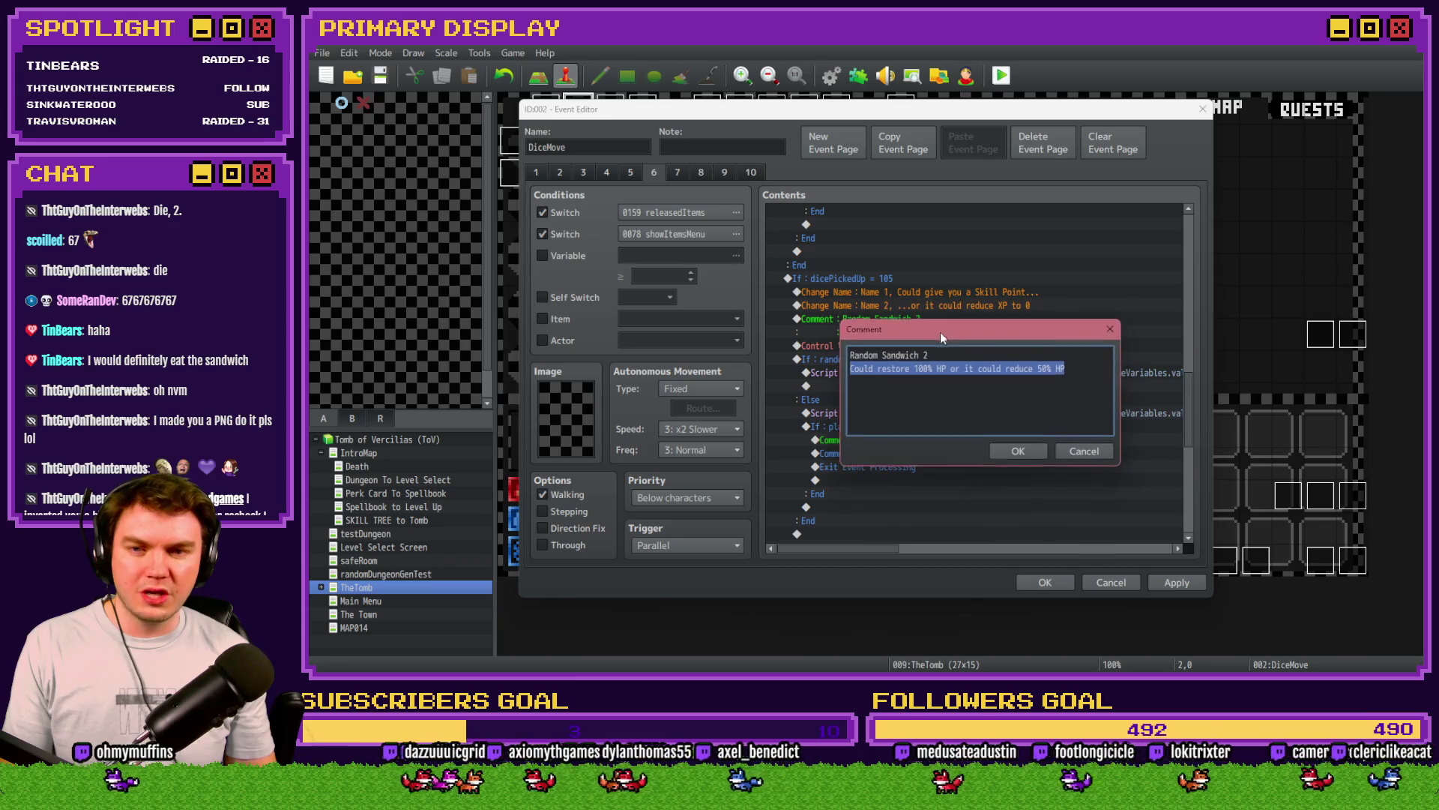
type("Could give you a skill poin")
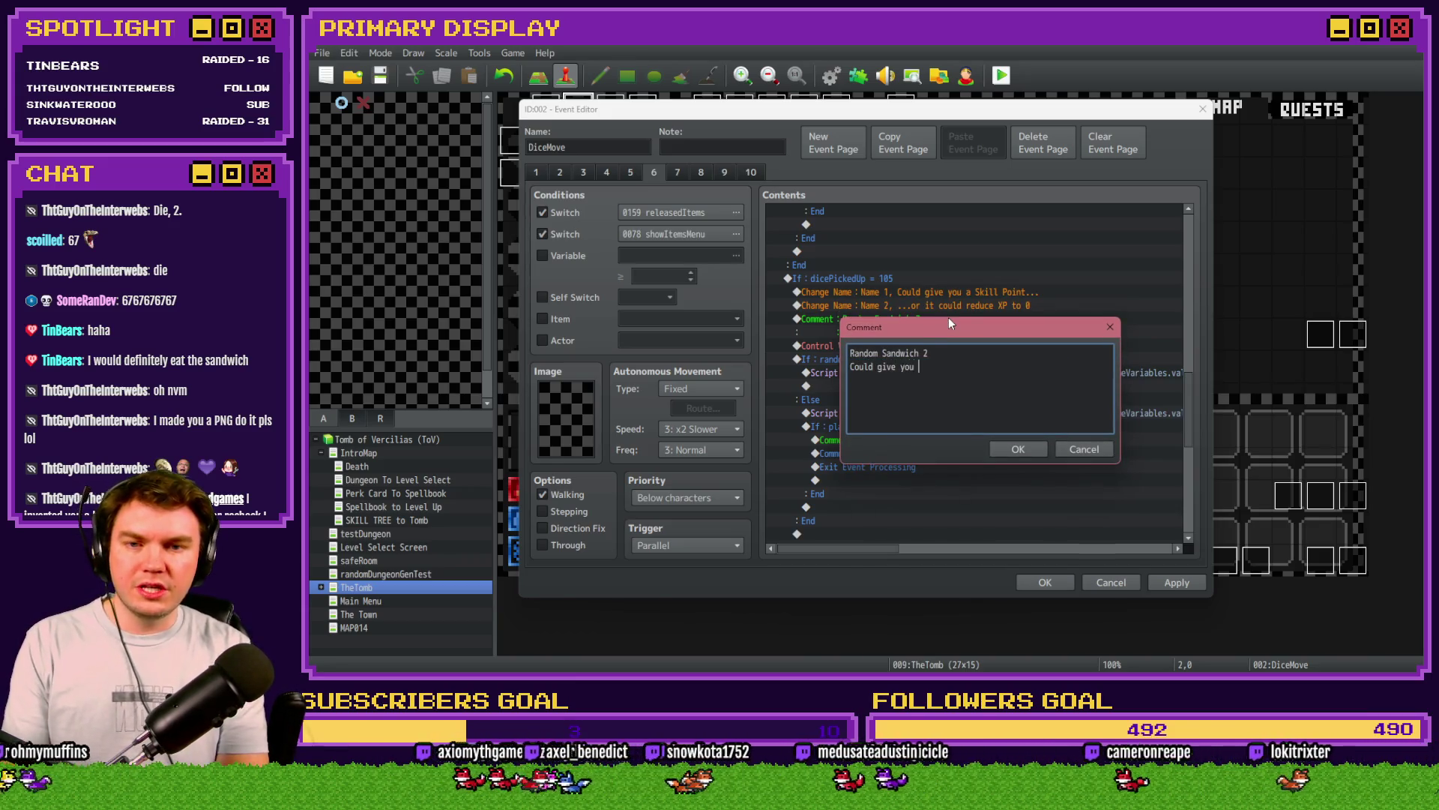
type("t or")
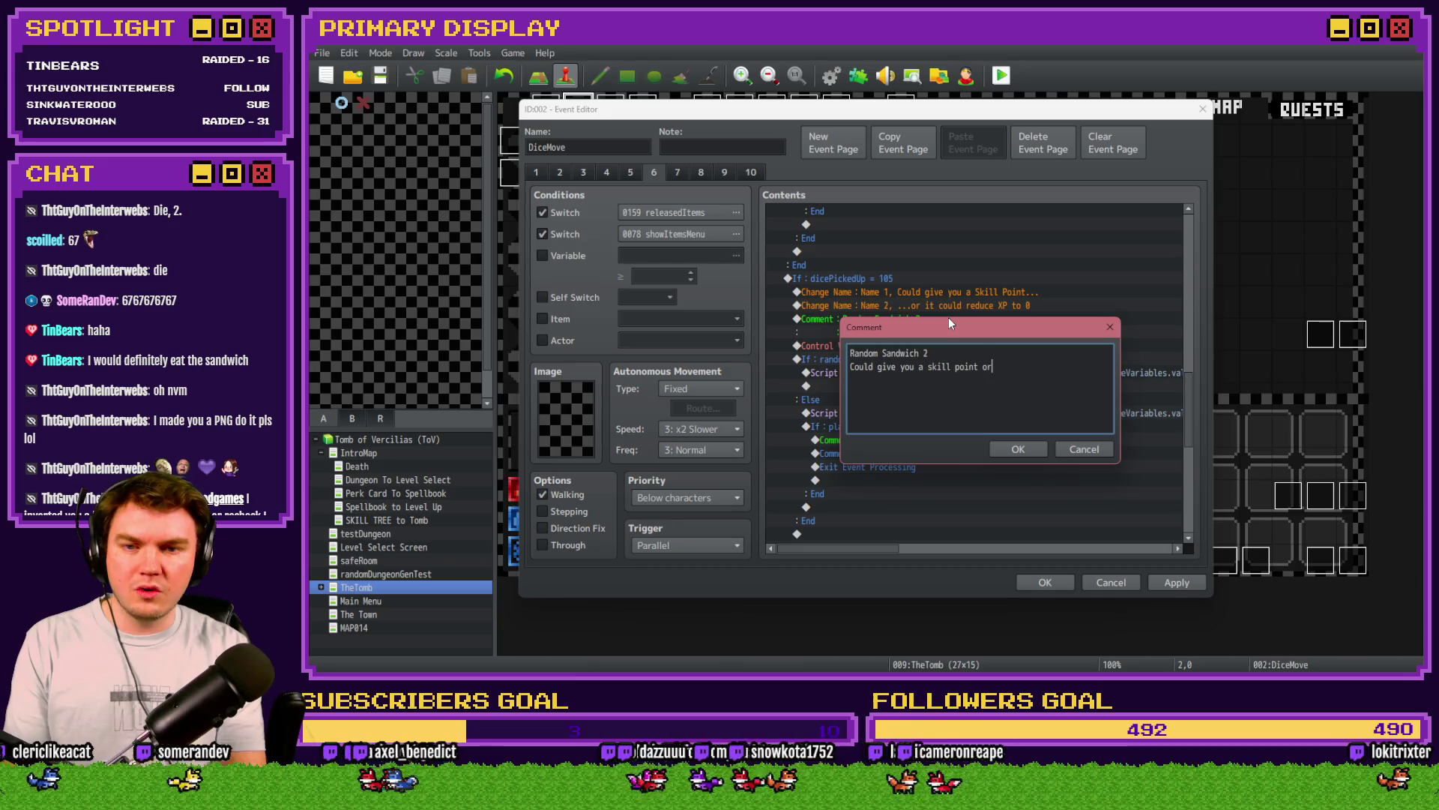
type(" it could recu")
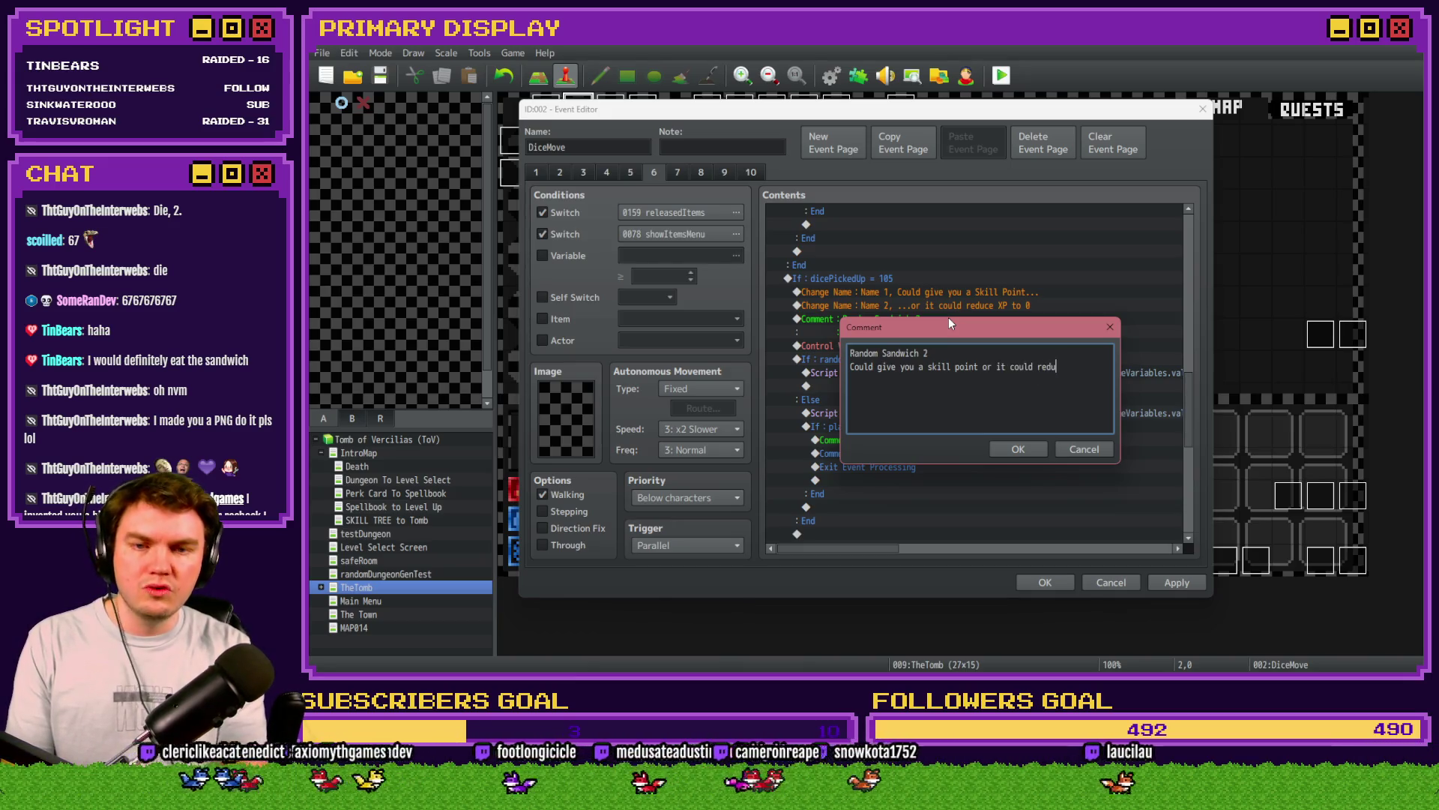
type("ce XP to 0")
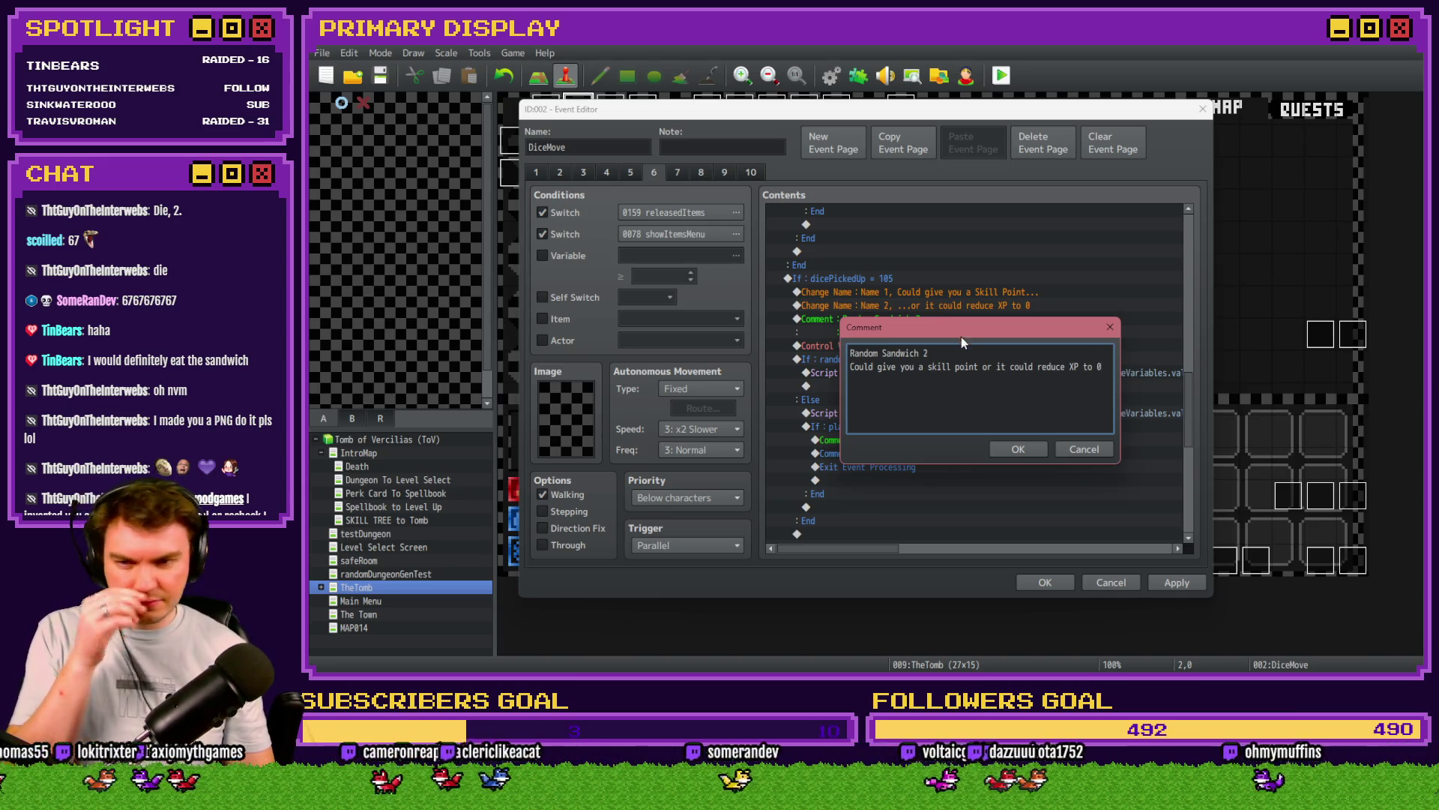
left_click(1011, 447)
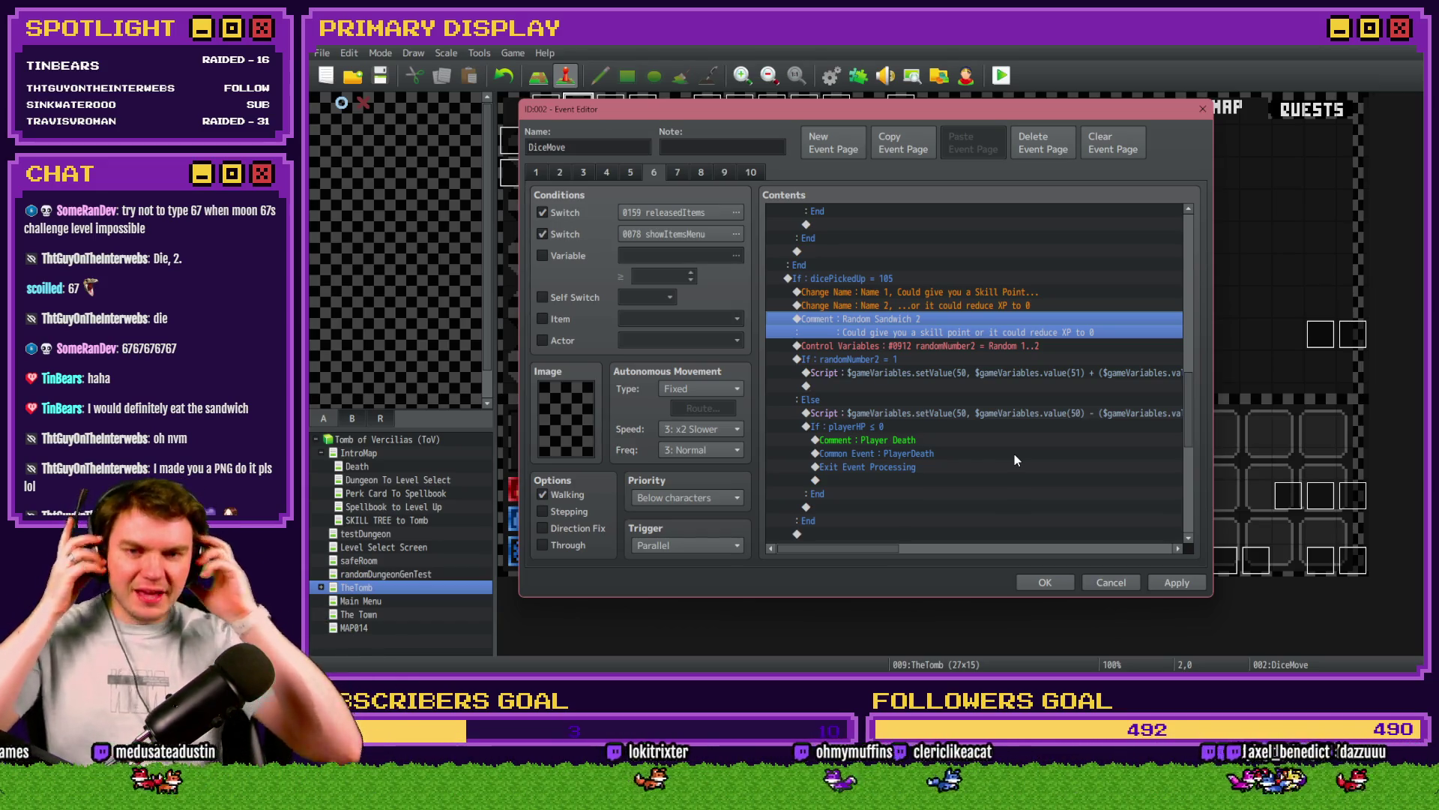
Step: Delete the two pasted Change Name lines and the old HP script in the randomNumber2 = 1 branch
left_click(872, 293)
left_click(883, 309)
left_click(892, 294, "shift")
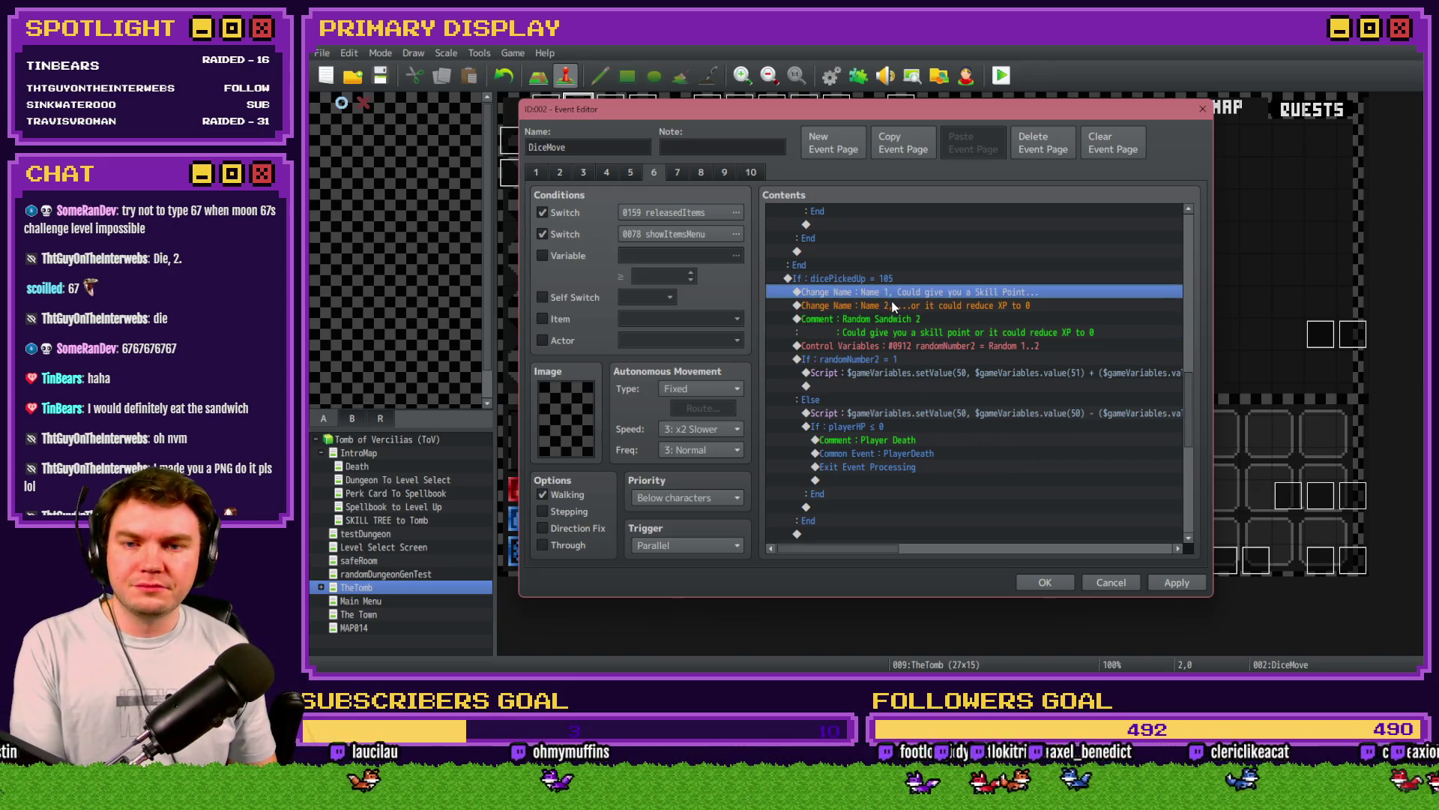
key("Delete")
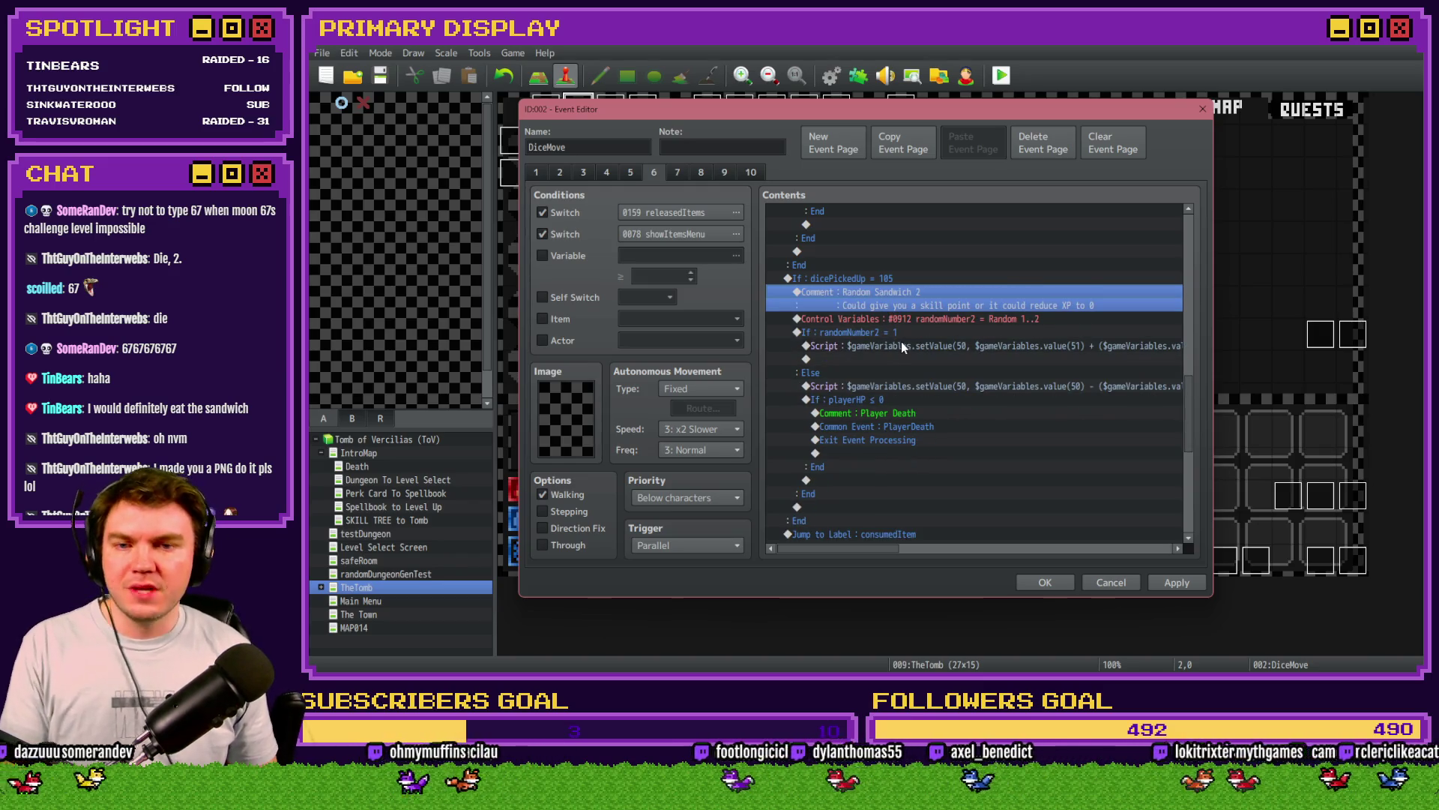
left_click(920, 320)
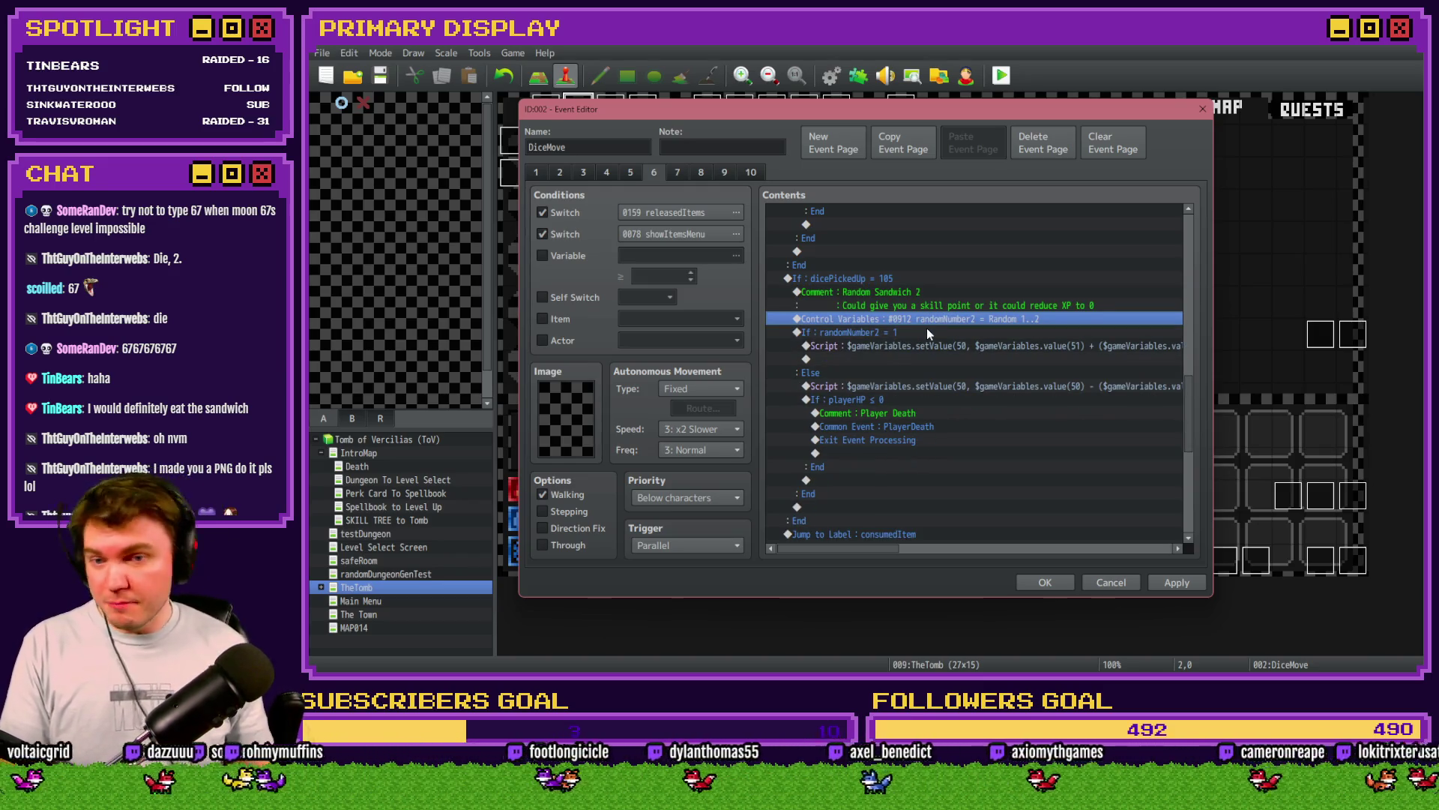
left_click(926, 333)
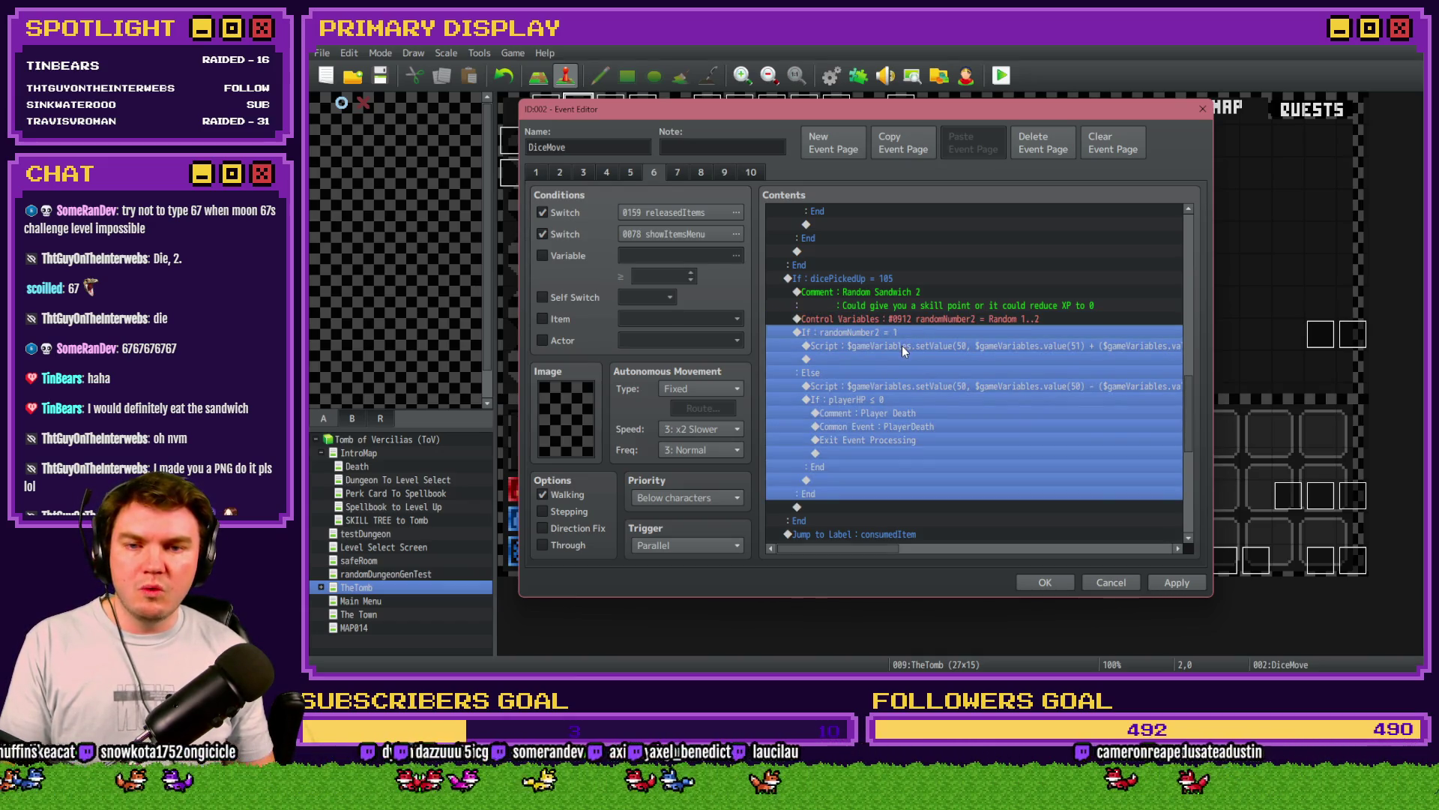
left_click(901, 344)
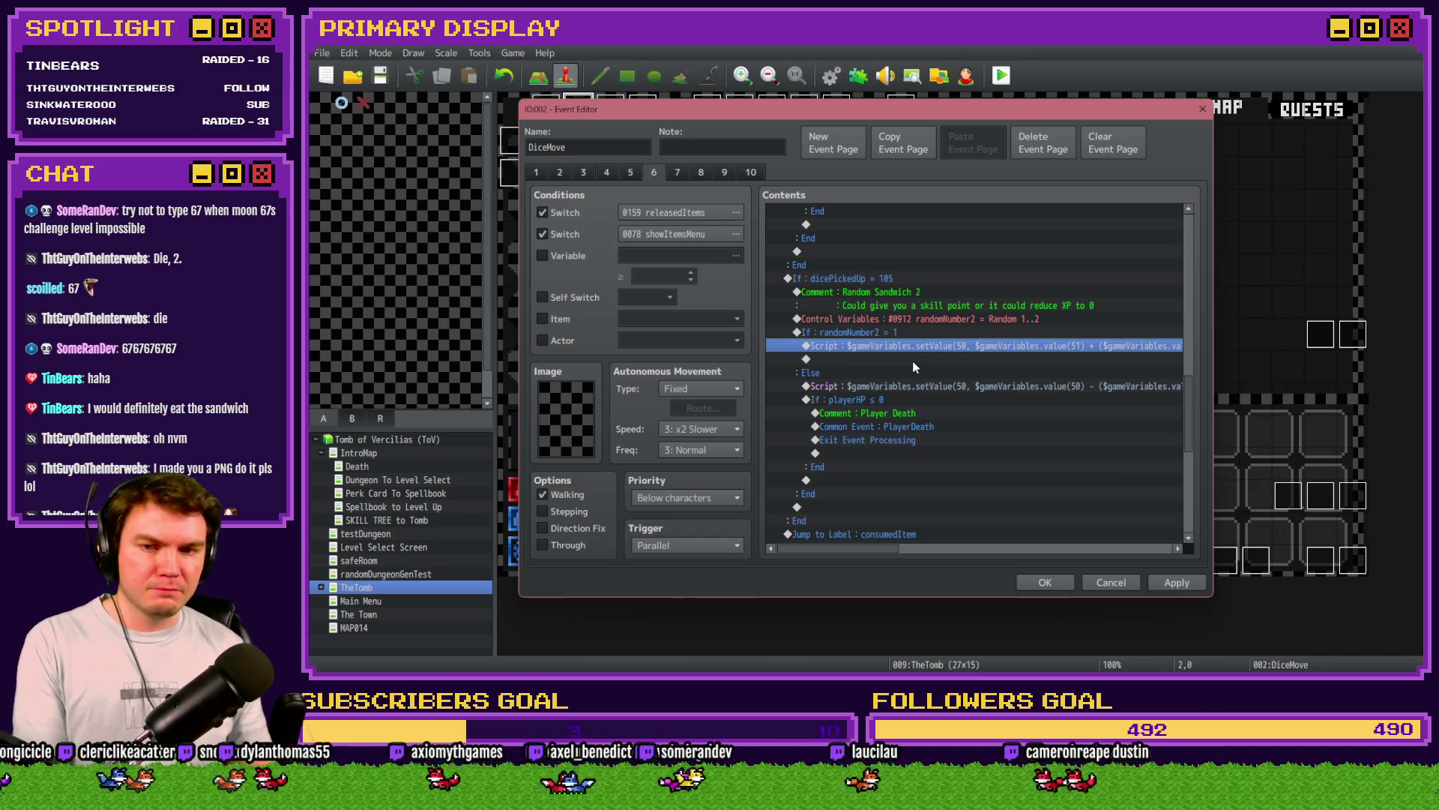
key("Delete")
Step: In the randomNumber2 = 1 branch, add a Control Variables command adding 1 to PlayerSkillPoints
double_click(919, 344)
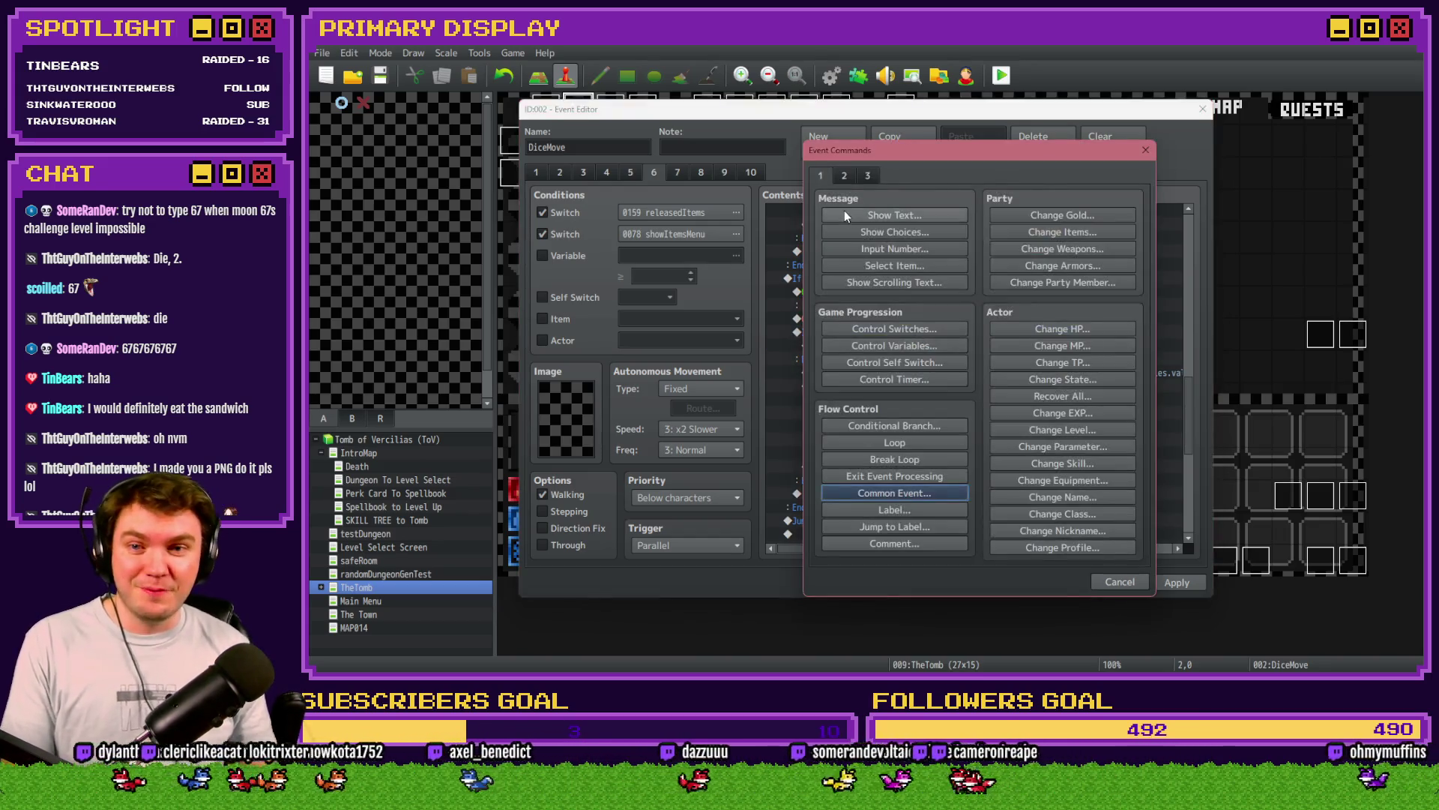
left_click(893, 345)
left_click(938, 285)
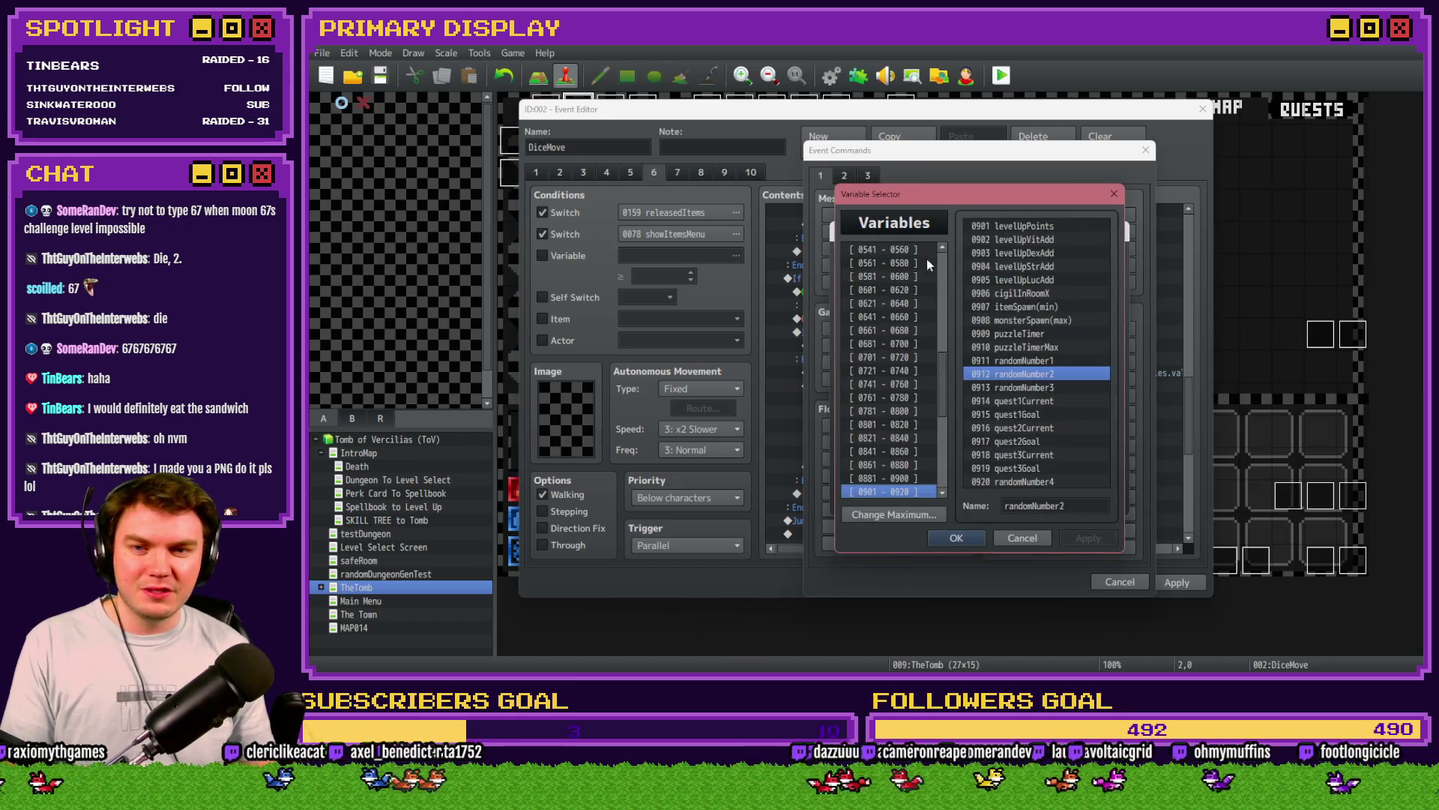
scroll(926, 263, "up", 10)
left_click(909, 249)
key("ctrl+f")
type("skillpoint")
key("Return")
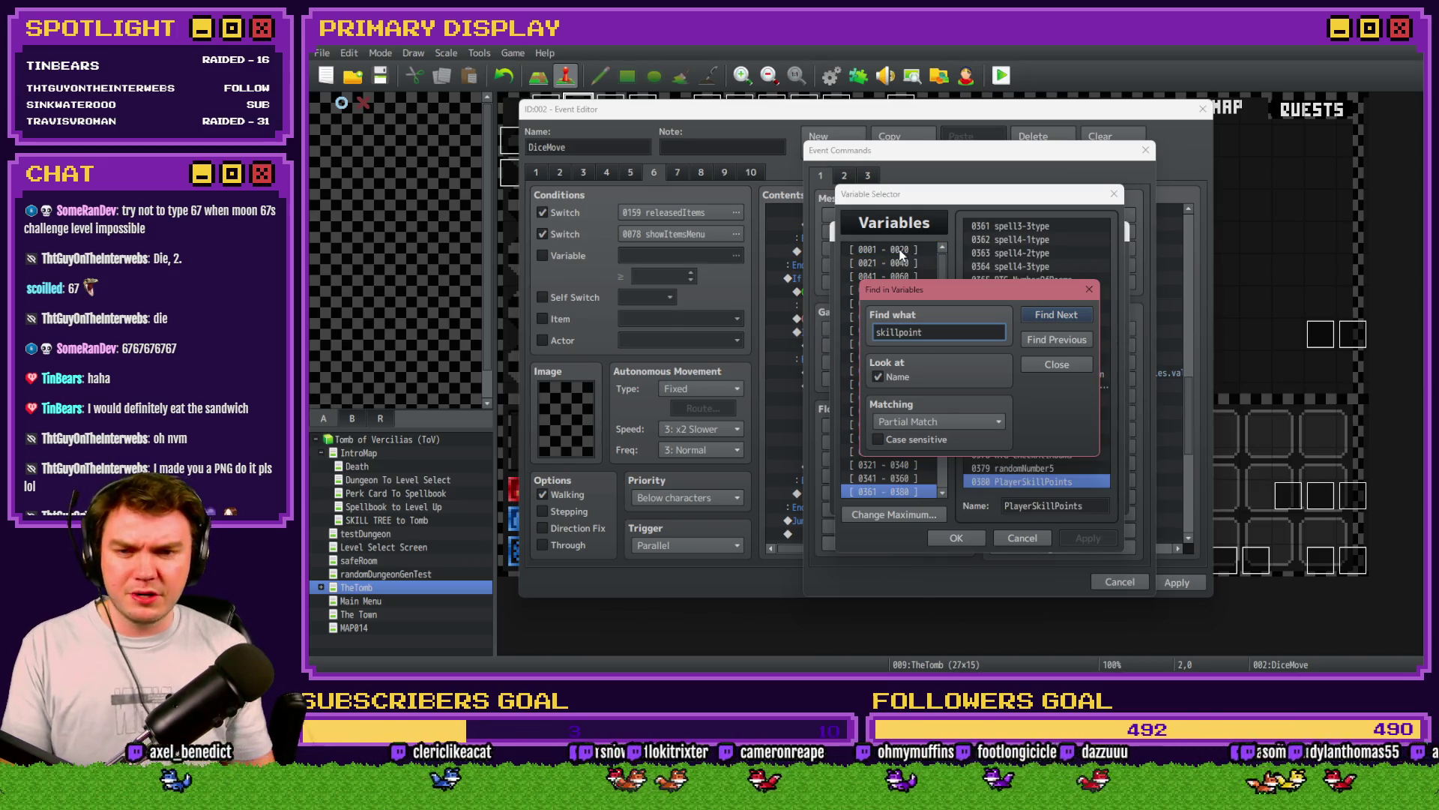
left_click(1089, 290)
double_click(1069, 481)
left_click(894, 341)
key("Tab")
type("1")
left_click(1027, 500)
left_click(901, 348)
Step: Replace the Else branch's HP script and death check with a command setting playerXP to 0, then apply
left_click(874, 384)
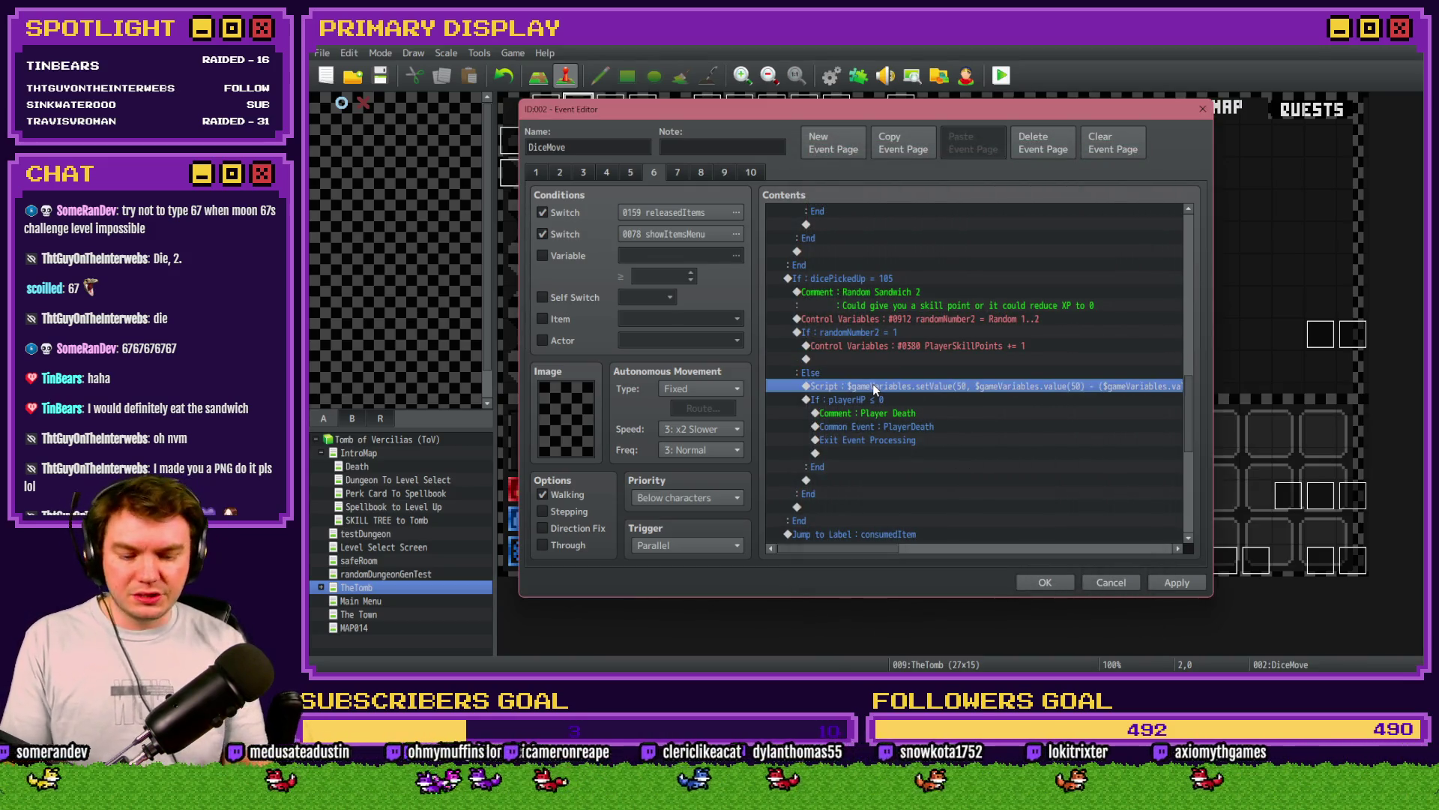
key("Delete")
key("Delete")
key("ctrl+v")
double_click(873, 385)
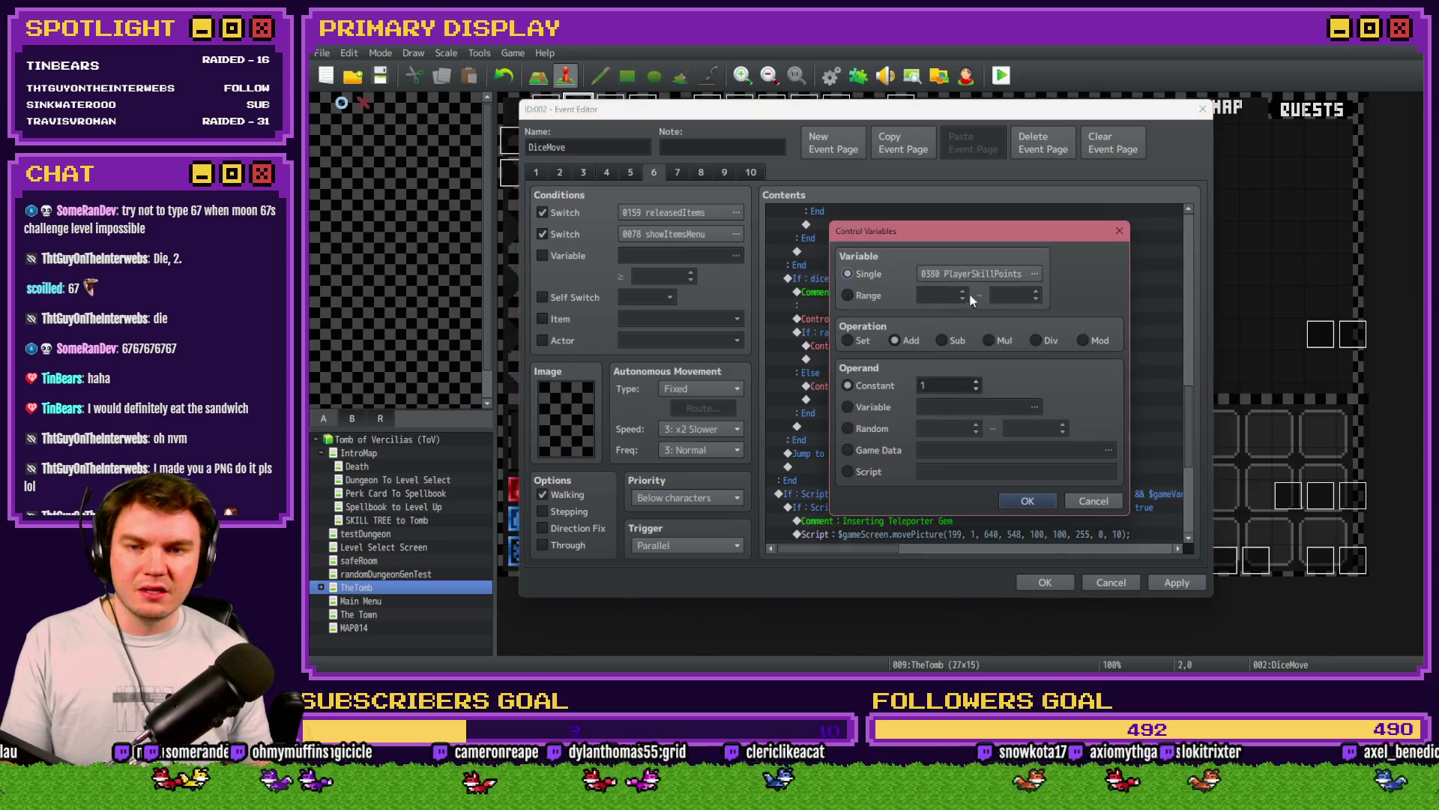
left_click(968, 274)
left_click(941, 255)
left_click(902, 277)
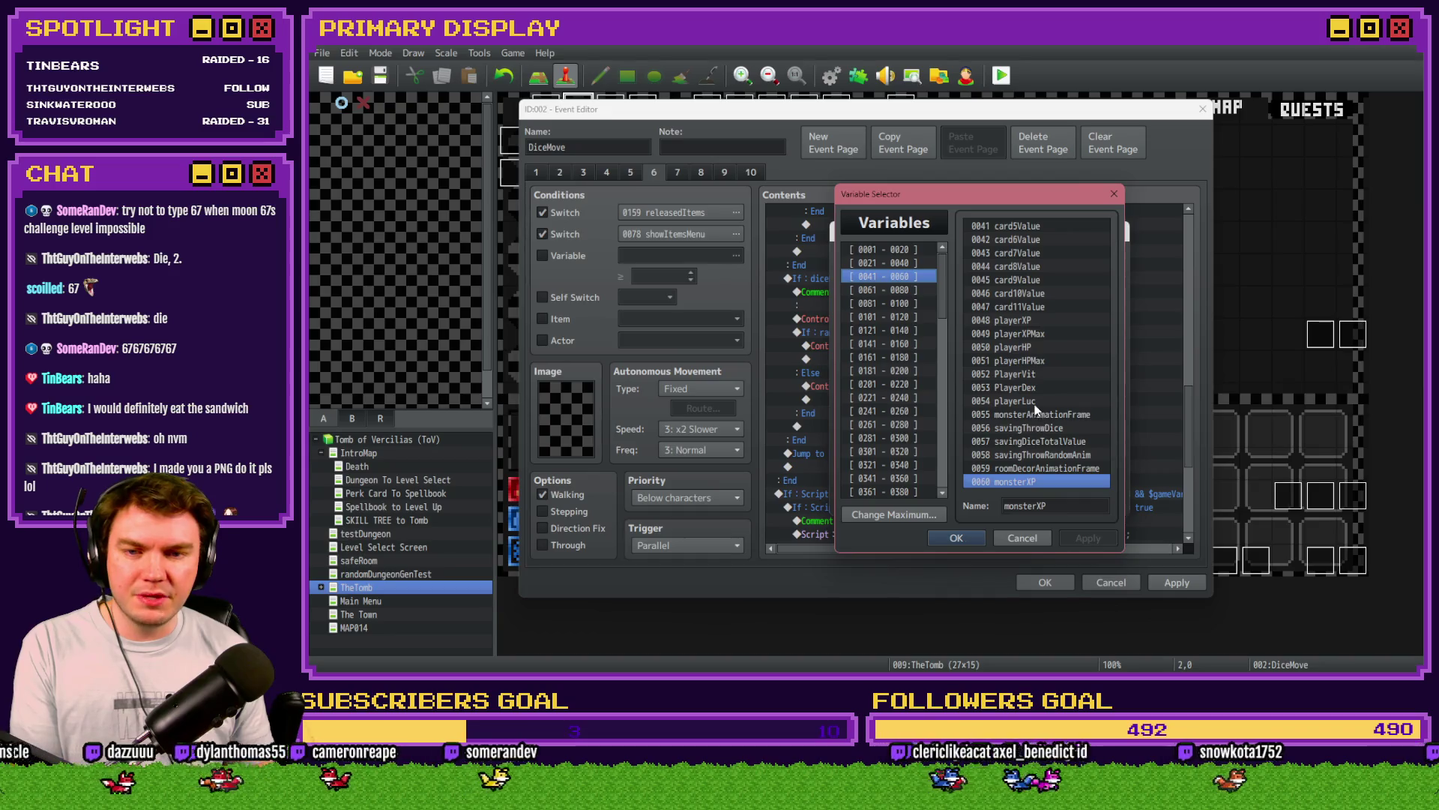
double_click(1024, 320)
double_click(928, 385)
type("0")
left_click(1024, 500)
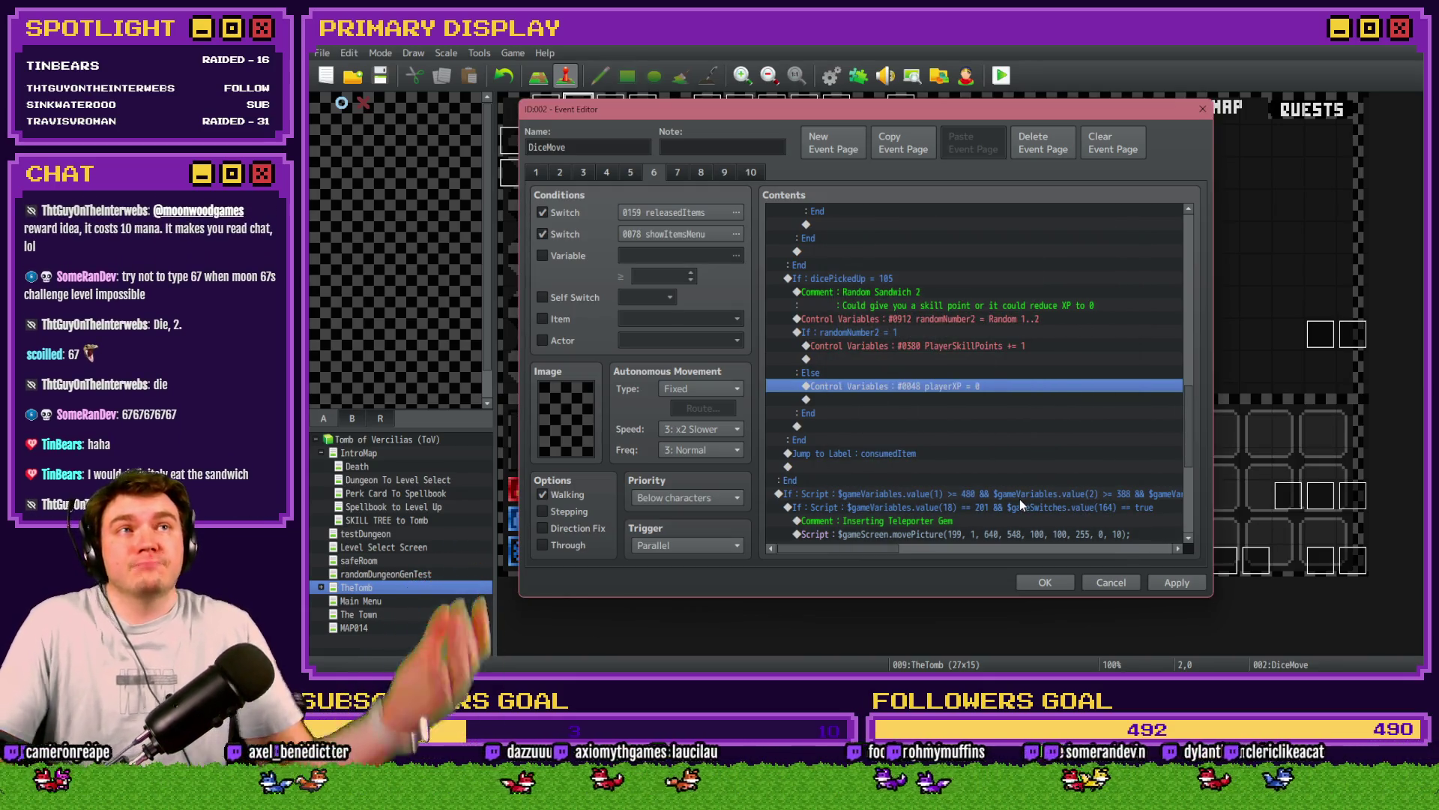
left_click(1175, 583)
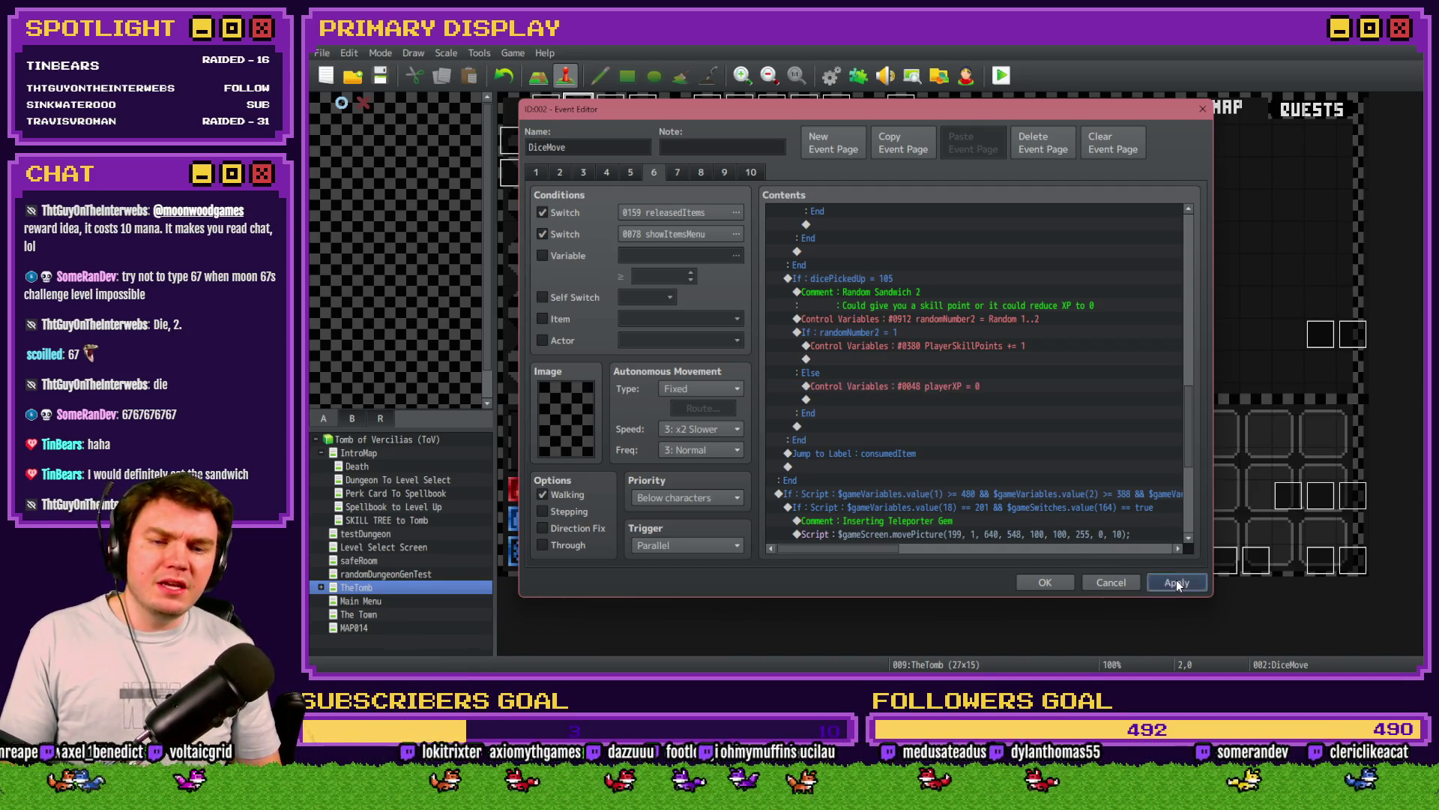